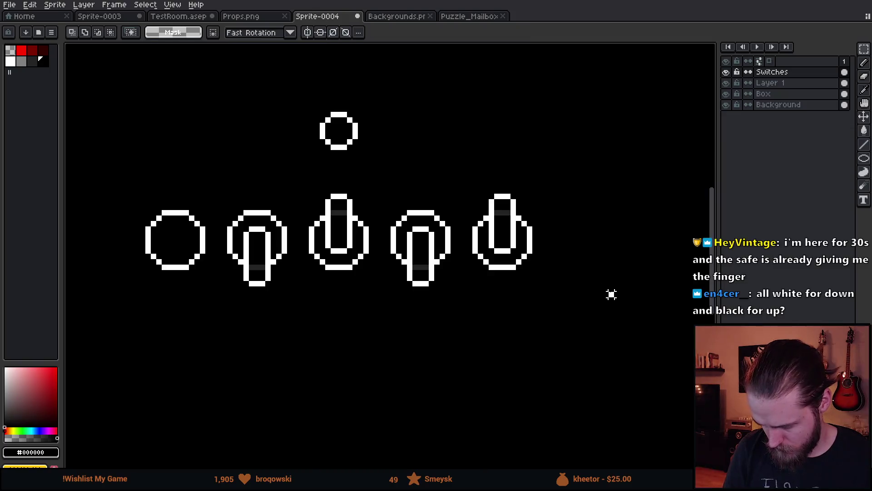
Sample white #FFFFFF from a switch outline with the Eyedropper as the drawing colour.
{"action": "scroll", "coordinate": [606, 294], "scroll_direction": "down", "scroll_amount": 2}
{"action": "left_click_drag", "start_coordinate": [616, 333], "coordinate": [553, 334]}
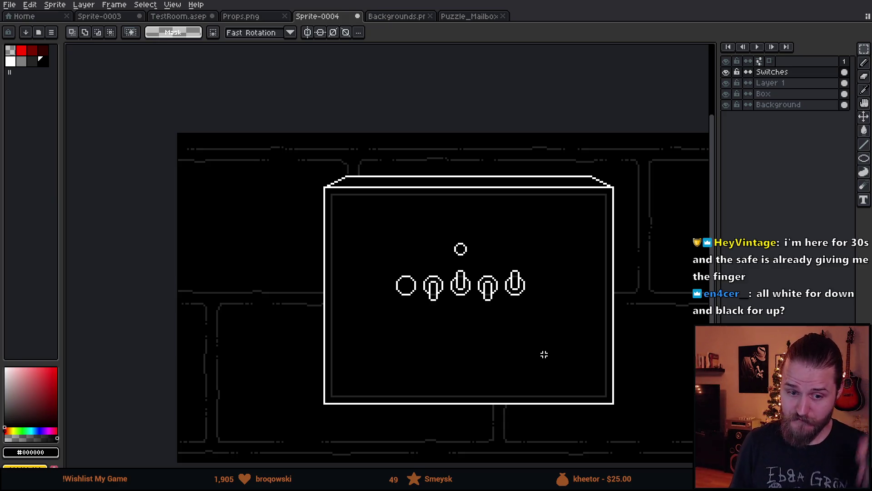
{"action": "scroll", "coordinate": [544, 355], "scroll_direction": "up", "scroll_amount": 3}
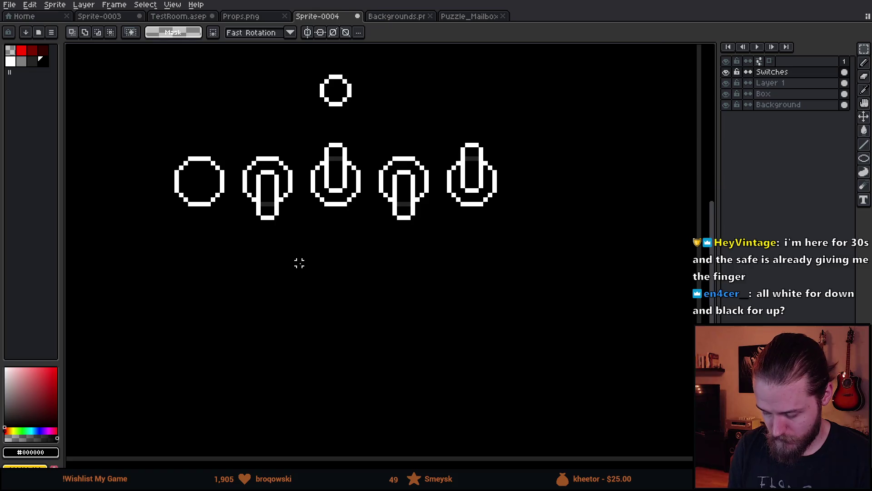
{"action": "left_click_drag", "start_coordinate": [298, 261], "coordinate": [454, 337]}
{"action": "left_click_drag", "start_coordinate": [395, 283], "coordinate": [402, 296]}
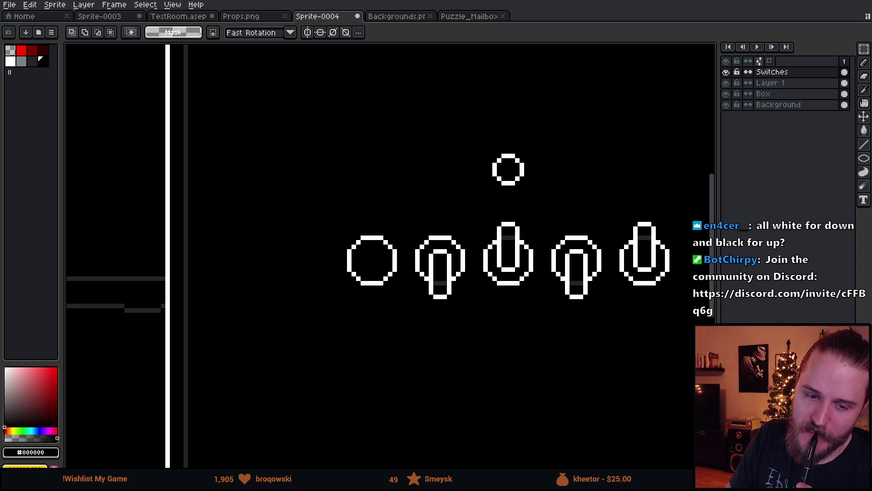
{"action": "scroll", "coordinate": [458, 228], "scroll_direction": "right", "scroll_amount": 3}
{"action": "scroll", "coordinate": [458, 229], "scroll_direction": "down", "scroll_amount": 1}
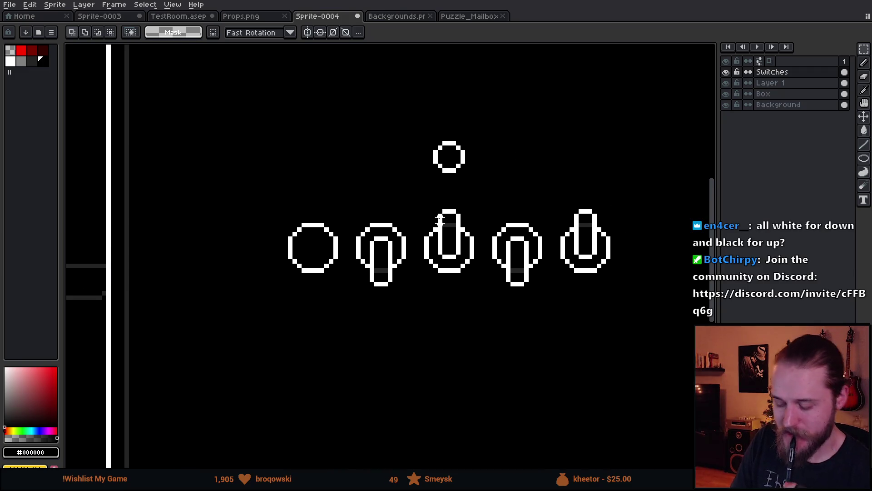
{"action": "key", "text": "i"}
{"action": "left_click", "coordinate": [394, 246]}
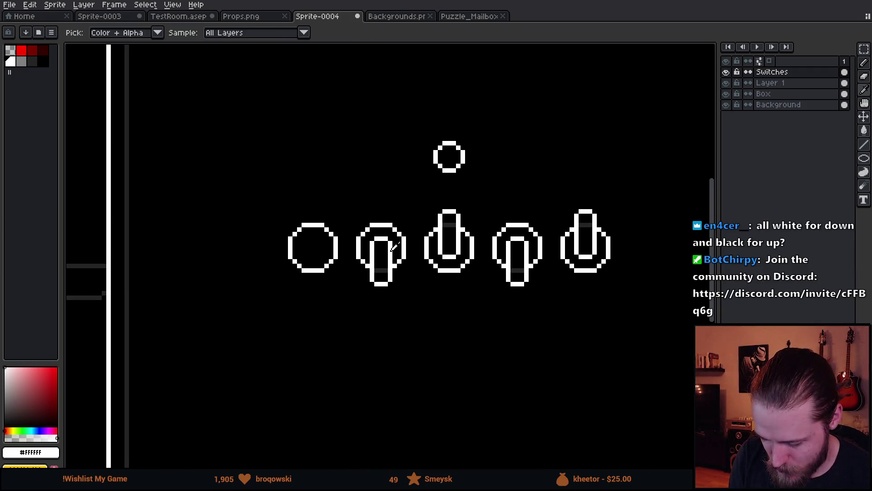
Try a white bucket fill on the second switch's lever, then undo it.
{"action": "key", "text": "g"}
{"action": "left_click", "coordinate": [382, 255]}
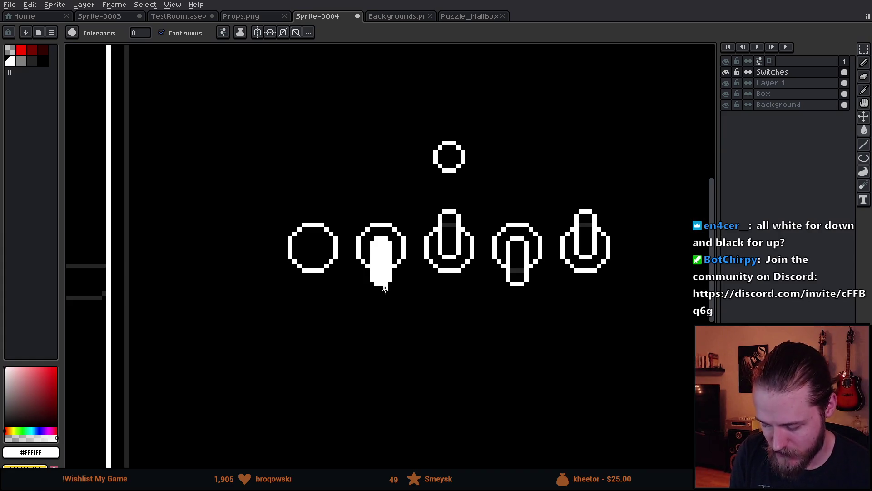
{"action": "left_click_drag", "start_coordinate": [506, 351], "coordinate": [475, 366]}
{"action": "key", "text": "v"}
{"action": "key", "text": "ctrl+z"}
{"action": "key", "text": "ctrl+z"}
{"action": "key", "text": "ctrl+z"}
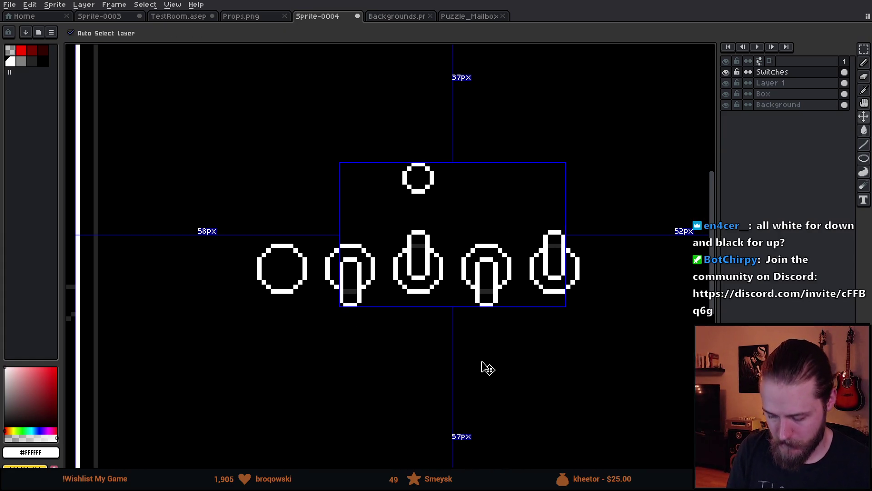
Copy the lowered second switch over the empty first circle.
{"action": "key", "text": "m"}
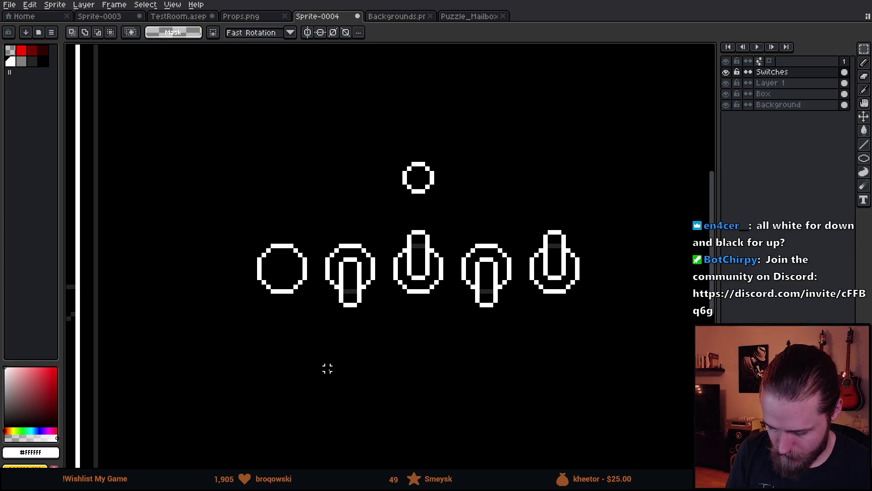
{"action": "mouse_move", "coordinate": [299, 223]}
{"action": "left_mouse_down"}
{"action": "mouse_move", "coordinate": [370, 360]}
{"action": "mouse_move", "coordinate": [348, 384]}
{"action": "mouse_move", "coordinate": [303, 345]}
{"action": "left_mouse_up"}
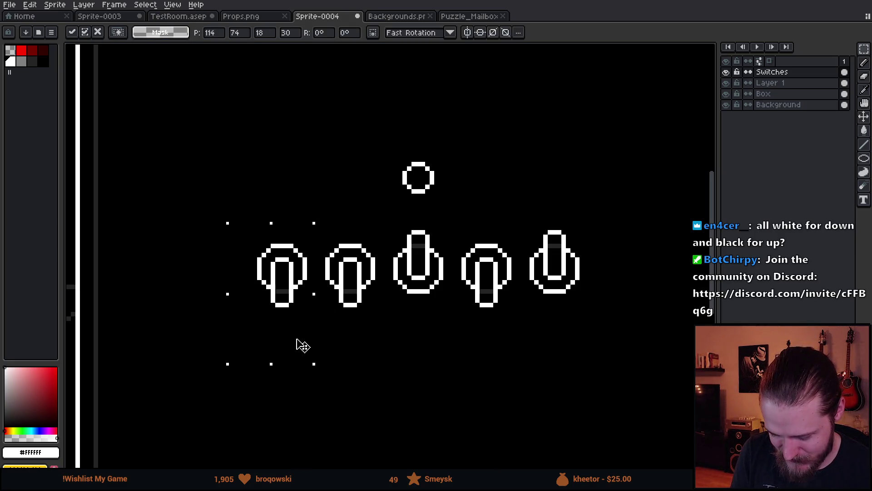
{"action": "left_click", "coordinate": [386, 339]}
{"action": "scroll", "coordinate": [450, 388], "scroll_direction": "down", "scroll_amount": 4}
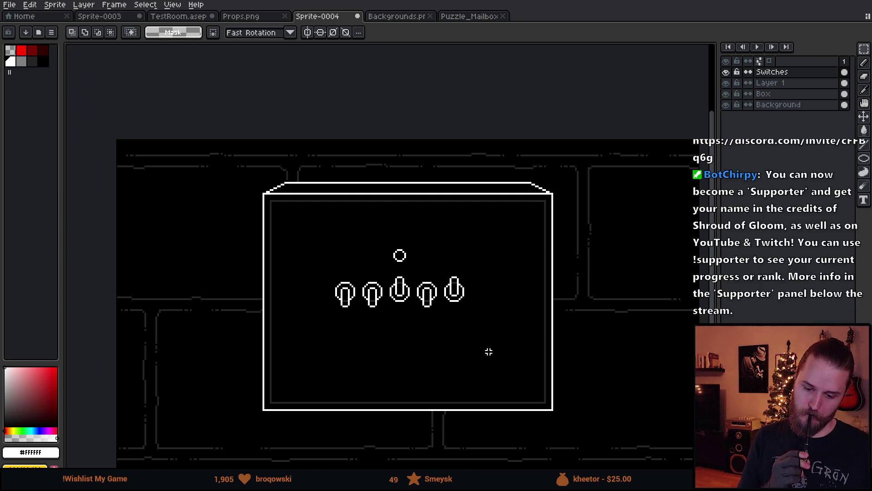
{"action": "scroll", "coordinate": [489, 351], "scroll_direction": "up", "scroll_amount": 3}
{"action": "scroll", "coordinate": [472, 356], "scroll_direction": "down", "scroll_amount": 1}
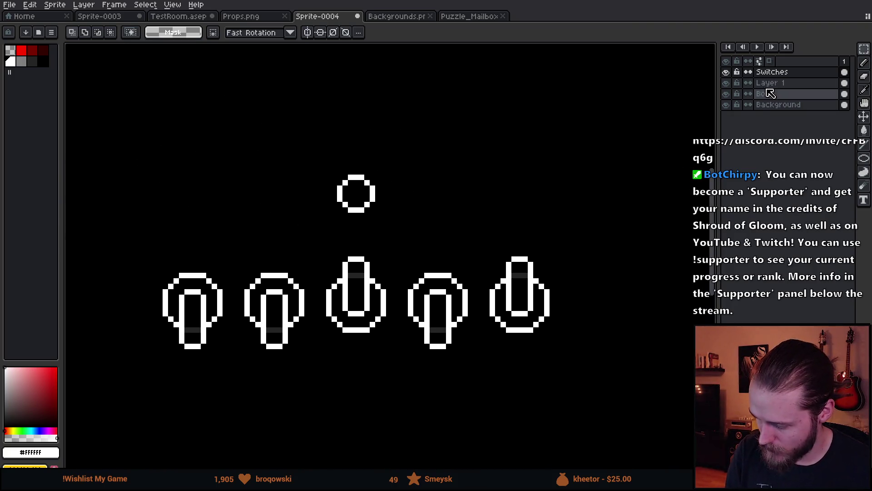
Check beneath the Switches layer, then Ctrl-drag a copy of the top light circle down.
{"action": "left_click", "coordinate": [725, 71]}
{"action": "left_click", "coordinate": [725, 72]}
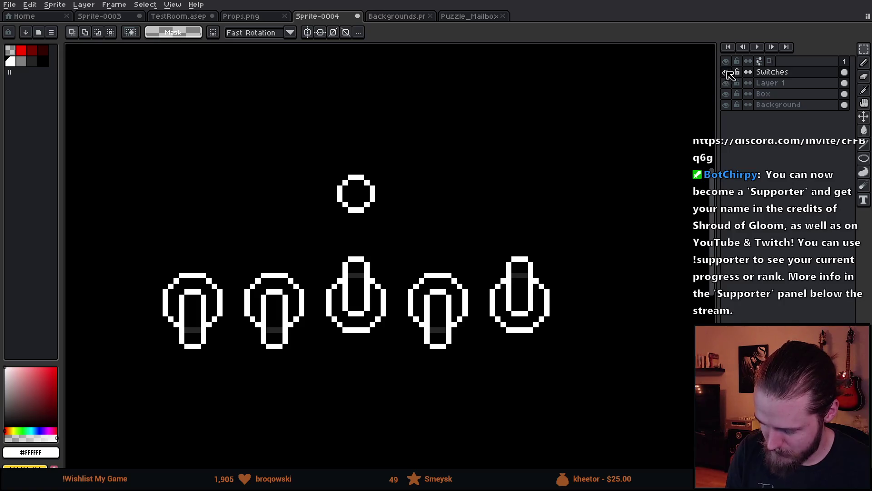
{"action": "mouse_move", "coordinate": [312, 150]}
{"action": "left_mouse_down"}
{"action": "mouse_move", "coordinate": [408, 214]}
{"action": "mouse_move", "coordinate": [407, 241]}
{"action": "mouse_move", "coordinate": [465, 226]}
{"action": "mouse_move", "coordinate": [483, 235]}
{"action": "left_mouse_up"}
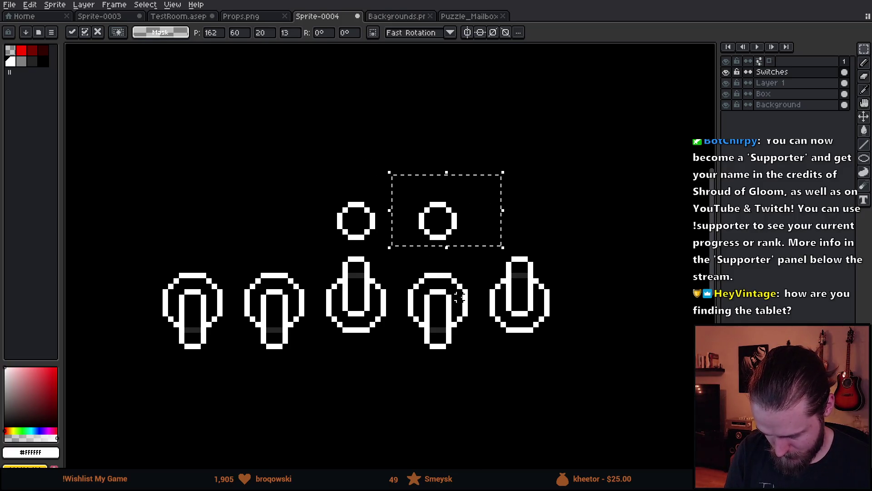
Commit the new light and copy both lights over the last switches, making five lights.
{"action": "key", "text": "Return"}
{"action": "mouse_move", "coordinate": [300, 171]}
{"action": "left_mouse_down"}
{"action": "mouse_move", "coordinate": [482, 243]}
{"action": "mouse_move", "coordinate": [335, 257]}
{"action": "mouse_move", "coordinate": [305, 241]}
{"action": "left_mouse_up"}
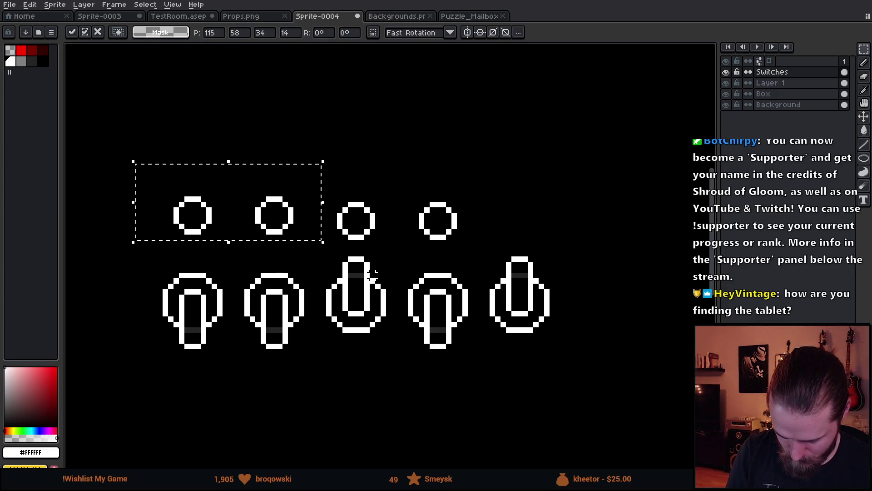
{"action": "mouse_move", "coordinate": [299, 233]}
{"action": "left_mouse_down"}
{"action": "mouse_move", "coordinate": [386, 282]}
{"action": "mouse_move", "coordinate": [386, 234]}
{"action": "mouse_move", "coordinate": [468, 233]}
{"action": "left_mouse_up"}
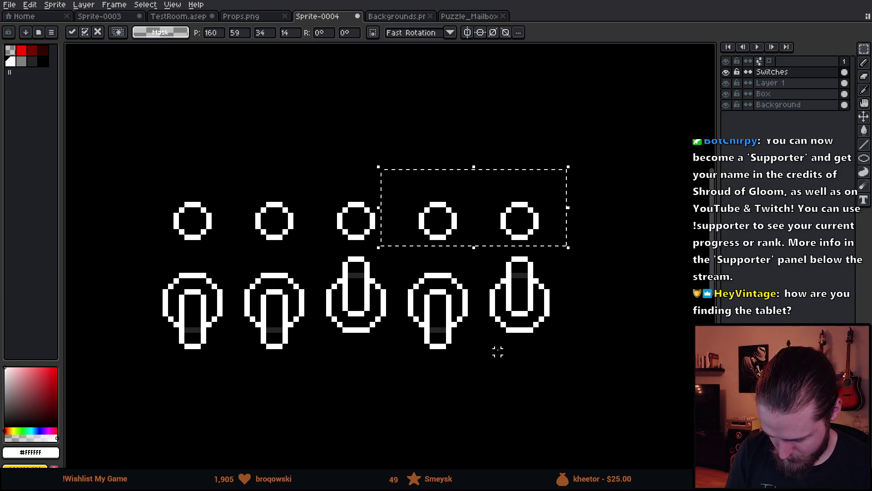
{"action": "left_click", "coordinate": [498, 352]}
{"action": "scroll", "coordinate": [558, 358], "scroll_direction": "down", "scroll_amount": 5}
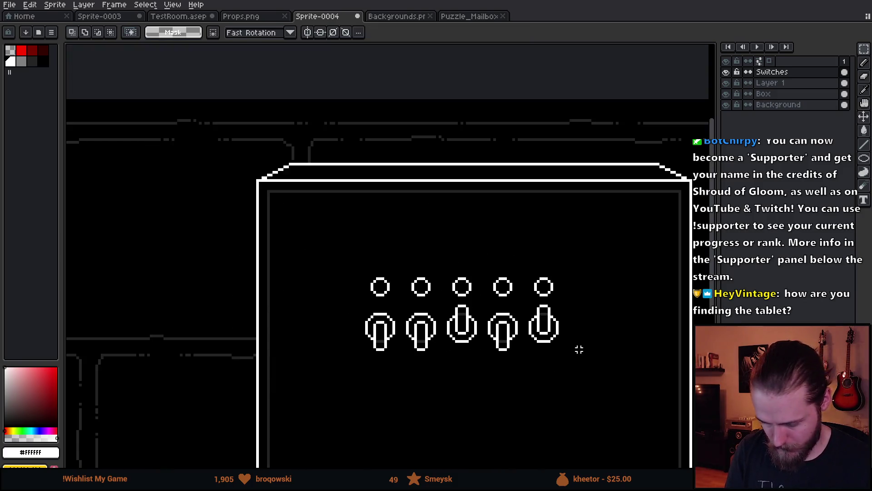
{"action": "scroll", "coordinate": [609, 359], "scroll_direction": "up", "scroll_amount": 2}
{"action": "scroll", "coordinate": [555, 340], "scroll_direction": "up", "scroll_amount": 1}
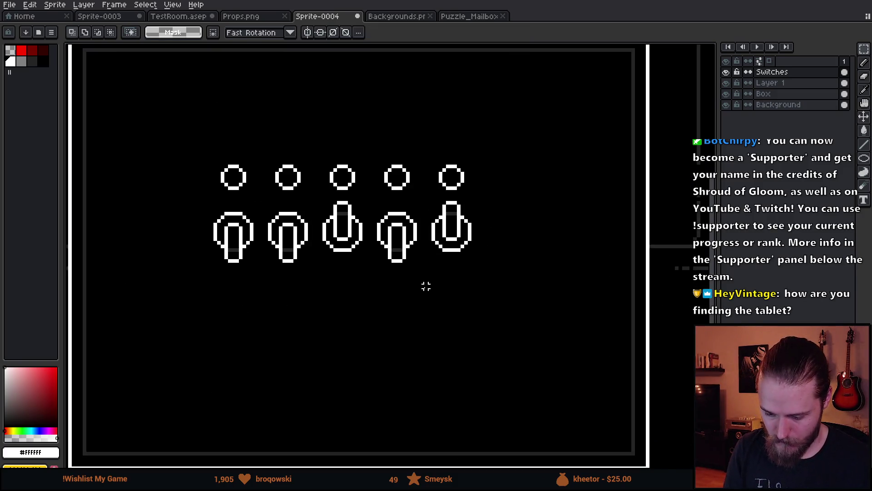
Fill the third and fifth lights dark red.
{"action": "left_click", "coordinate": [32, 50]}
{"action": "key", "text": "g"}
{"action": "left_click", "coordinate": [390, 202]}
{"action": "left_click", "coordinate": [493, 201]}
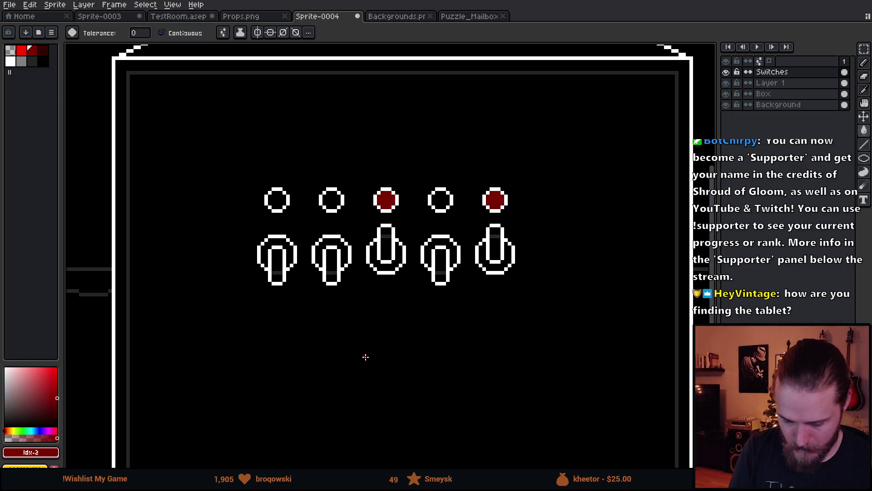
Try bright red on the third and fifth lights, then revert them to dark red.
{"action": "scroll", "coordinate": [490, 327], "scroll_direction": "down", "scroll_amount": 2}
{"action": "scroll", "coordinate": [491, 327], "scroll_direction": "down", "scroll_amount": 1}
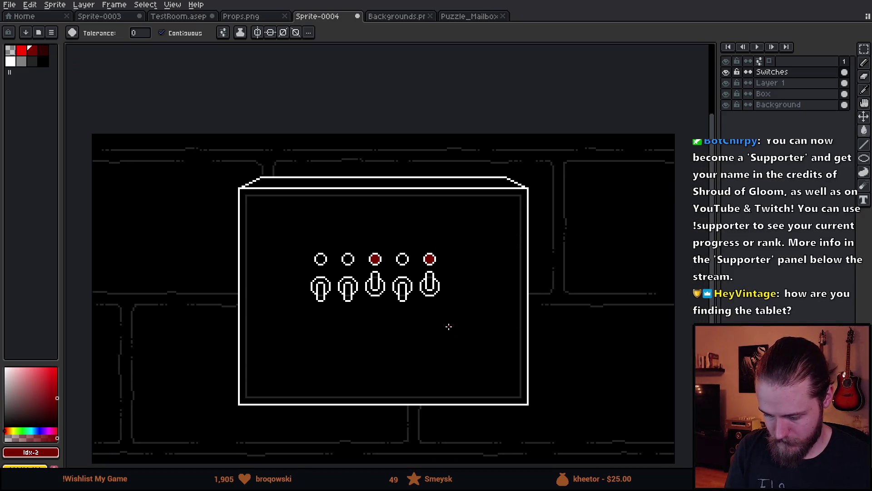
{"action": "scroll", "coordinate": [416, 314], "scroll_direction": "up", "scroll_amount": 1}
{"action": "left_click", "coordinate": [22, 50]}
{"action": "left_click", "coordinate": [356, 232]}
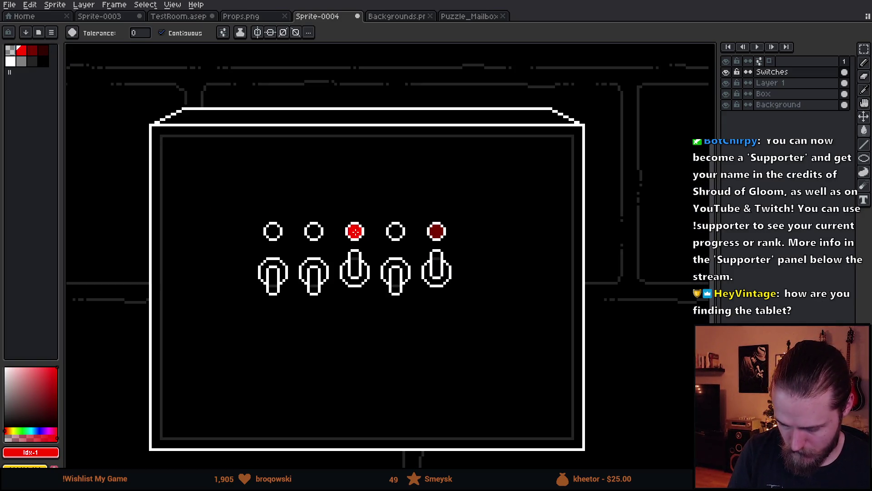
{"action": "left_click", "coordinate": [437, 230]}
{"action": "mouse_move", "coordinate": [481, 344]}
{"action": "left_mouse_down"}
{"action": "mouse_move", "coordinate": [454, 334]}
{"action": "mouse_move", "coordinate": [502, 329]}
{"action": "left_mouse_up"}
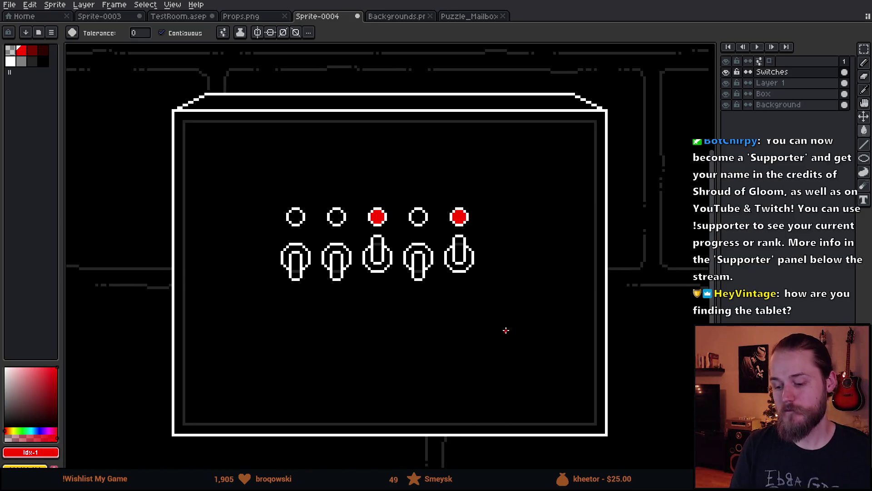
{"action": "scroll", "coordinate": [509, 331], "scroll_direction": "up", "scroll_amount": 1}
{"action": "scroll", "coordinate": [509, 331], "scroll_direction": "down", "scroll_amount": 1}
{"action": "scroll", "coordinate": [508, 331], "scroll_direction": "down", "scroll_amount": 1}
{"action": "scroll", "coordinate": [500, 325], "scroll_direction": "up", "scroll_amount": 1}
{"action": "scroll", "coordinate": [488, 314], "scroll_direction": "up", "scroll_amount": 1}
{"action": "key", "text": "ctrl+z"}
{"action": "key", "text": "ctrl+z"}
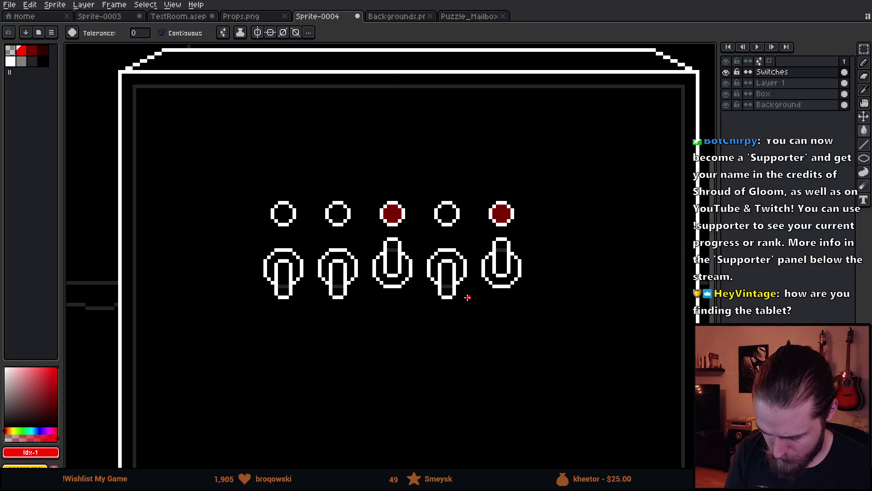
Recolour the light outlines grey with a non-contiguous fill inside a selection of the row.
{"action": "left_click", "coordinate": [22, 62]}
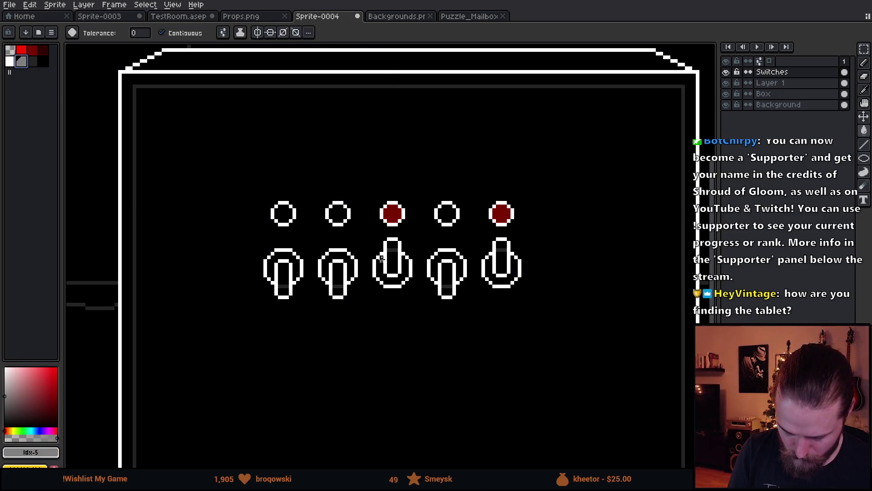
{"action": "key", "text": "m"}
{"action": "left_click_drag", "start_coordinate": [227, 157], "coordinate": [551, 234]}
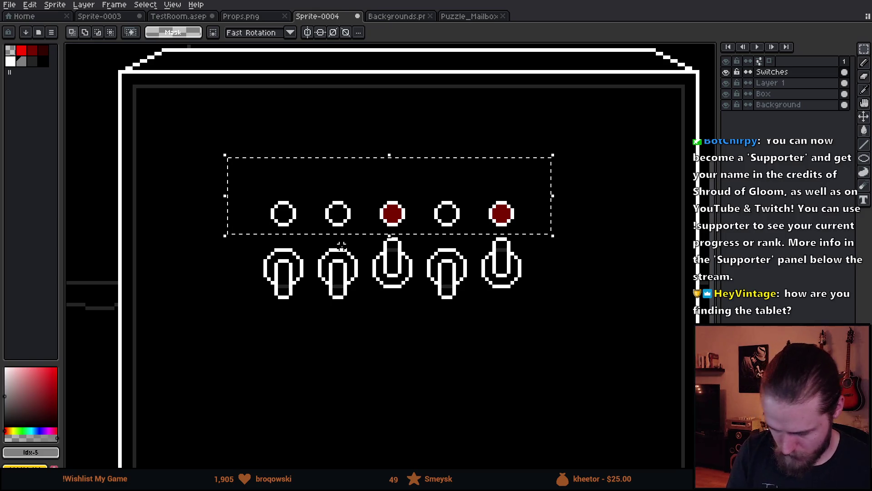
{"action": "key", "text": "g"}
{"action": "left_click", "coordinate": [161, 32]}
{"action": "left_click", "coordinate": [296, 203]}
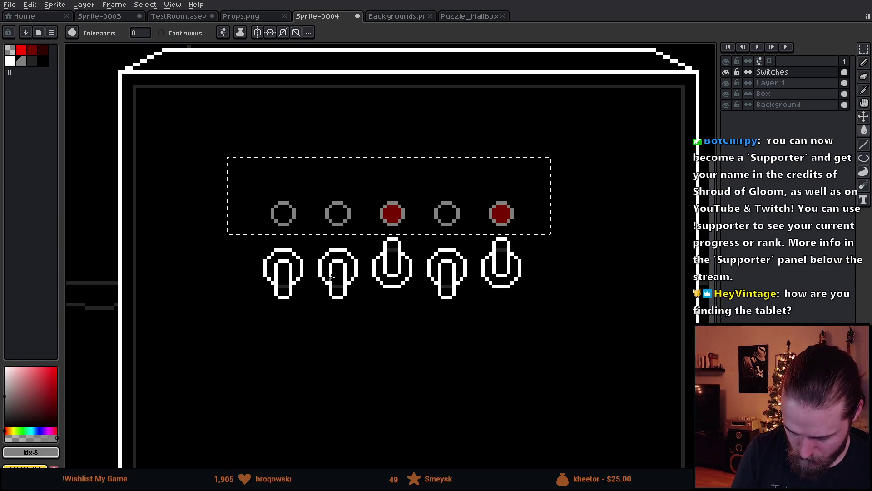
{"action": "key", "text": "m"}
{"action": "left_click", "coordinate": [304, 375]}
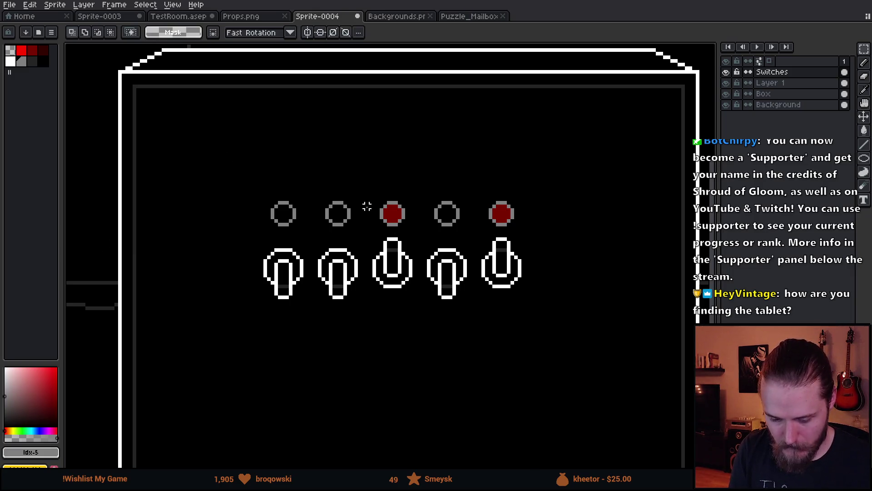
{"action": "scroll", "coordinate": [440, 305], "scroll_direction": "down", "scroll_amount": 3}
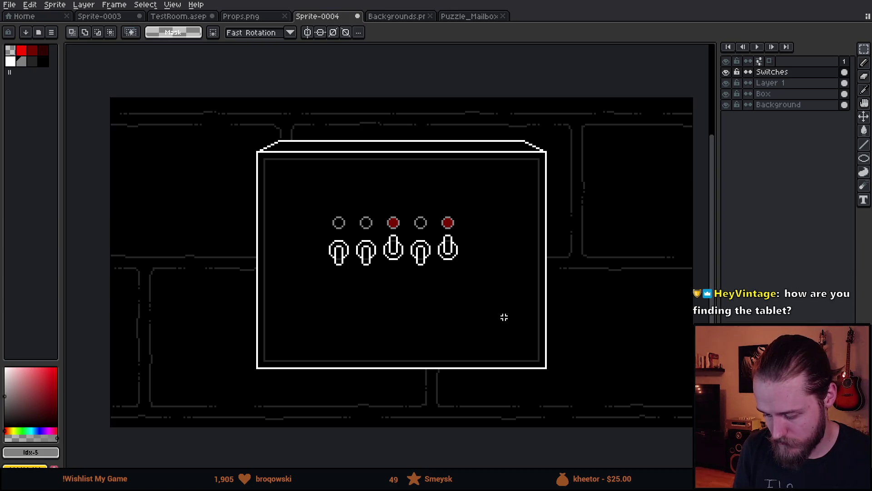
Place the raised fifth switch at the right end of the row and deselect it.
{"action": "mouse_move", "coordinate": [502, 347]}
{"action": "left_mouse_down"}
{"action": "mouse_move", "coordinate": [448, 328]}
{"action": "mouse_move", "coordinate": [468, 337]}
{"action": "left_mouse_up"}
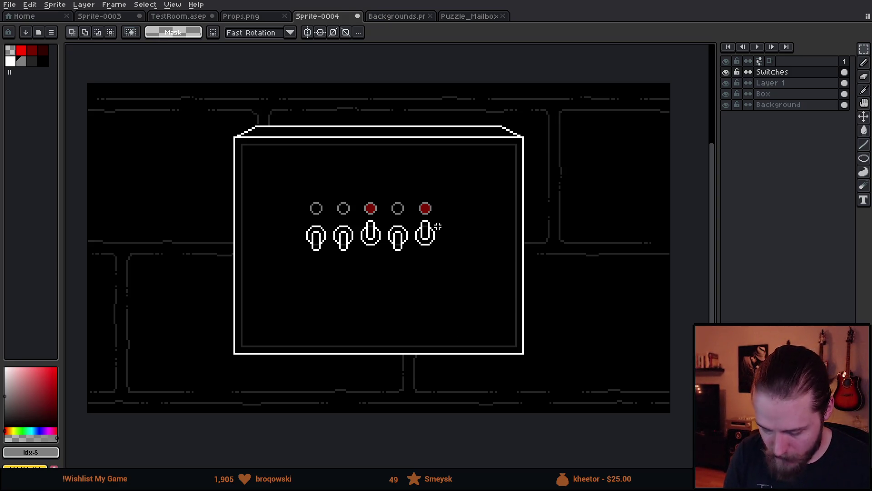
{"action": "left_click_drag", "start_coordinate": [436, 235], "coordinate": [428, 262]}
{"action": "scroll", "coordinate": [428, 274], "scroll_direction": "up", "scroll_amount": 2}
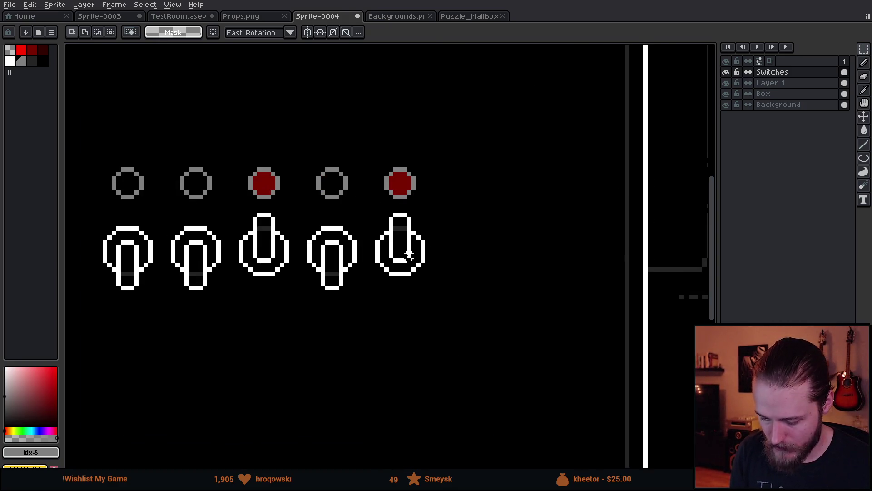
{"action": "left_click_drag", "start_coordinate": [362, 150], "coordinate": [491, 311]}
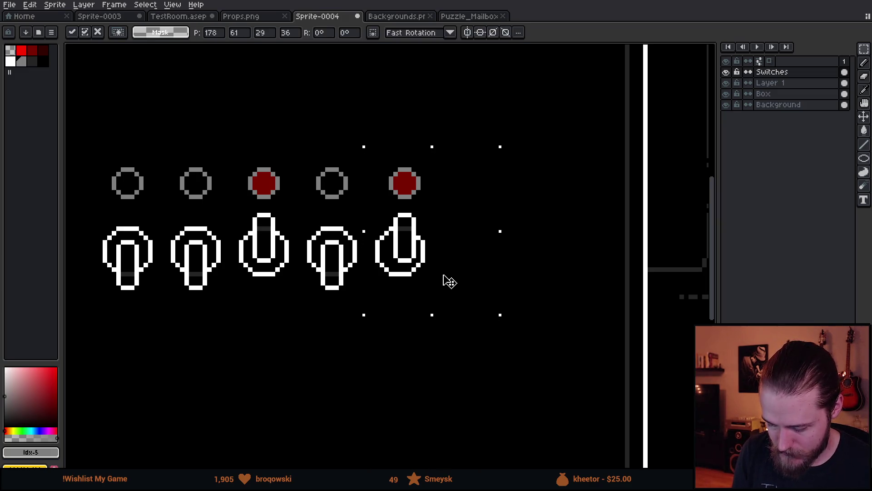
{"action": "left_click", "coordinate": [555, 306]}
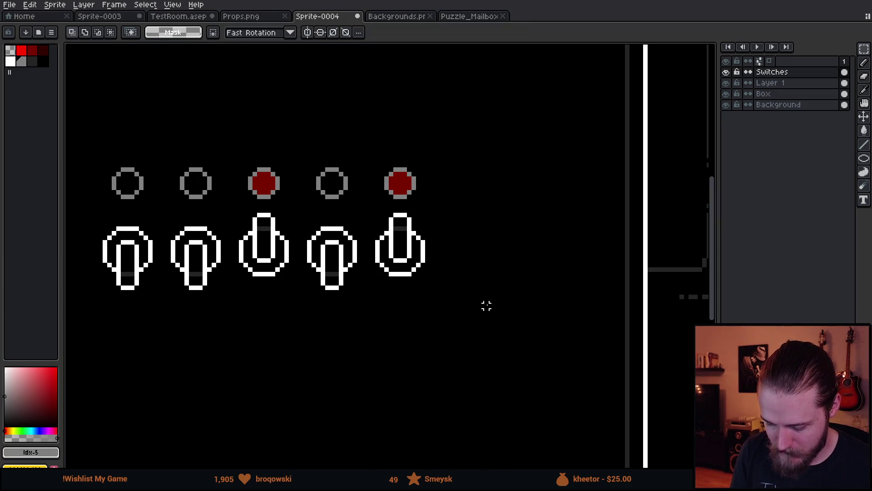
{"action": "left_click_drag", "start_coordinate": [487, 305], "coordinate": [520, 315]}
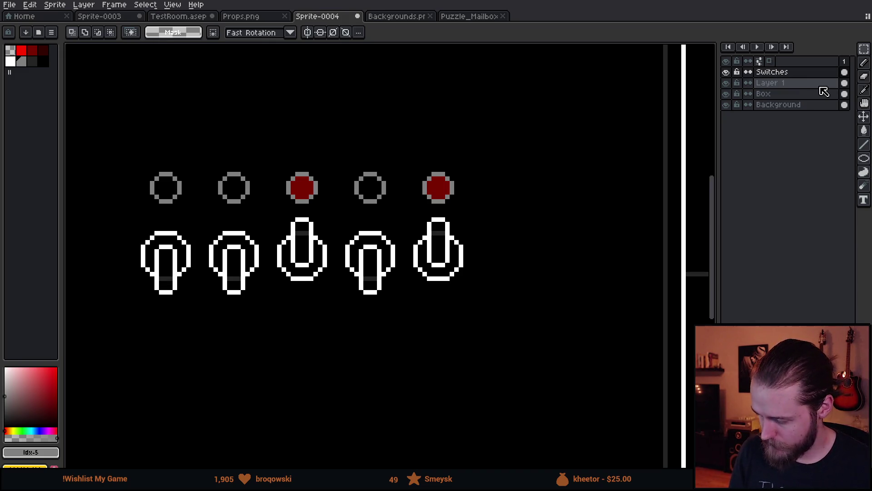
Merge the Switches layer down into Layer 1 and check its contents.
{"action": "right_click", "coordinate": [798, 75]}
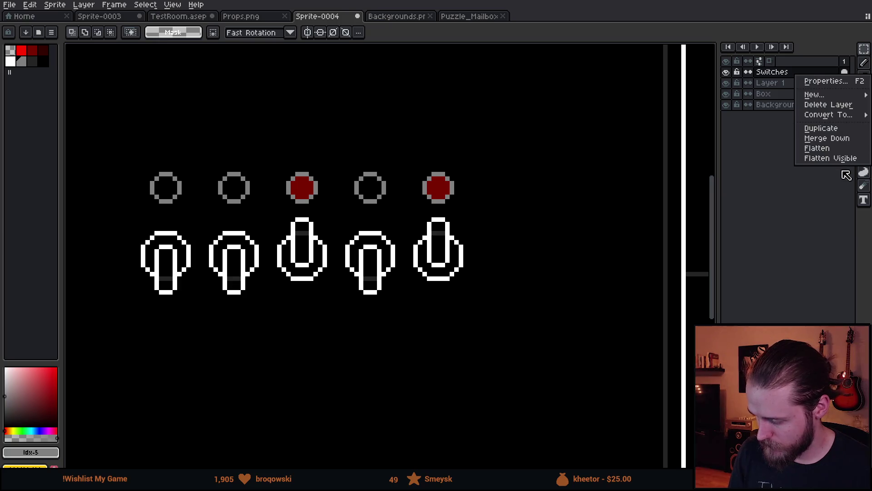
{"action": "left_click", "coordinate": [840, 139]}
{"action": "left_click", "coordinate": [726, 72]}
{"action": "left_click", "coordinate": [726, 72]}
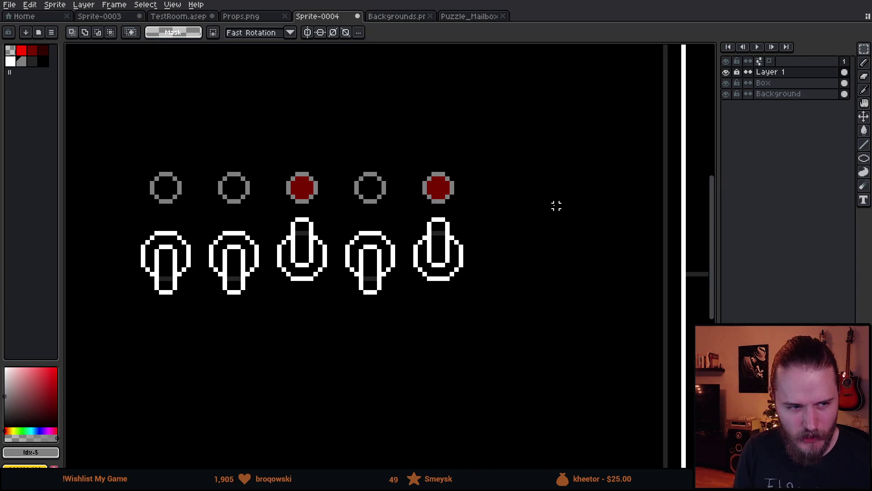
Shift the rightmost switch, then the two rightmost switches, slightly right.
{"action": "left_click_drag", "start_coordinate": [404, 153], "coordinate": [542, 324]}
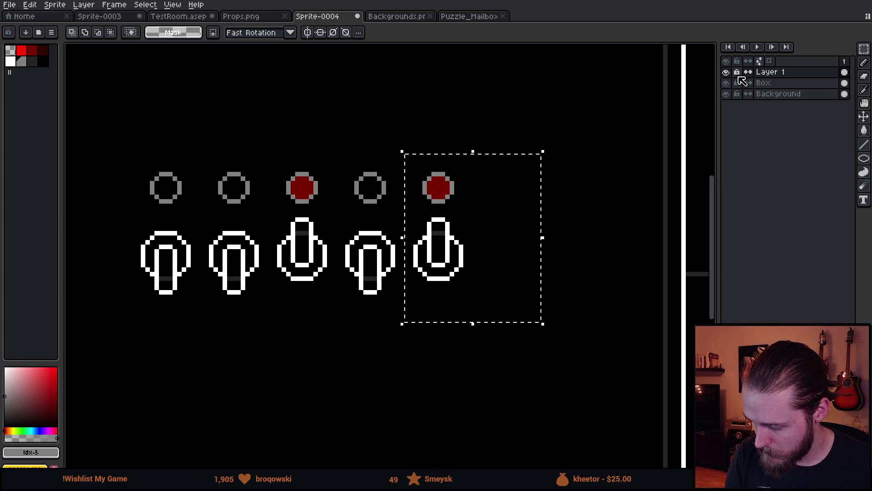
{"action": "left_click_drag", "start_coordinate": [482, 256], "coordinate": [466, 284]}
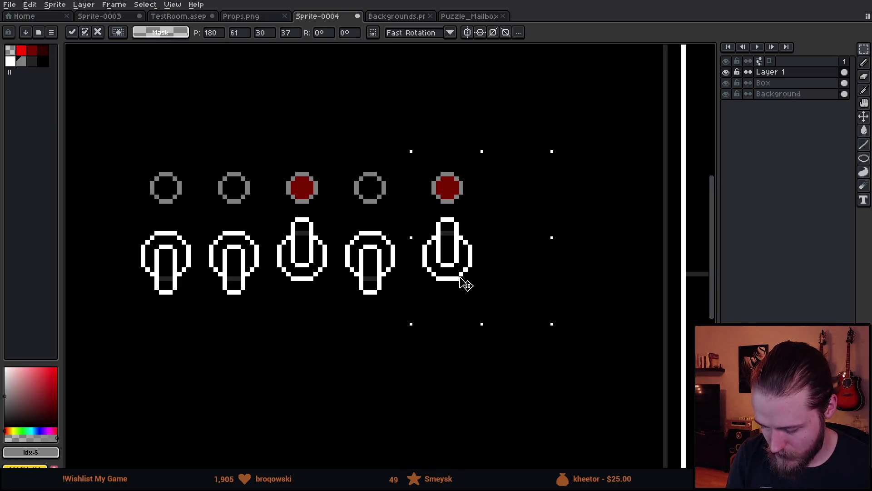
{"action": "left_click", "coordinate": [392, 355]}
{"action": "mouse_move", "coordinate": [331, 149]}
{"action": "left_mouse_down"}
{"action": "mouse_move", "coordinate": [432, 296]}
{"action": "mouse_move", "coordinate": [498, 293]}
{"action": "left_mouse_up"}
{"action": "key", "text": "Right"}
{"action": "key", "text": "Right"}
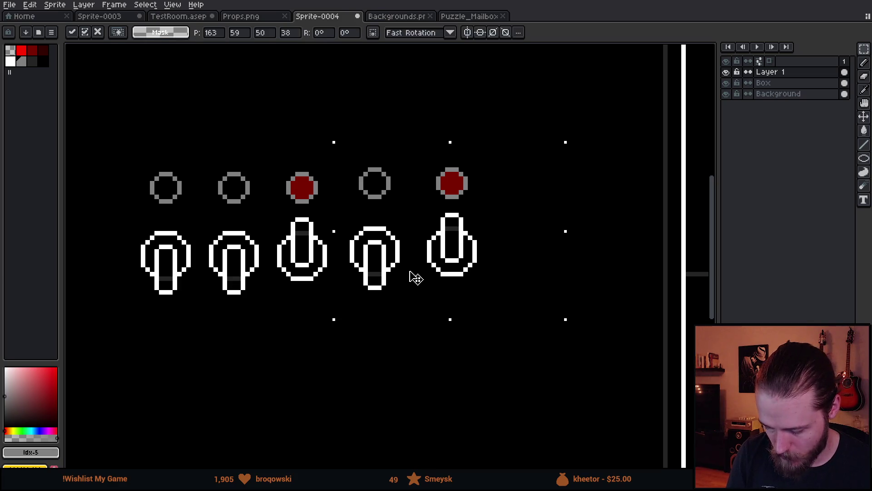
{"action": "left_click", "coordinate": [398, 369]}
Nudge the three, then four, rightmost switches right to even the spacing.
{"action": "mouse_move", "coordinate": [261, 156]}
{"action": "left_mouse_down"}
{"action": "mouse_move", "coordinate": [278, 189]}
{"action": "mouse_move", "coordinate": [528, 315]}
{"action": "left_mouse_up"}
{"action": "key", "text": "Left"}
{"action": "key", "text": "Right"}
{"action": "key", "text": "Right"}
{"action": "key", "text": "Right"}
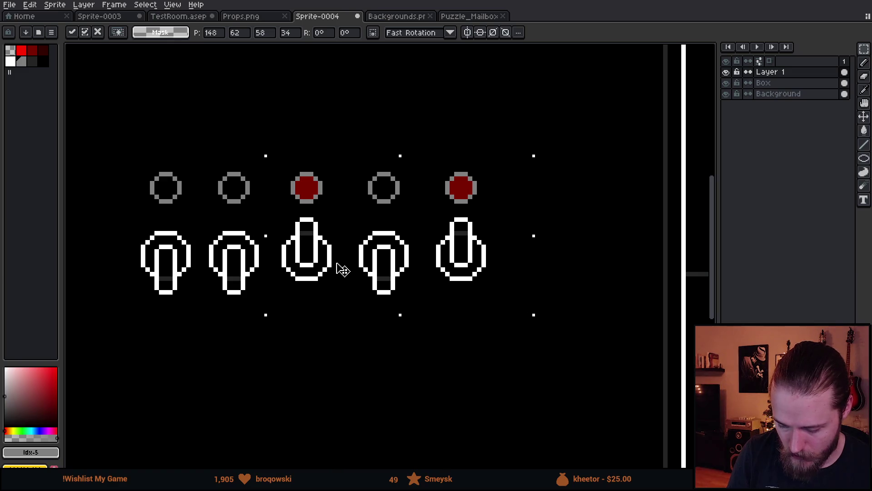
{"action": "left_click", "coordinate": [380, 378]}
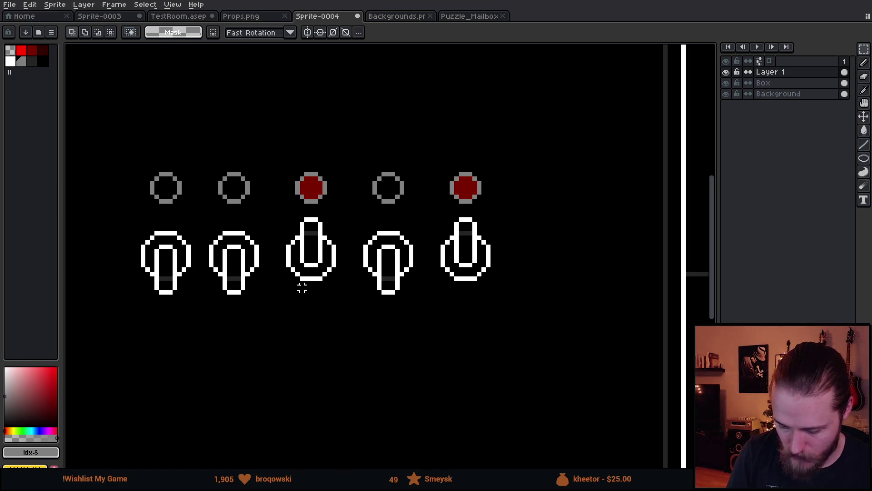
{"action": "mouse_move", "coordinate": [201, 153]}
{"action": "left_mouse_down"}
{"action": "mouse_move", "coordinate": [413, 321]}
{"action": "mouse_move", "coordinate": [530, 327]}
{"action": "left_mouse_up"}
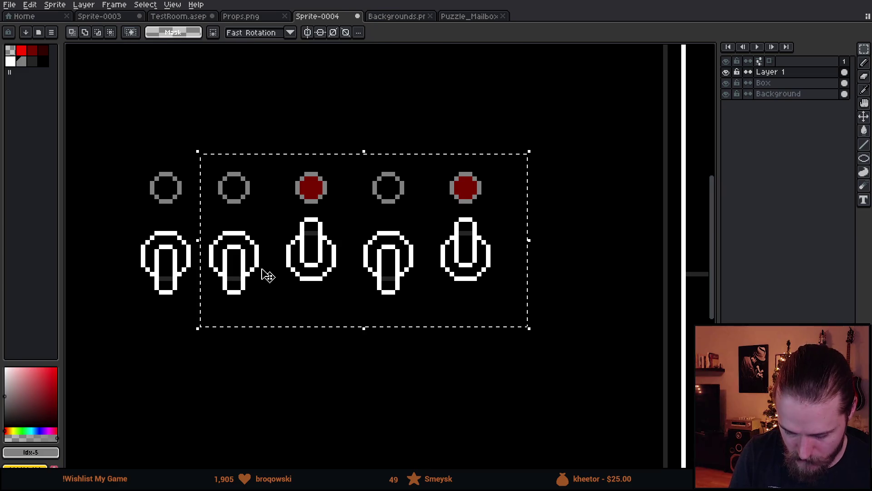
{"action": "key", "text": "Right"}
{"action": "key", "text": "Right"}
{"action": "left_click", "coordinate": [302, 369]}
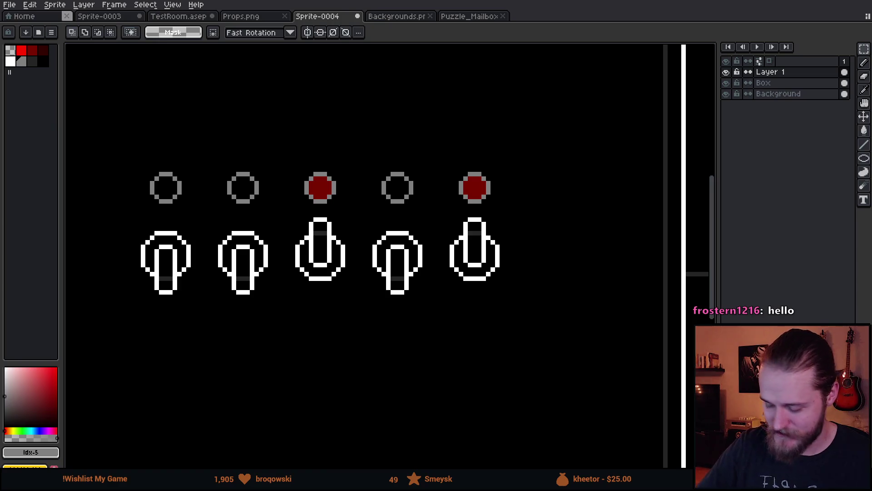
{"action": "left_click_drag", "start_coordinate": [380, 337], "coordinate": [452, 315]}
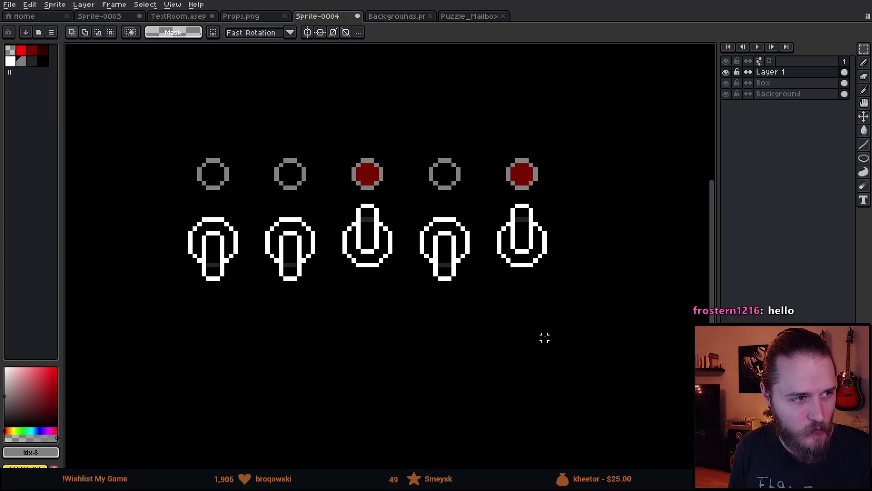
{"action": "left_click_drag", "start_coordinate": [495, 336], "coordinate": [516, 358]}
{"action": "scroll", "coordinate": [520, 355], "scroll_direction": "down", "scroll_amount": 5}
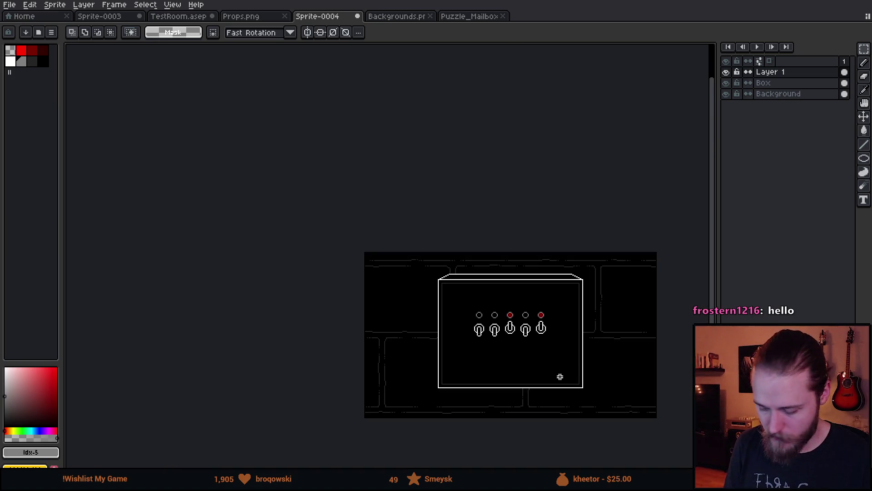
{"action": "left_click_drag", "start_coordinate": [561, 376], "coordinate": [473, 304]}
{"action": "scroll", "coordinate": [471, 330], "scroll_direction": "up", "scroll_amount": 2}
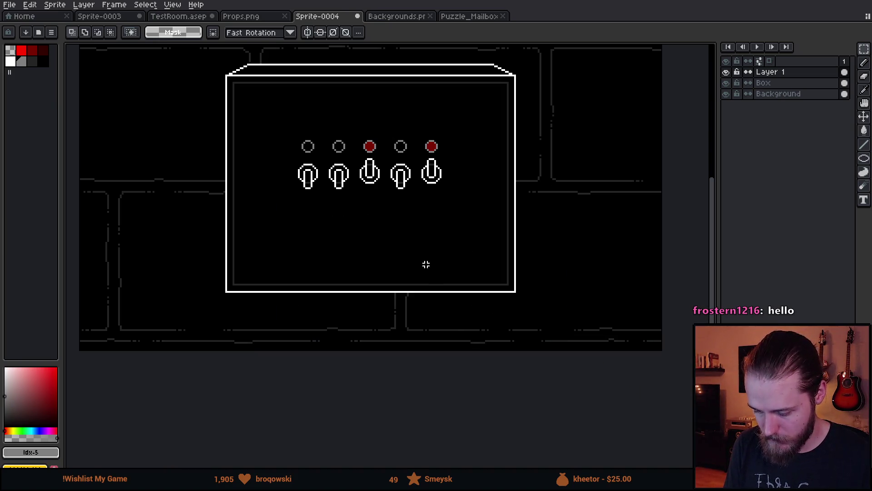
{"action": "left_click_drag", "start_coordinate": [422, 264], "coordinate": [443, 314]}
{"action": "scroll", "coordinate": [433, 363], "scroll_direction": "up", "scroll_amount": 2}
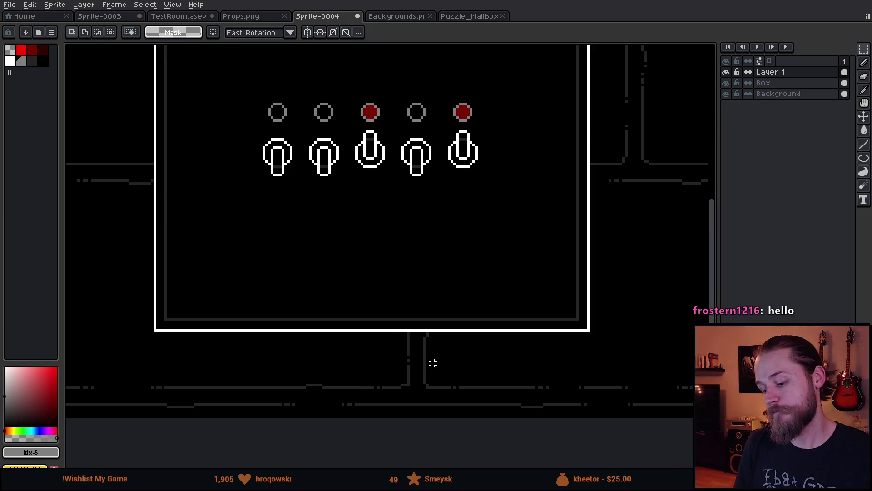
Move the fifth switch, then the fourth and fifth switches, further right.
{"action": "scroll", "coordinate": [437, 366], "scroll_direction": "up", "scroll_amount": 3}
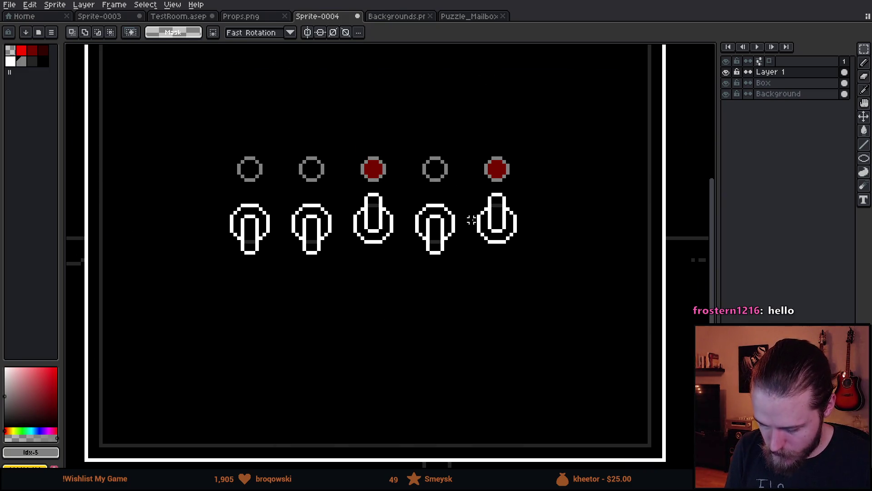
{"action": "left_click_drag", "start_coordinate": [462, 137], "coordinate": [573, 299]}
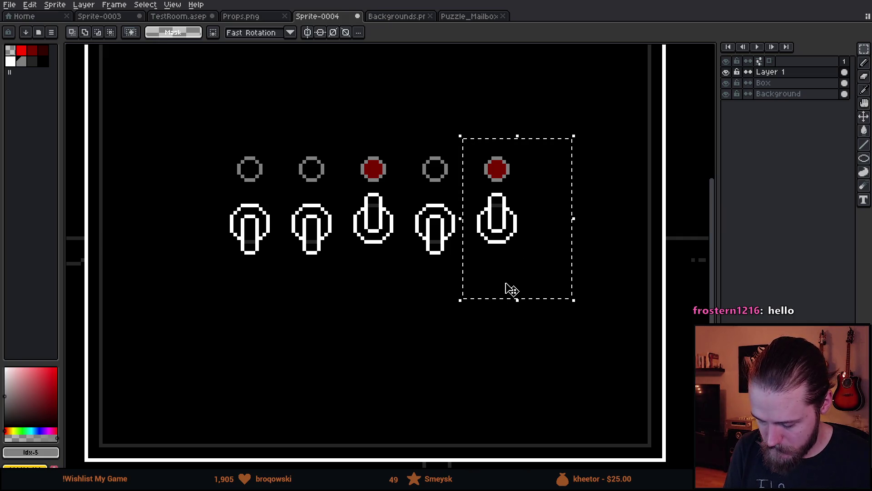
{"action": "left_click_drag", "start_coordinate": [525, 285], "coordinate": [539, 284]}
{"action": "left_click", "coordinate": [461, 340]}
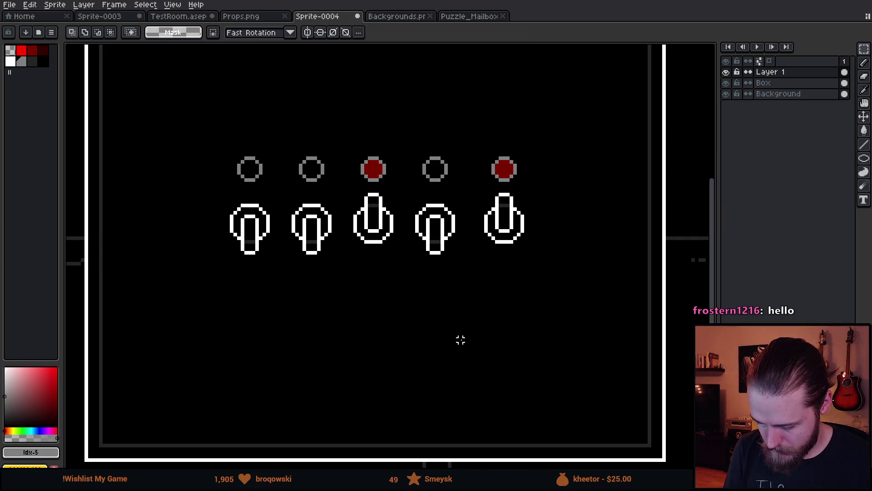
{"action": "left_click_drag", "start_coordinate": [404, 137], "coordinate": [580, 293]}
{"action": "left_click_drag", "start_coordinate": [503, 261], "coordinate": [508, 258]}
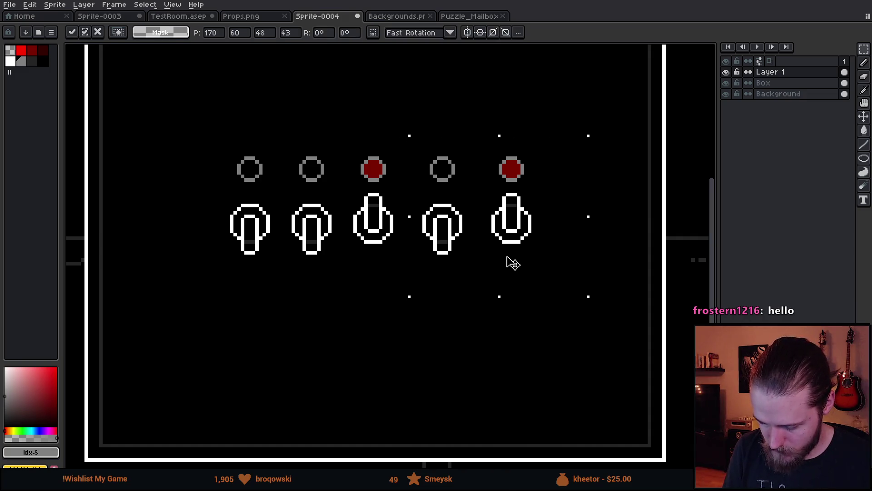
{"action": "left_click", "coordinate": [468, 320]}
Move the third-to-fifth, then second-to-fifth switches right, and zoom out.
{"action": "mouse_move", "coordinate": [337, 143]}
{"action": "left_mouse_down"}
{"action": "mouse_move", "coordinate": [458, 246]}
{"action": "mouse_move", "coordinate": [591, 293]}
{"action": "left_mouse_up"}
{"action": "mouse_move", "coordinate": [444, 258]}
{"action": "left_mouse_down"}
{"action": "mouse_move", "coordinate": [448, 279]}
{"action": "mouse_move", "coordinate": [458, 272]}
{"action": "left_mouse_up"}
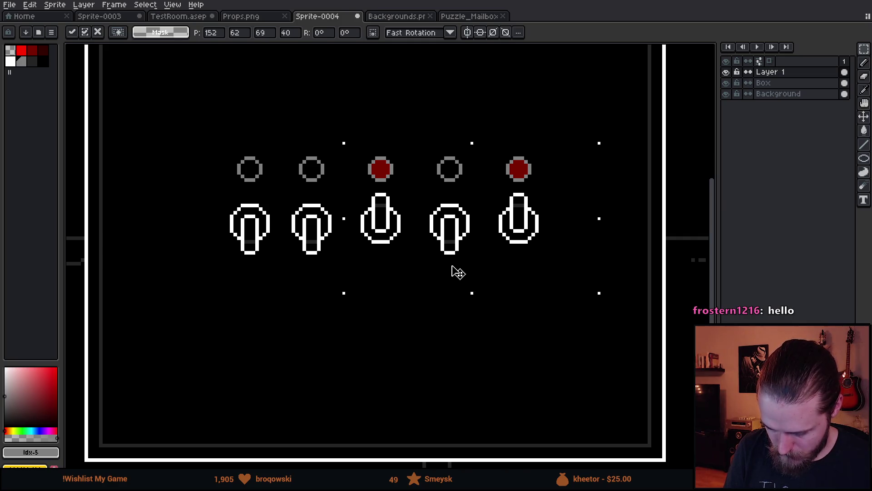
{"action": "left_click", "coordinate": [452, 328]}
{"action": "mouse_move", "coordinate": [278, 143]}
{"action": "left_mouse_down"}
{"action": "mouse_move", "coordinate": [367, 241]}
{"action": "mouse_move", "coordinate": [552, 293]}
{"action": "left_mouse_up"}
{"action": "left_click_drag", "start_coordinate": [461, 267], "coordinate": [467, 269]}
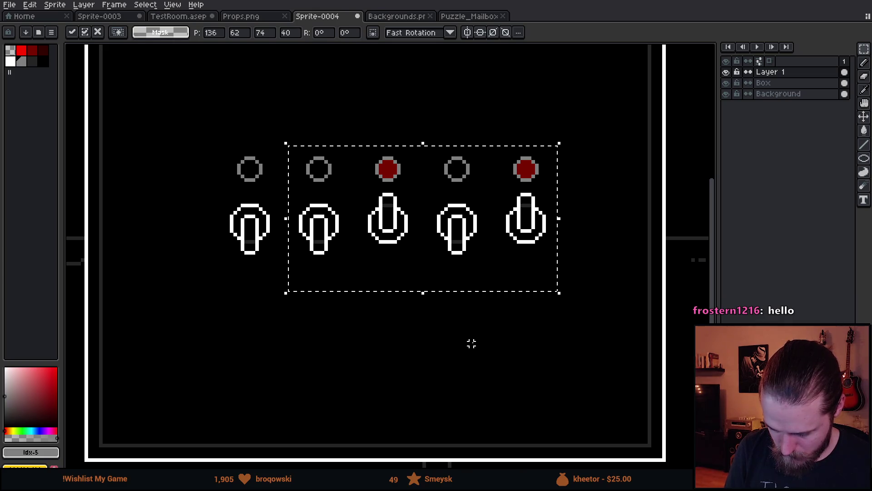
{"action": "left_click", "coordinate": [472, 344]}
{"action": "scroll", "coordinate": [527, 352], "scroll_direction": "down", "scroll_amount": 2}
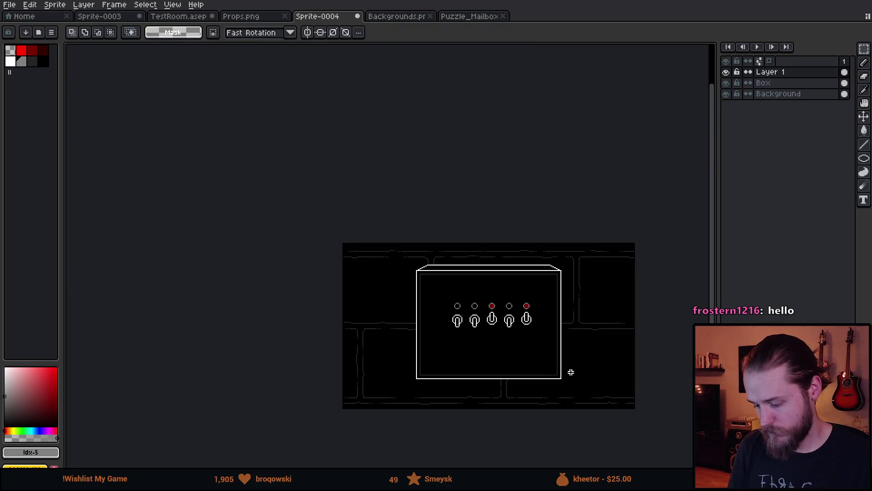
{"action": "scroll", "coordinate": [568, 372], "scroll_direction": "up", "scroll_amount": 1}
{"action": "scroll", "coordinate": [509, 360], "scroll_direction": "up", "scroll_amount": 1}
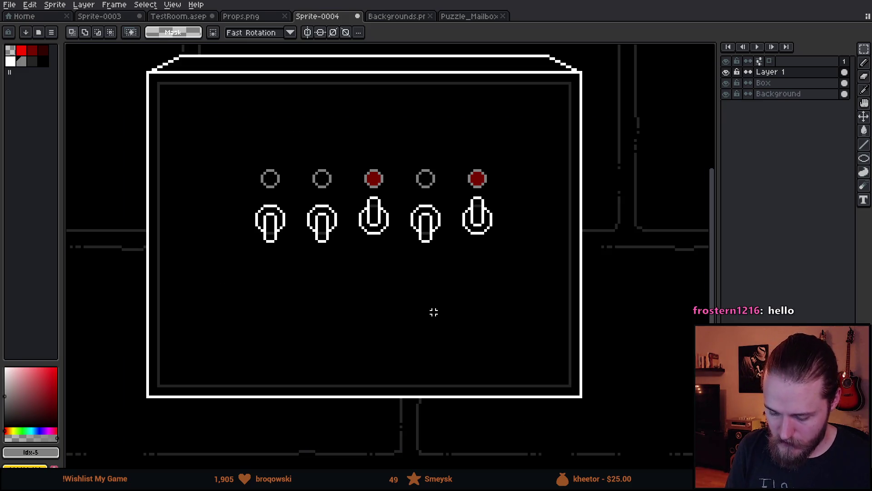
{"action": "mouse_move", "coordinate": [256, 222]}
{"action": "left_mouse_down"}
{"action": "mouse_move", "coordinate": [391, 174]}
{"action": "mouse_move", "coordinate": [491, 160]}
{"action": "left_mouse_up"}
{"action": "left_click", "coordinate": [464, 277]}
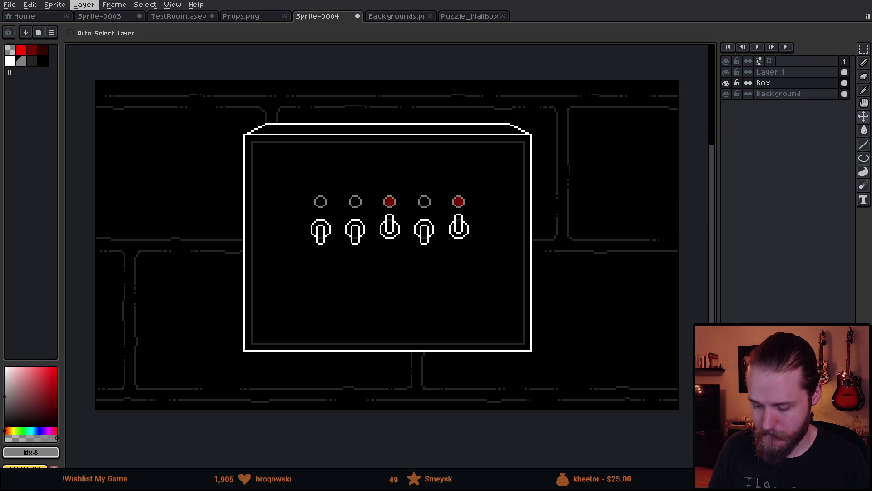
Switch to the browser and preview the first 'electrical box switches outdoor' image result.
{"action": "left_click_drag", "start_coordinate": [590, 294], "coordinate": [604, 273]}
{"action": "scroll", "coordinate": [445, 243], "scroll_direction": "down", "scroll_amount": 1}
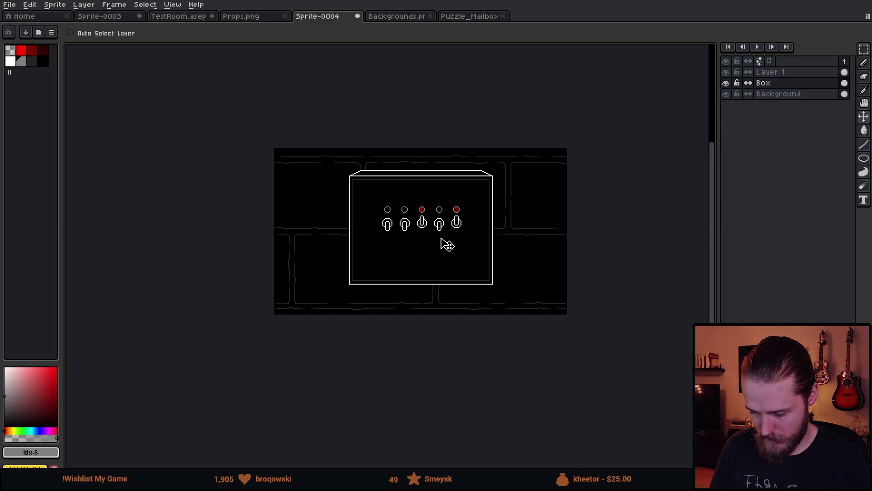
{"action": "scroll", "coordinate": [417, 218], "scroll_direction": "up", "scroll_amount": 2}
{"action": "left_click_drag", "start_coordinate": [459, 258], "coordinate": [448, 252]}
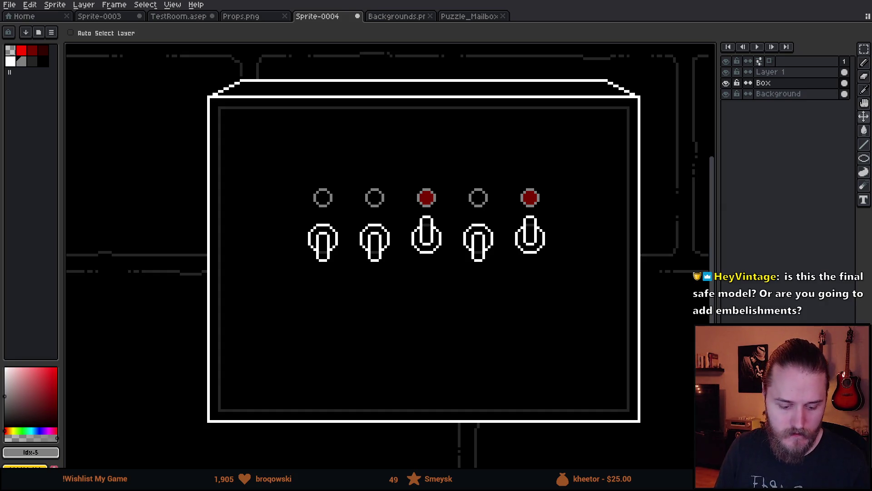
{"action": "key", "text": "alt+Tab"}
{"action": "left_click", "coordinate": [60, 208]}
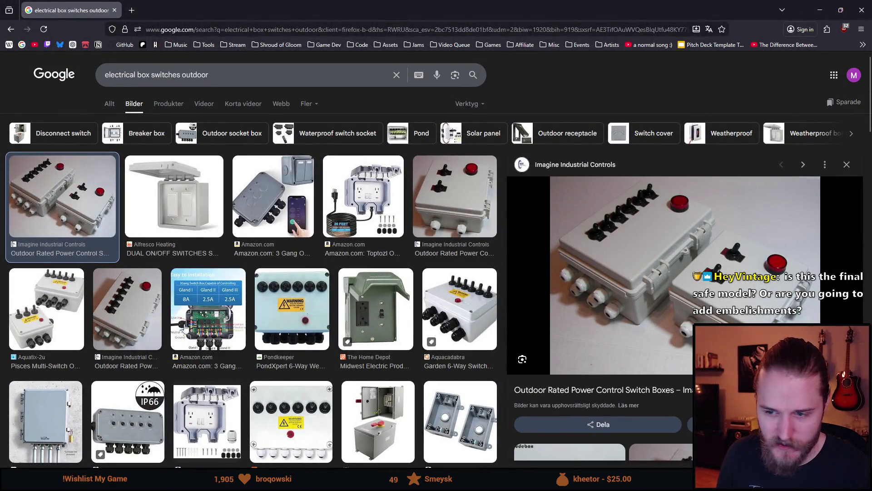
Close the embellishments search and preview the PondXpert and outdoor power control switch box photos.
{"action": "scroll", "coordinate": [272, 350], "scroll_direction": "down", "scroll_amount": 1}
{"action": "scroll", "coordinate": [257, 344], "scroll_direction": "up", "scroll_amount": 1}
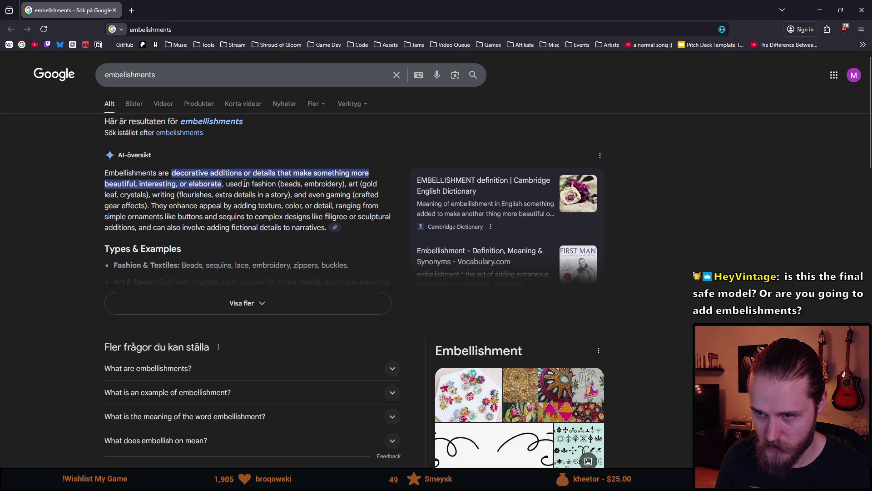
{"action": "left_click", "coordinate": [114, 10]}
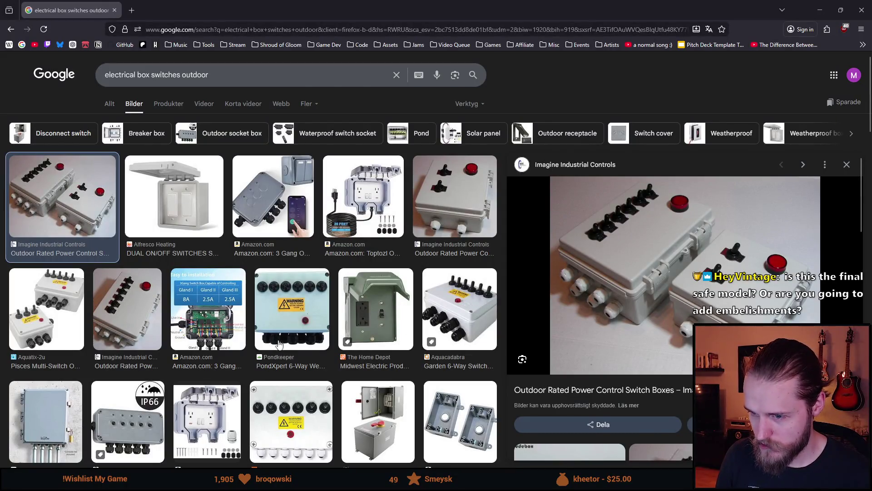
{"action": "left_click", "coordinate": [300, 306]}
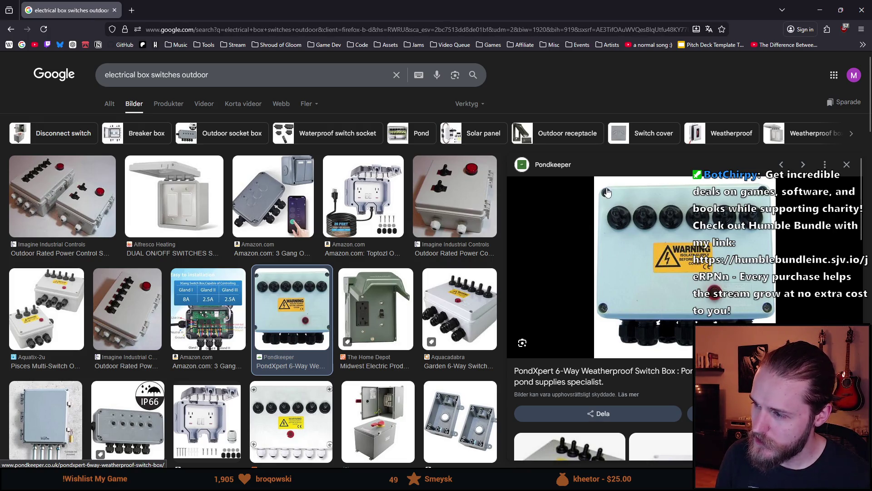
{"action": "scroll", "coordinate": [357, 317], "scroll_direction": "down", "scroll_amount": 1}
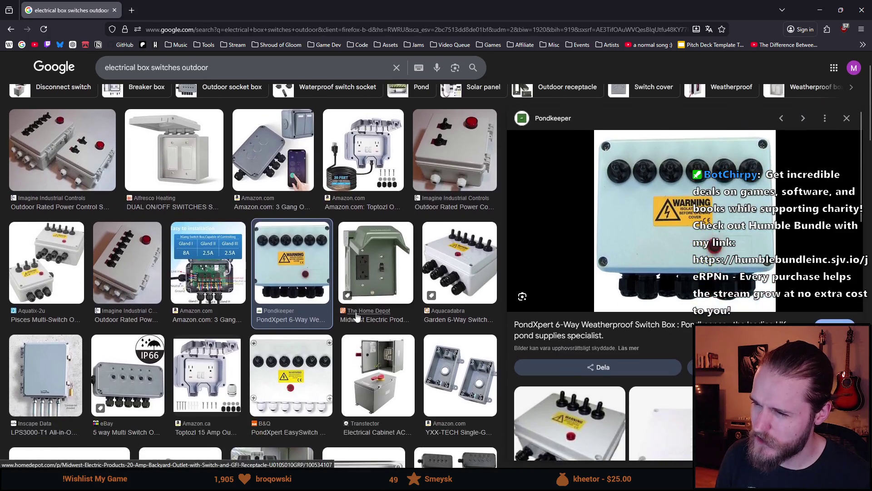
{"action": "scroll", "coordinate": [357, 317], "scroll_direction": "down", "scroll_amount": 1}
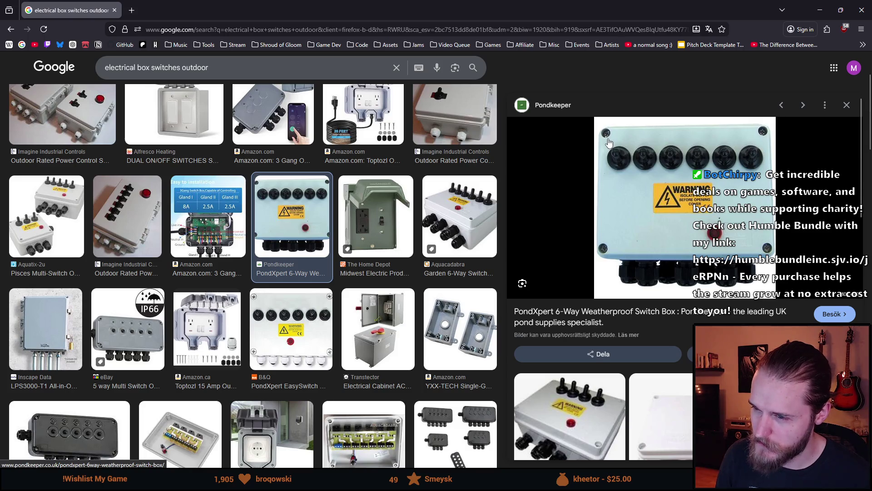
{"action": "scroll", "coordinate": [309, 289], "scroll_direction": "up", "scroll_amount": 2}
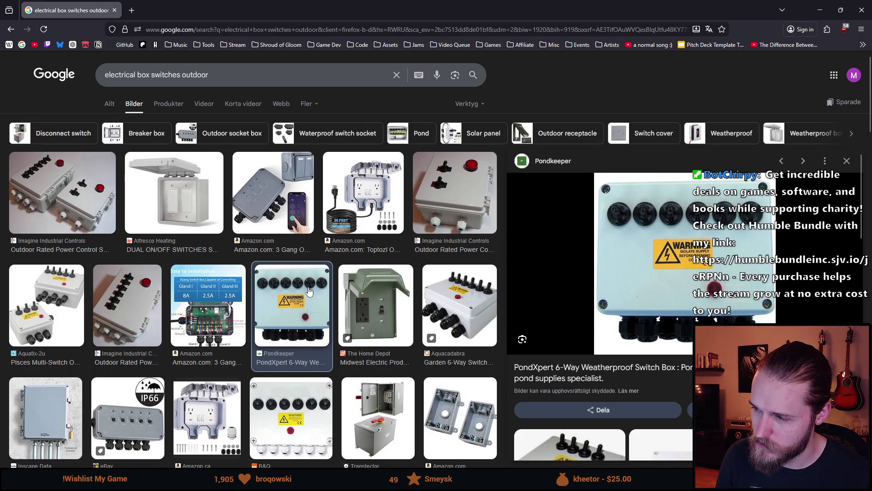
{"action": "left_click", "coordinate": [70, 219]}
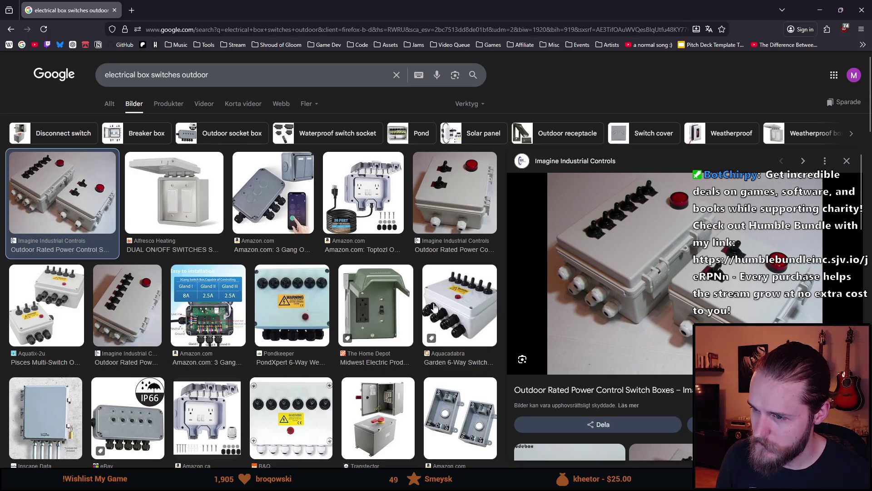
Preview the black Knightsbridge switch box photo, browse further, then return to Aseprite.
{"action": "scroll", "coordinate": [371, 309], "scroll_direction": "down", "scroll_amount": 1}
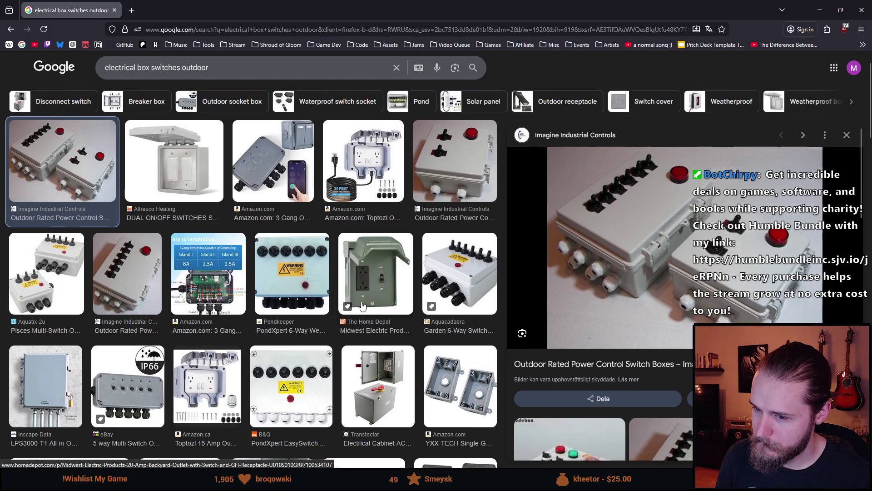
{"action": "scroll", "coordinate": [362, 305], "scroll_direction": "up", "scroll_amount": 1}
{"action": "scroll", "coordinate": [356, 305], "scroll_direction": "down", "scroll_amount": 1}
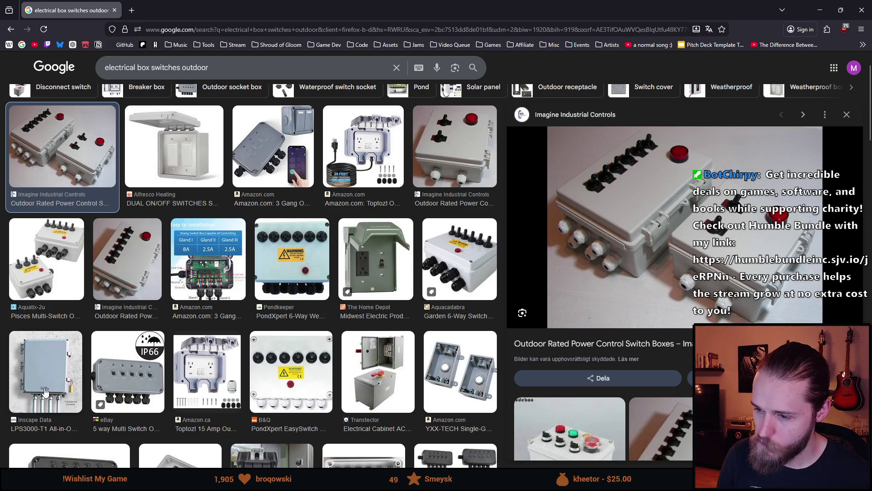
{"action": "scroll", "coordinate": [53, 377], "scroll_direction": "down", "scroll_amount": 1}
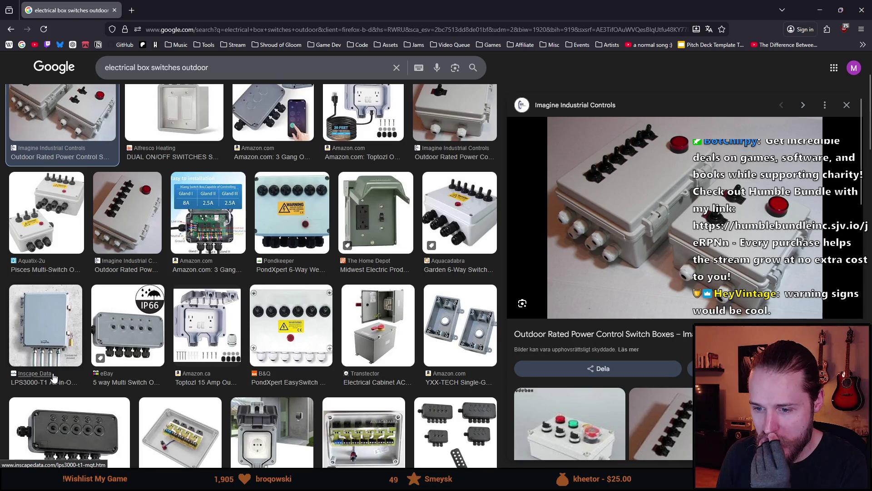
{"action": "scroll", "coordinate": [54, 377], "scroll_direction": "down", "scroll_amount": 2}
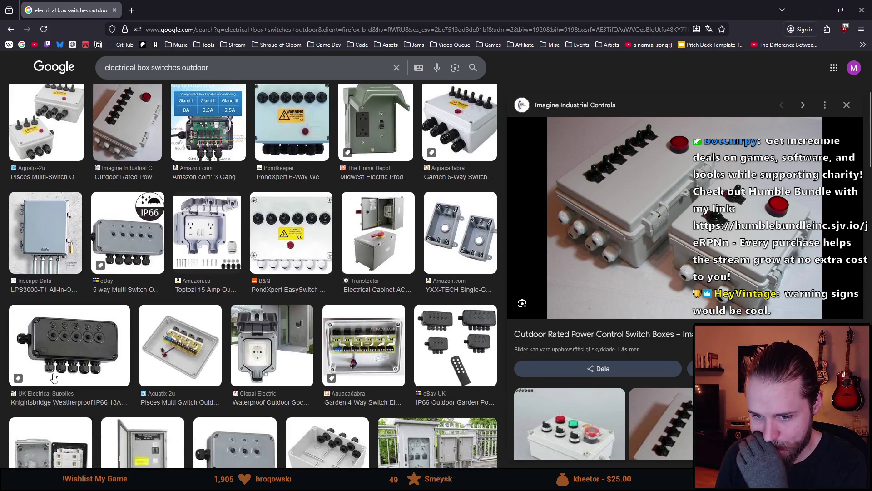
{"action": "left_click", "coordinate": [75, 351]}
{"action": "key", "text": "alt+Tab"}
{"action": "key", "text": "alt+Tab"}
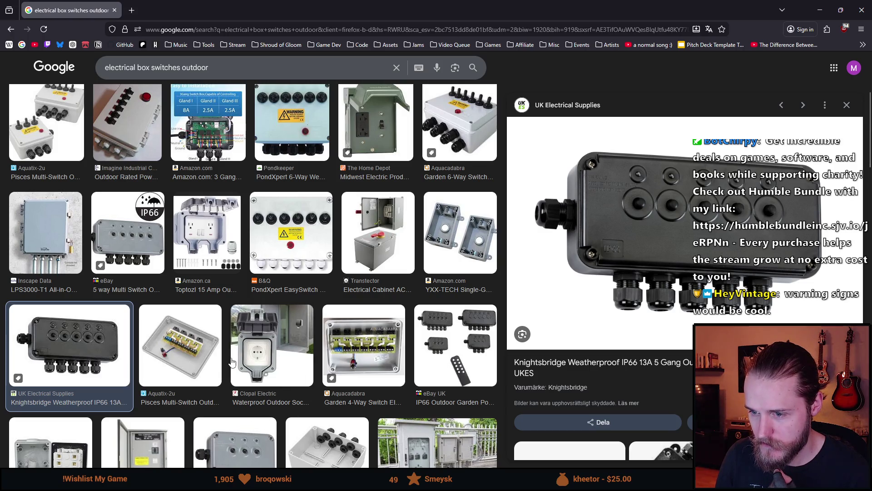
{"action": "scroll", "coordinate": [229, 362], "scroll_direction": "down", "scroll_amount": 1}
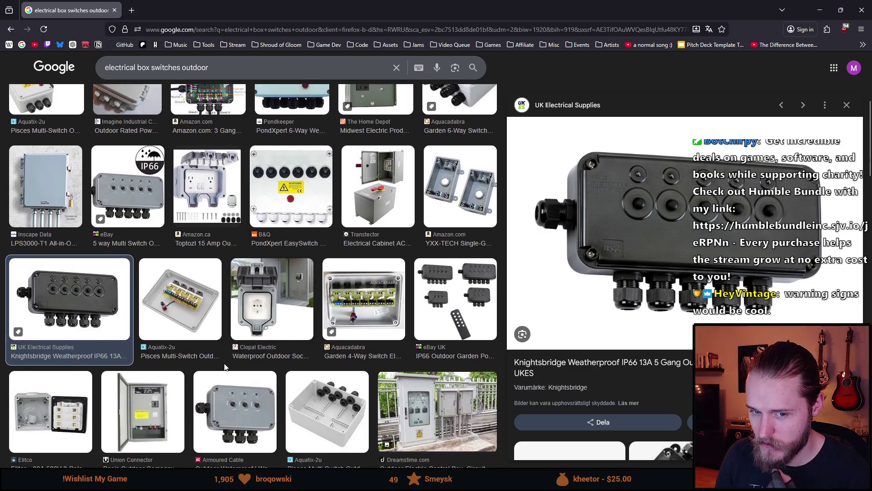
{"action": "scroll", "coordinate": [289, 359], "scroll_direction": "down", "scroll_amount": 1}
{"action": "scroll", "coordinate": [288, 359], "scroll_direction": "down", "scroll_amount": 3}
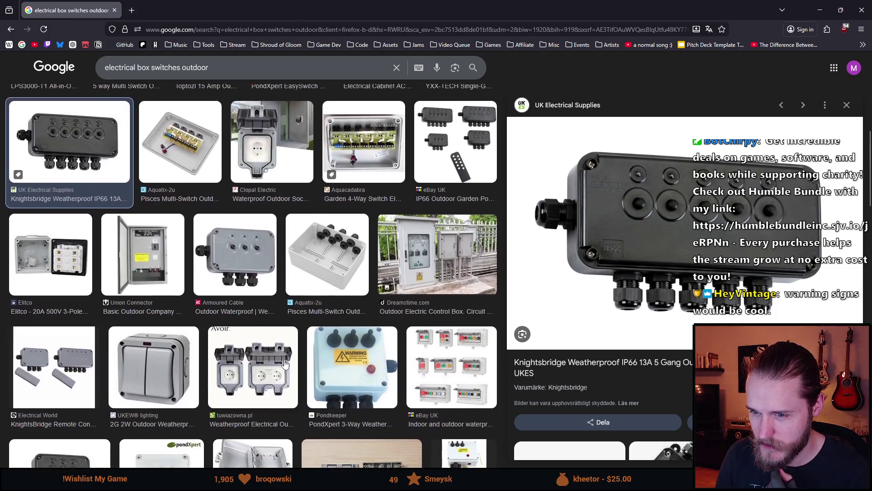
{"action": "scroll", "coordinate": [282, 365], "scroll_direction": "down", "scroll_amount": 1}
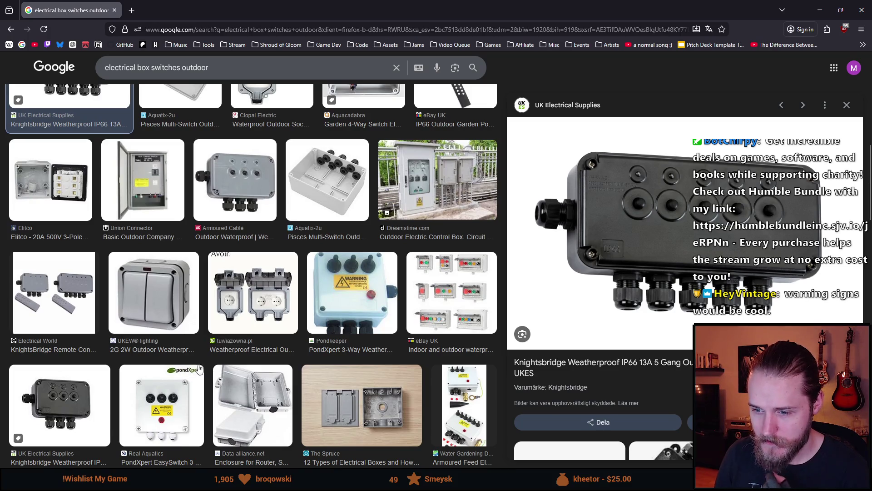
{"action": "scroll", "coordinate": [204, 355], "scroll_direction": "up", "scroll_amount": 10}
{"action": "key", "text": "alt+Tab"}
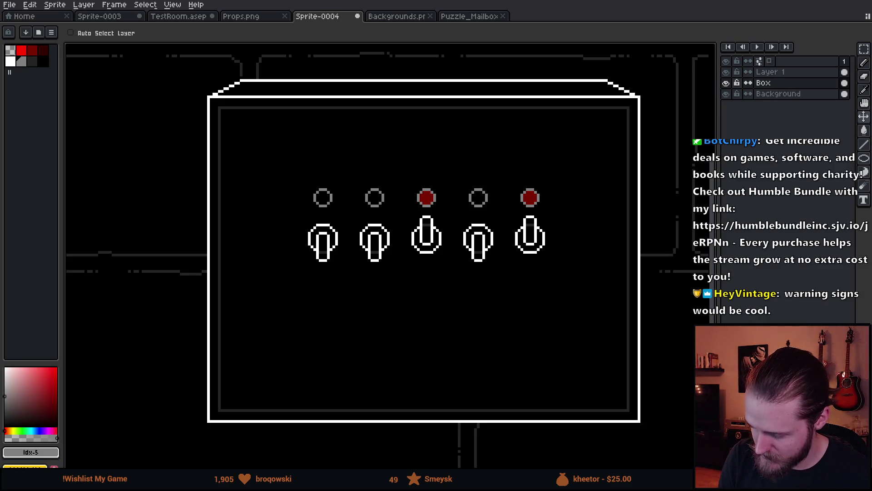
Rename Layer 1 to 'Switches'.
{"action": "left_click", "coordinate": [726, 72]}
{"action": "left_click", "coordinate": [727, 72]}
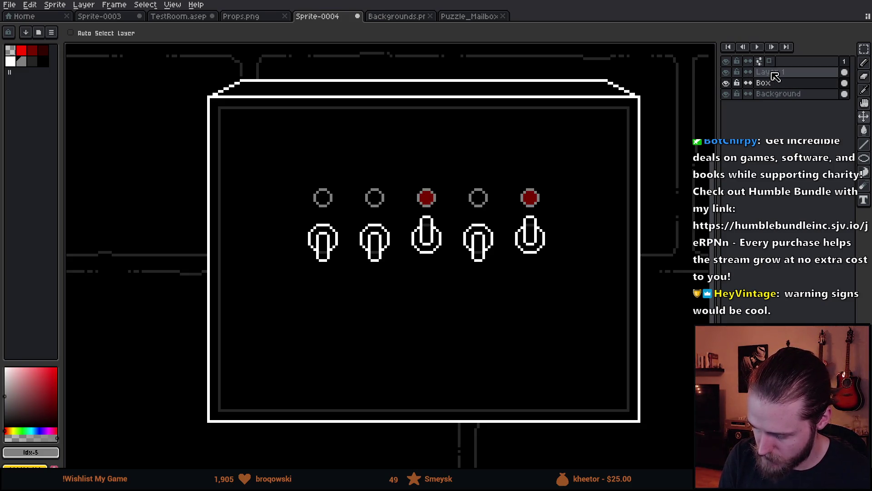
{"action": "double_click", "coordinate": [769, 72]}
{"action": "type", "text": "Switch"}
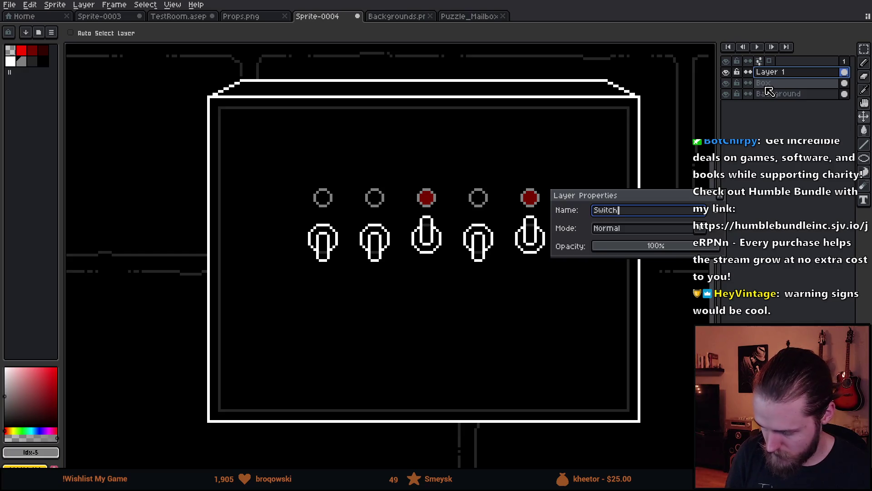
{"action": "type", "text": "es"}
{"action": "key", "text": "Return"}
Move the row of switches and lights higher up the panel and deselect.
{"action": "key", "text": "m"}
{"action": "left_click_drag", "start_coordinate": [283, 175], "coordinate": [580, 324]}
{"action": "left_click_drag", "start_coordinate": [516, 307], "coordinate": [518, 265]}
{"action": "key", "text": "Up"}
{"action": "key", "text": "ctrl+d"}
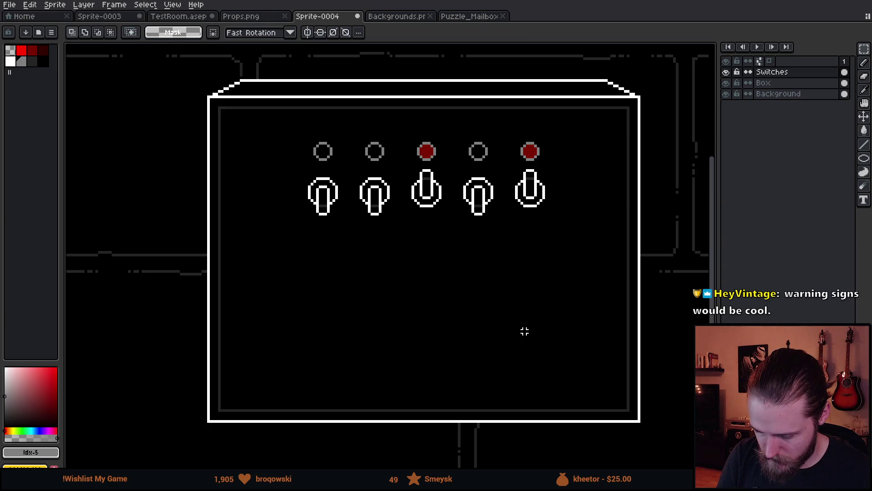
{"action": "key", "text": "b"}
{"action": "key", "text": "bracketright"}
{"action": "left_click", "coordinate": [293, 149], "text": "shift"}
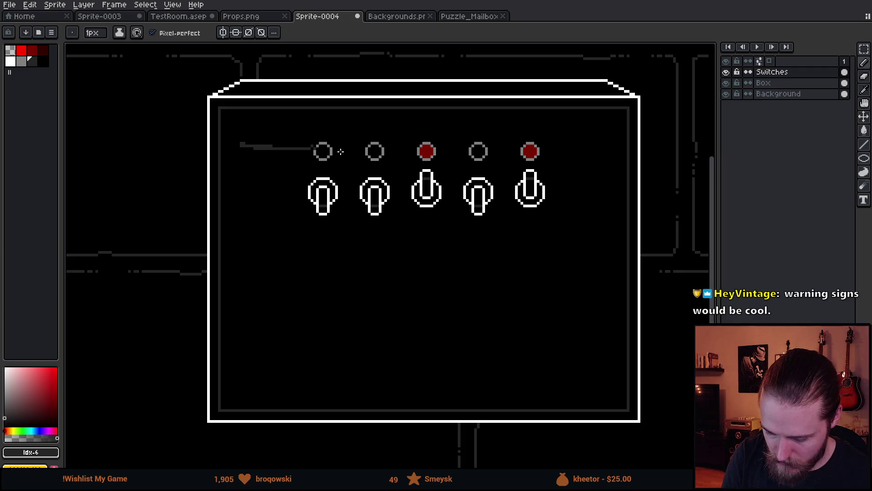
{"action": "left_click", "coordinate": [420, 155], "text": "shift"}
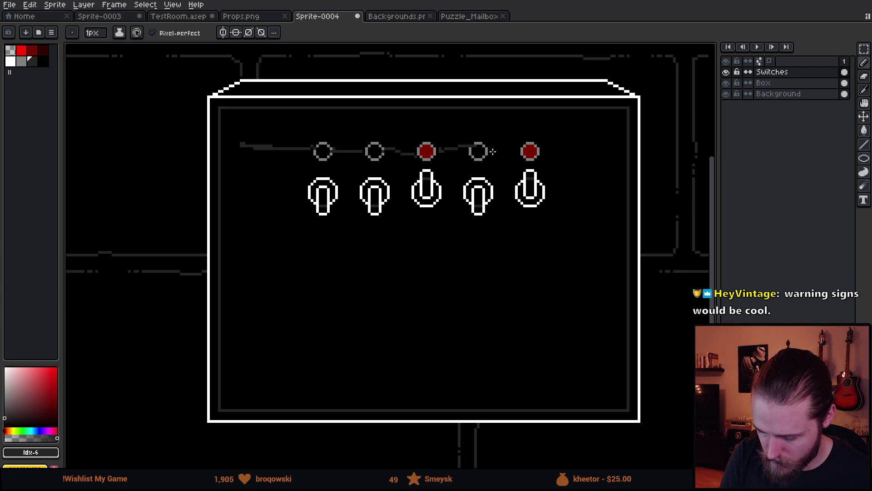
{"action": "mouse_move", "coordinate": [585, 152]}
{"action": "left_mouse_down"}
{"action": "mouse_move", "coordinate": [594, 331]}
{"action": "mouse_move", "coordinate": [543, 361]}
{"action": "left_mouse_up"}
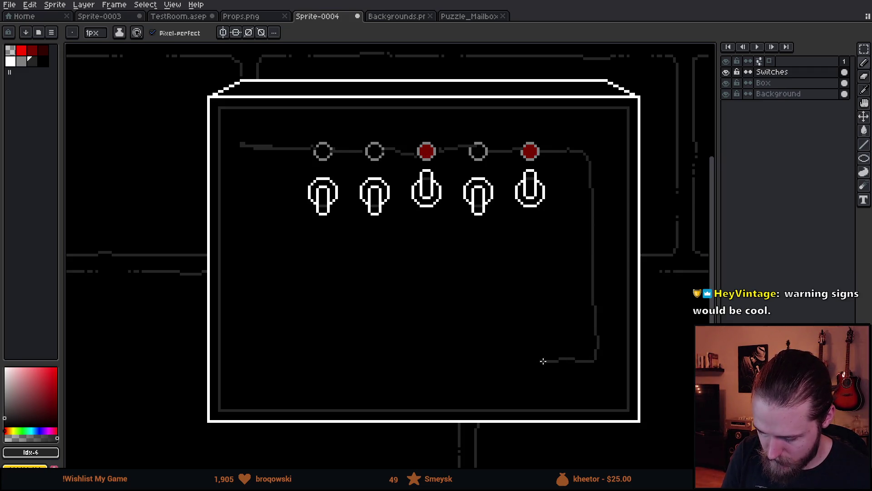
{"action": "mouse_move", "coordinate": [533, 308]}
{"action": "left_mouse_down"}
{"action": "mouse_move", "coordinate": [556, 338]}
{"action": "mouse_move", "coordinate": [522, 320]}
{"action": "mouse_move", "coordinate": [500, 335]}
{"action": "left_mouse_up"}
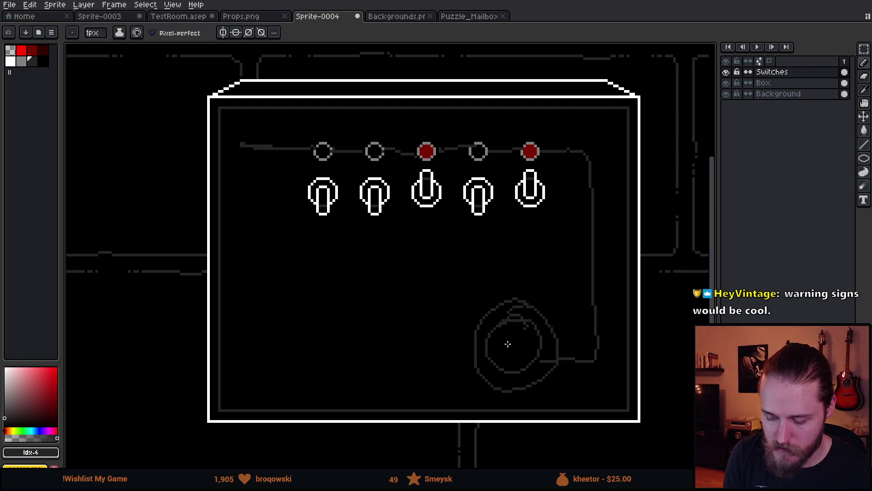
{"action": "mouse_move", "coordinate": [301, 135]}
{"action": "left_mouse_down"}
{"action": "mouse_move", "coordinate": [521, 122]}
{"action": "mouse_move", "coordinate": [538, 167]}
{"action": "mouse_move", "coordinate": [312, 128]}
{"action": "left_mouse_up"}
{"action": "left_click_drag", "start_coordinate": [554, 290], "coordinate": [478, 331]}
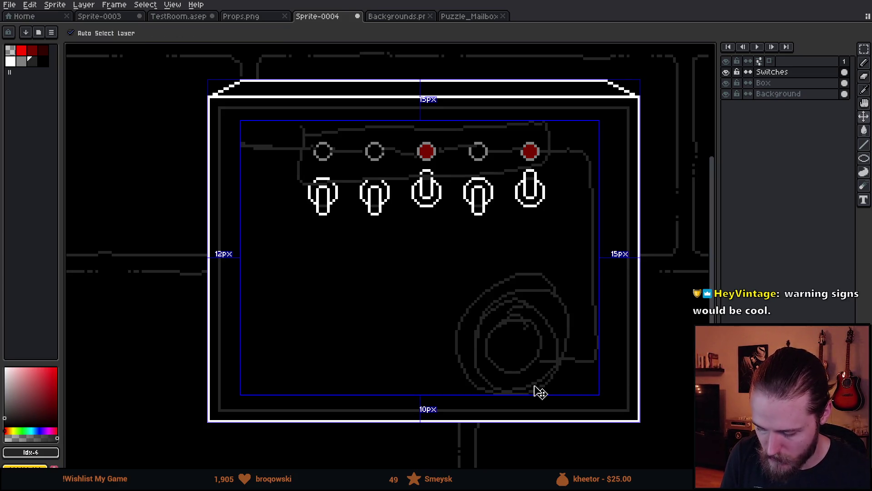
{"action": "key", "text": "ctrl+z"}
{"action": "key", "text": "ctrl+z"}
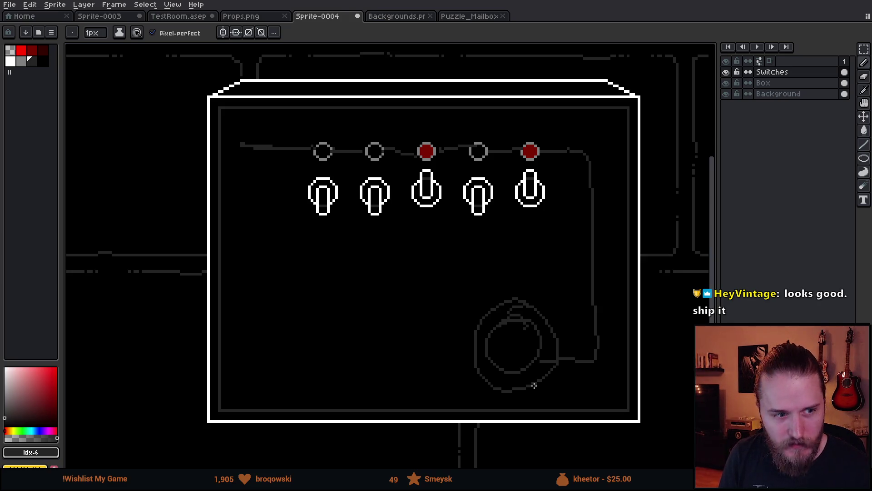
{"action": "key", "text": "ctrl+z"}
{"action": "key", "text": "ctrl+z"}
{"action": "key", "text": "ctrl+z"}
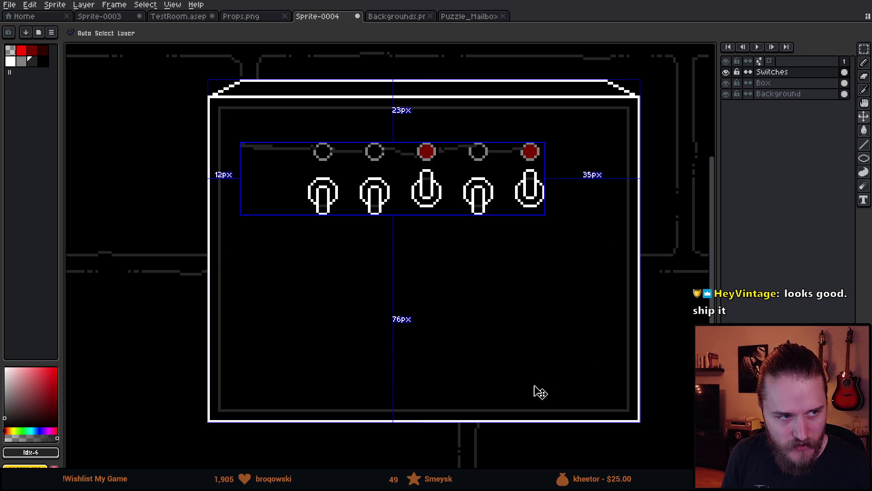
{"action": "key", "text": "ctrl+z"}
{"action": "key", "text": "ctrl+z"}
{"action": "key", "text": "ctrl+z"}
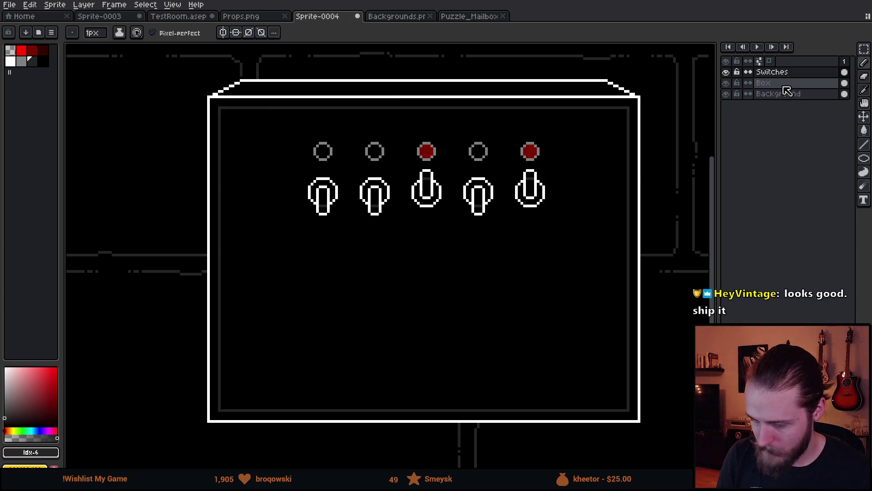
On the Box layer, lower the slanted lid one pixel onto the box's top edge.
{"action": "left_click", "coordinate": [791, 86]}
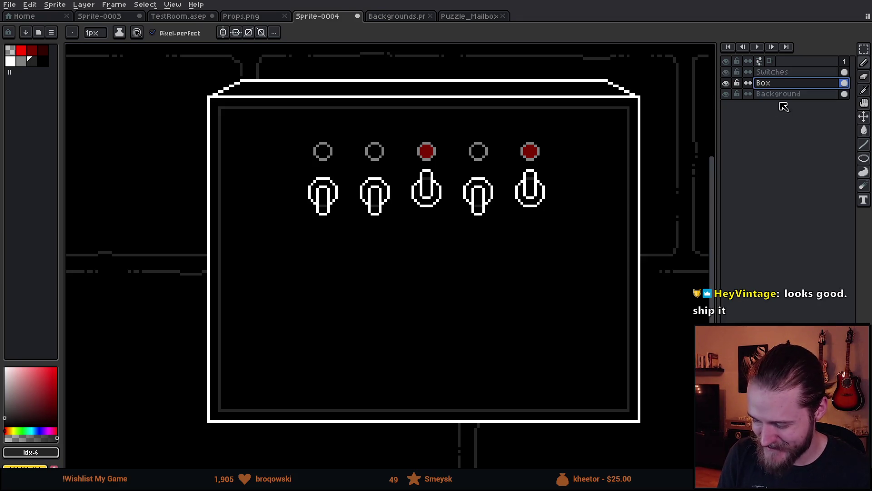
{"action": "key", "text": "m"}
{"action": "left_click_drag", "start_coordinate": [164, 63], "coordinate": [676, 95]}
{"action": "key", "text": "Down"}
{"action": "key", "text": "Down"}
{"action": "key", "text": "Down"}
{"action": "key", "text": "Down"}
{"action": "left_click", "coordinate": [658, 97]}
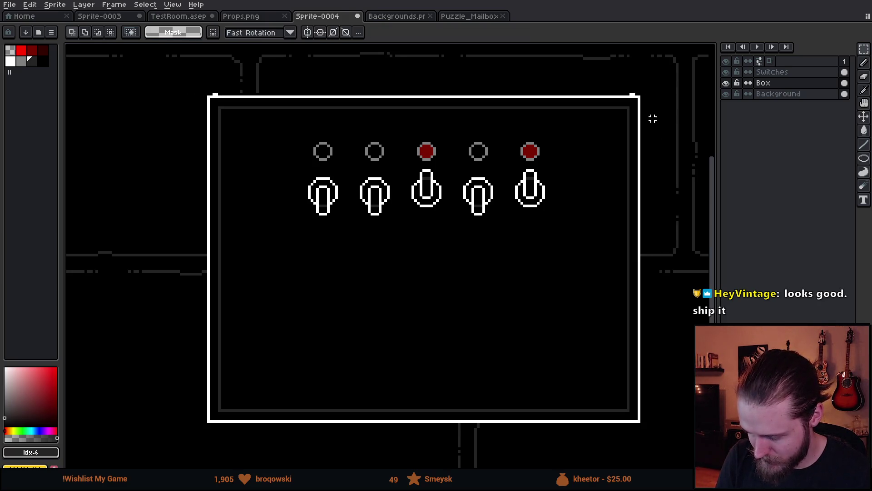
Delete the leftover pixels above the box's top-right and top-left corners.
{"action": "mouse_move", "coordinate": [178, 77]}
{"action": "left_mouse_down"}
{"action": "mouse_move", "coordinate": [550, 81]}
{"action": "mouse_move", "coordinate": [687, 98]}
{"action": "mouse_move", "coordinate": [615, 93]}
{"action": "left_mouse_up"}
{"action": "left_click", "coordinate": [661, 113]}
{"action": "key", "text": "Delete"}
{"action": "left_click_drag", "start_coordinate": [160, 77], "coordinate": [279, 96]}
{"action": "key", "text": "Delete"}
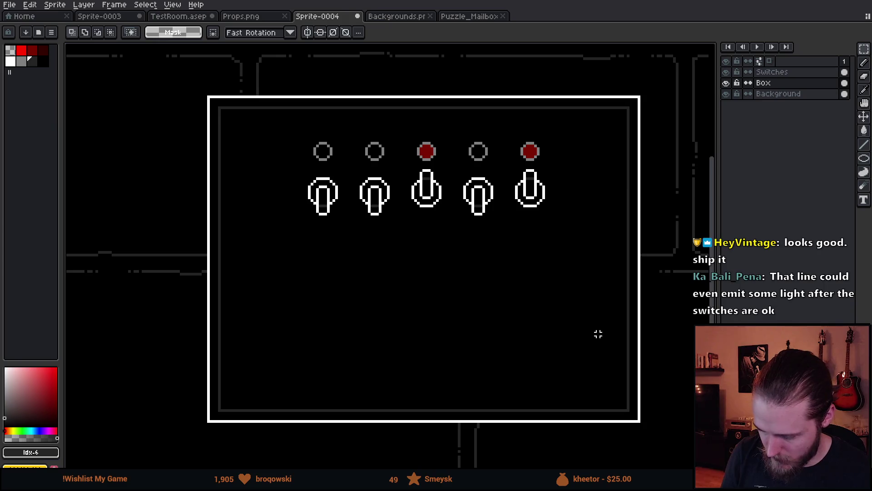
Toggle the Box layer's visibility off and on to compare, keeping it active.
{"action": "scroll", "coordinate": [598, 333], "scroll_direction": "down", "scroll_amount": 1}
{"action": "left_click", "coordinate": [728, 84]}
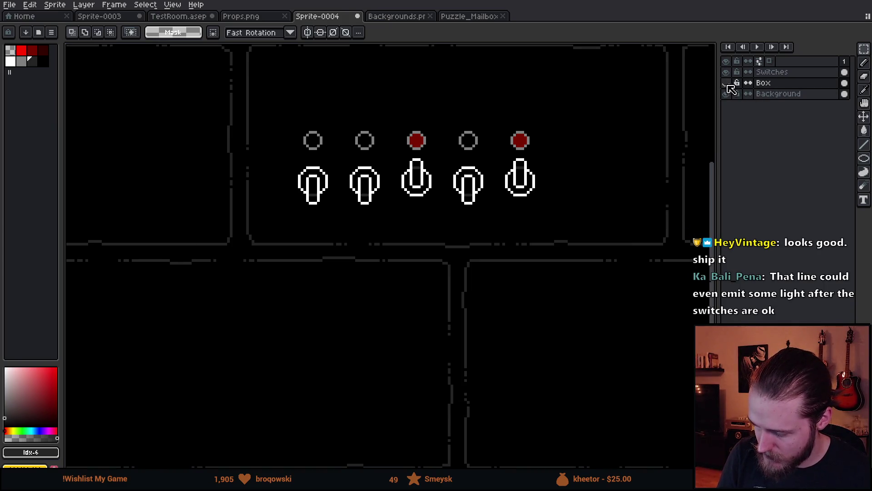
{"action": "left_click", "coordinate": [729, 83]}
{"action": "left_click", "coordinate": [766, 83]}
{"action": "scroll", "coordinate": [430, 189], "scroll_direction": "up", "scroll_amount": 2}
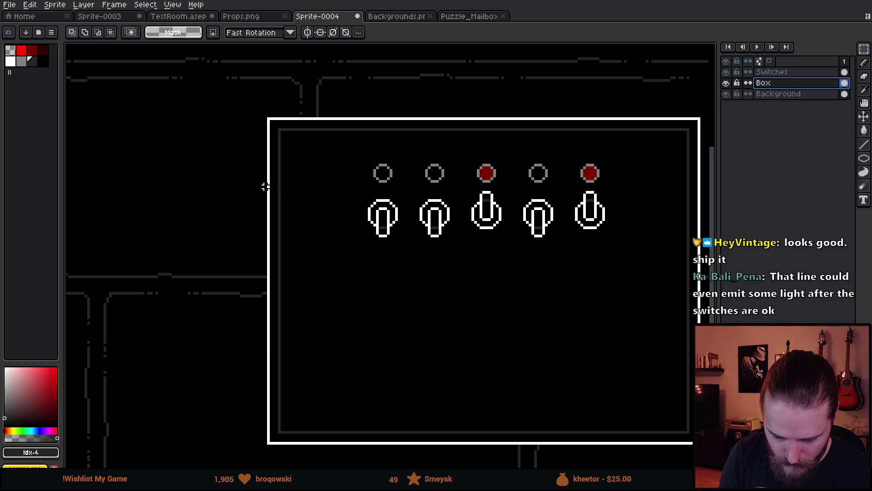
{"action": "scroll", "coordinate": [266, 187], "scroll_direction": "up", "scroll_amount": 4}
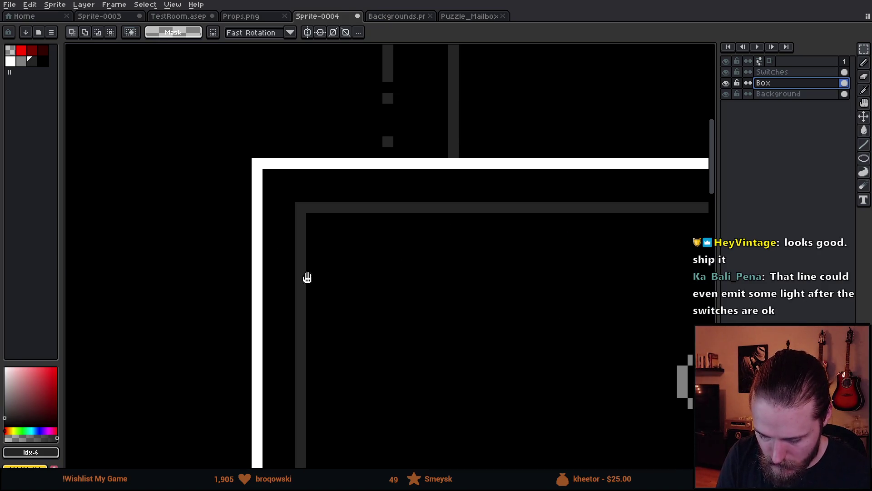
Erase the panel's square top-left corner and trim the bar ends around it.
{"action": "key", "text": "e"}
{"action": "mouse_move", "coordinate": [263, 159]}
{"action": "left_mouse_down"}
{"action": "mouse_move", "coordinate": [242, 190]}
{"action": "mouse_move", "coordinate": [315, 190]}
{"action": "mouse_move", "coordinate": [285, 224]}
{"action": "mouse_move", "coordinate": [263, 212]}
{"action": "left_mouse_up"}
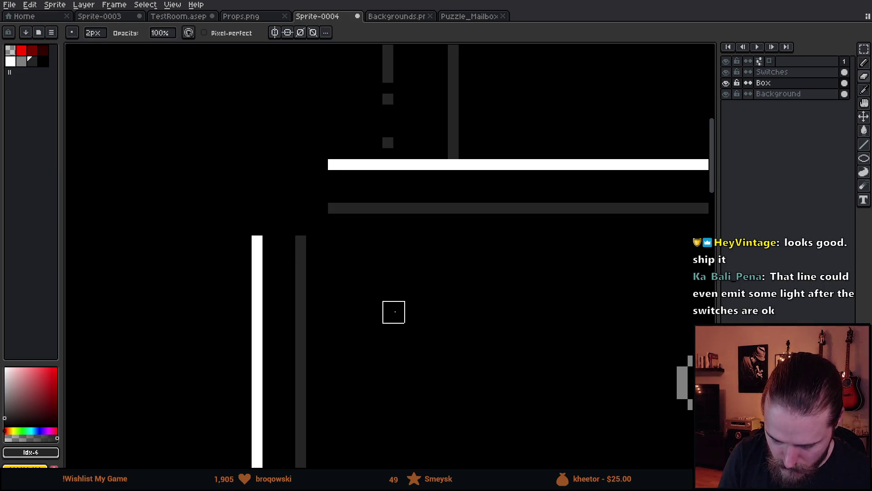
{"action": "left_click_drag", "start_coordinate": [394, 312], "coordinate": [372, 294]}
{"action": "mouse_move", "coordinate": [264, 208]}
{"action": "left_mouse_down"}
{"action": "mouse_move", "coordinate": [273, 208]}
{"action": "mouse_move", "coordinate": [327, 109]}
{"action": "mouse_move", "coordinate": [286, 209]}
{"action": "left_mouse_up"}
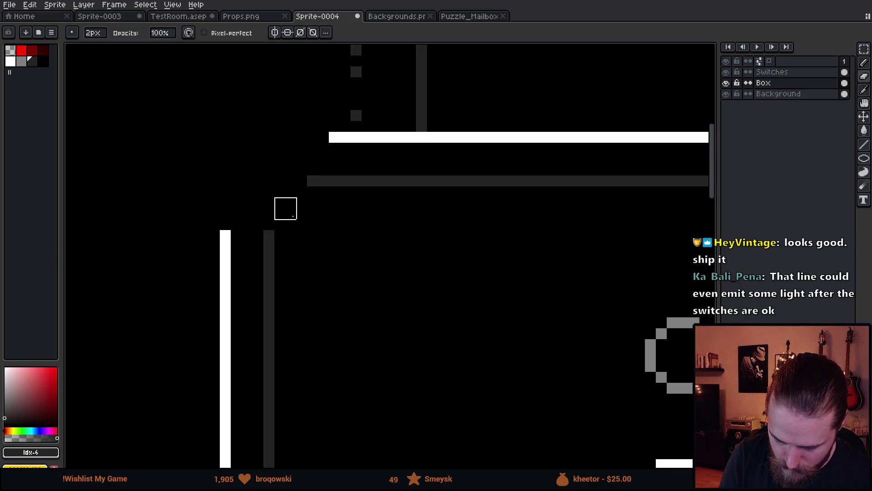
Draw a curved white outer edge across the top-left corner.
{"action": "left_click", "coordinate": [271, 236], "text": "alt"}
{"action": "key", "text": "b"}
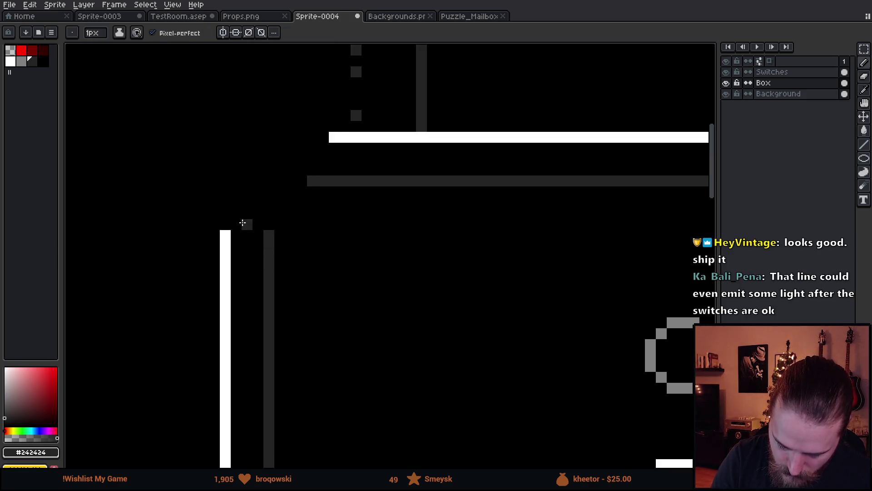
{"action": "left_click", "coordinate": [224, 234], "text": "alt"}
{"action": "mouse_move", "coordinate": [236, 224]}
{"action": "left_mouse_down"}
{"action": "mouse_move", "coordinate": [246, 184]}
{"action": "mouse_move", "coordinate": [282, 156]}
{"action": "mouse_move", "coordinate": [275, 159]}
{"action": "mouse_move", "coordinate": [315, 149]}
{"action": "left_mouse_up"}
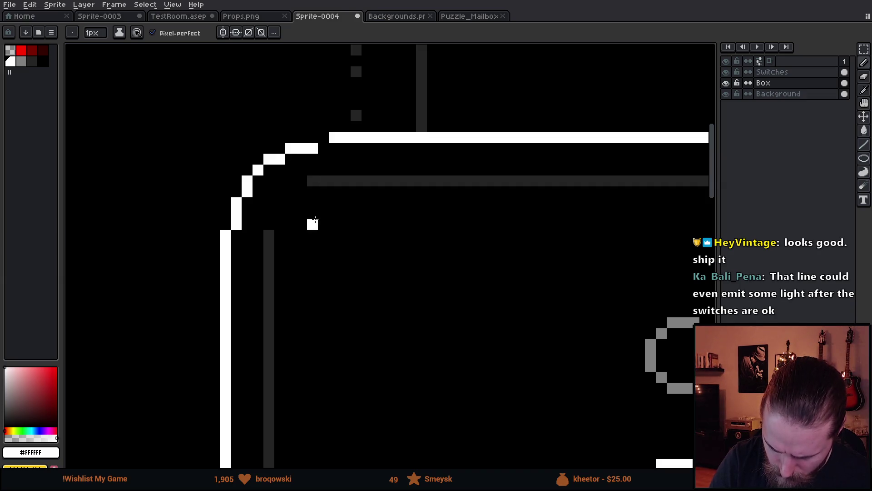
Move the white curve up one pixel and fill the gaps in the left and top edges.
{"action": "key", "text": "m"}
{"action": "left_click_drag", "start_coordinate": [176, 109], "coordinate": [320, 253]}
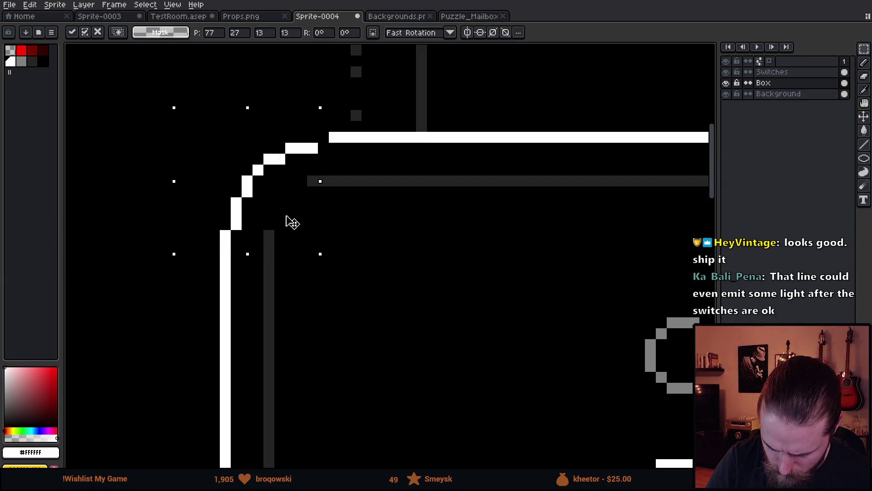
{"action": "left_click_drag", "start_coordinate": [292, 222], "coordinate": [288, 211]}
{"action": "left_click", "coordinate": [345, 246]}
{"action": "key", "text": "b"}
{"action": "left_click", "coordinate": [225, 245]}
{"action": "left_click", "coordinate": [323, 136]}
Paint the leftover stray grey pixels around the corner black.
{"action": "key", "text": "i"}
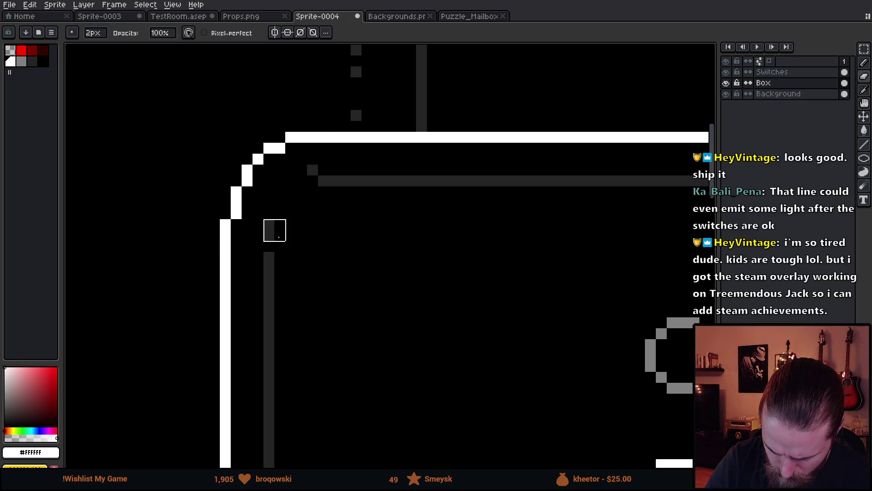
{"action": "left_click", "coordinate": [293, 261]}
{"action": "key", "text": "b"}
{"action": "left_click", "coordinate": [269, 235]}
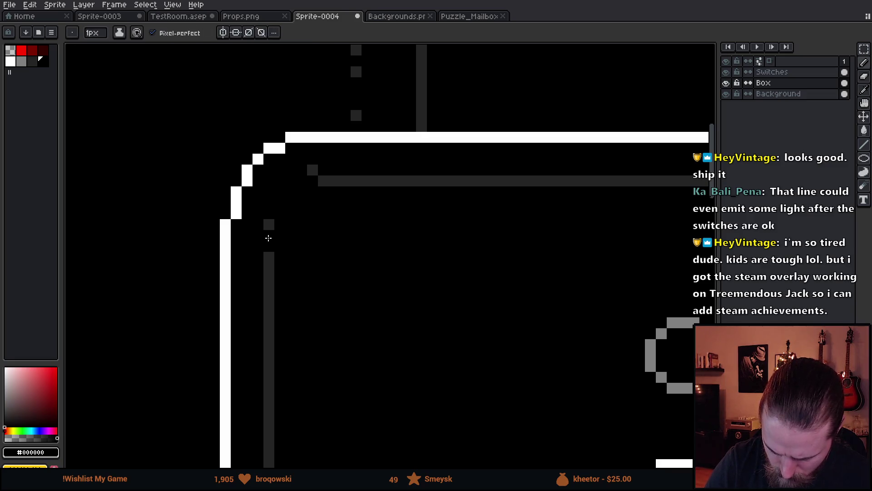
{"action": "left_click", "coordinate": [269, 225]}
{"action": "left_click", "coordinate": [316, 169]}
Draw a curved grey inner line following the white corner arc.
{"action": "key", "text": "i"}
{"action": "left_click", "coordinate": [271, 255]}
{"action": "key", "text": "b"}
{"action": "left_click", "coordinate": [280, 246]}
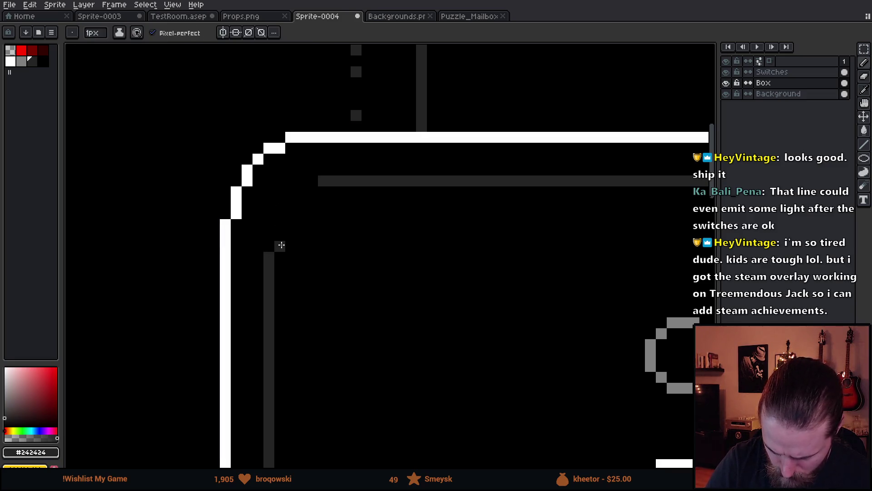
{"action": "left_click_drag", "start_coordinate": [278, 244], "coordinate": [281, 224]}
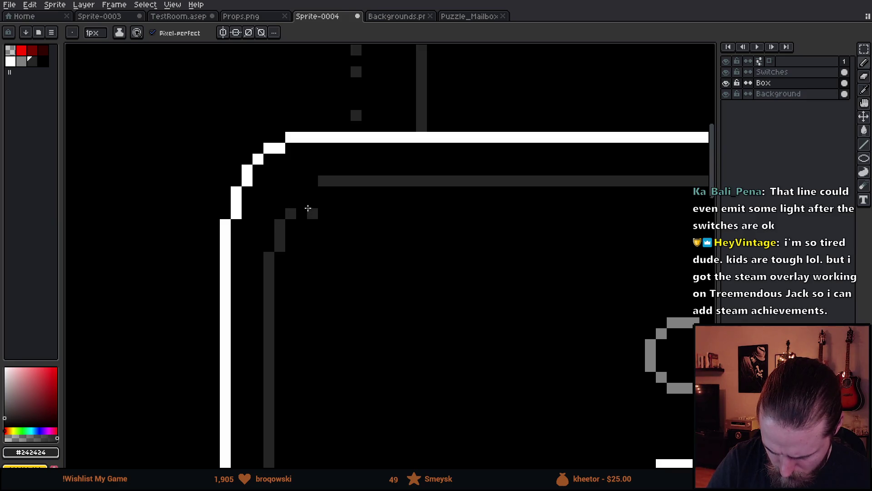
{"action": "key", "text": "ctrl+z"}
{"action": "mouse_move", "coordinate": [304, 190]}
{"action": "left_mouse_down"}
{"action": "mouse_move", "coordinate": [279, 214]}
{"action": "mouse_move", "coordinate": [281, 248]}
{"action": "mouse_move", "coordinate": [268, 250]}
{"action": "left_mouse_up"}
{"action": "key", "text": "ctrl+z"}
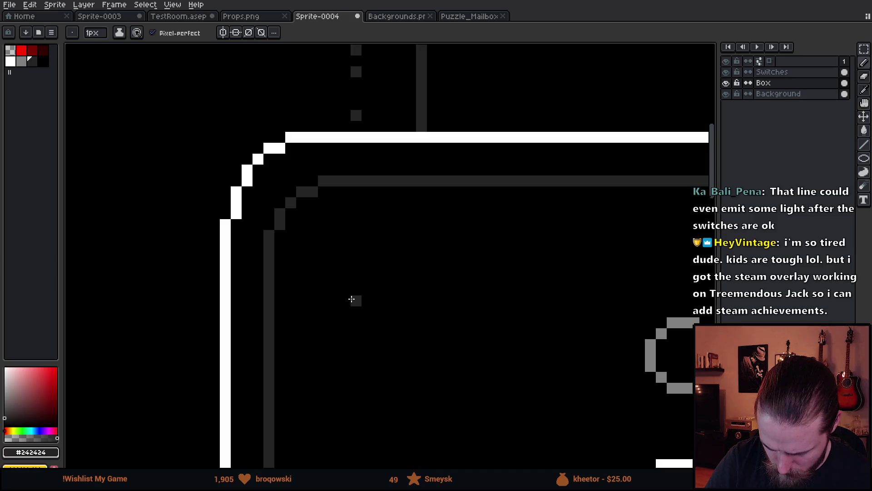
Select the rounded corner area, discarding stray rectangle outlines, and try nudging it down one pixel.
{"action": "key", "text": "m"}
{"action": "mouse_move", "coordinate": [165, 110]}
{"action": "left_mouse_down"}
{"action": "mouse_move", "coordinate": [302, 246]}
{"action": "mouse_move", "coordinate": [350, 262]}
{"action": "left_mouse_up"}
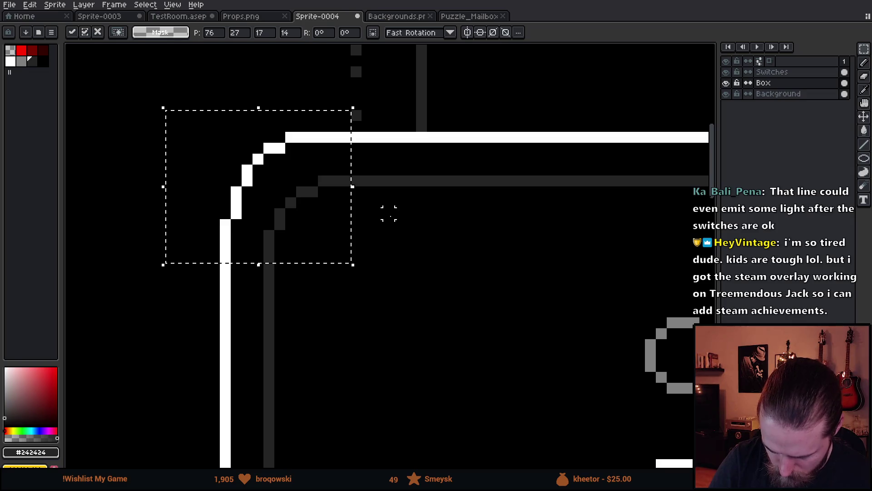
{"action": "key", "text": "ctrl+d"}
{"action": "key", "text": "u"}
{"action": "mouse_move", "coordinate": [168, 113]}
{"action": "left_mouse_down"}
{"action": "mouse_move", "coordinate": [322, 247]}
{"action": "mouse_move", "coordinate": [312, 245]}
{"action": "left_mouse_up"}
{"action": "key", "text": "Escape"}
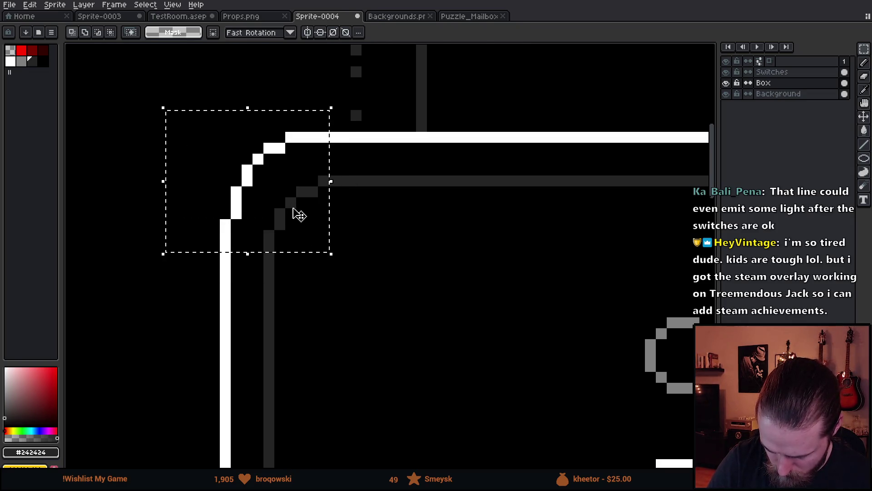
{"action": "mouse_move", "coordinate": [159, 127]}
{"action": "left_mouse_down"}
{"action": "mouse_move", "coordinate": [323, 256]}
{"action": "mouse_move", "coordinate": [313, 257]}
{"action": "left_mouse_up"}
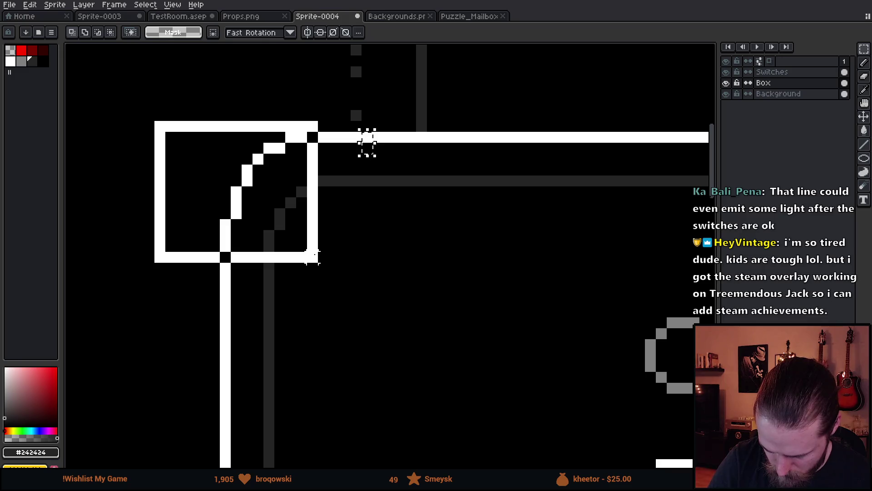
{"action": "key", "text": "ctrl+z"}
{"action": "key", "text": "Down"}
{"action": "key", "text": "ctrl+d"}
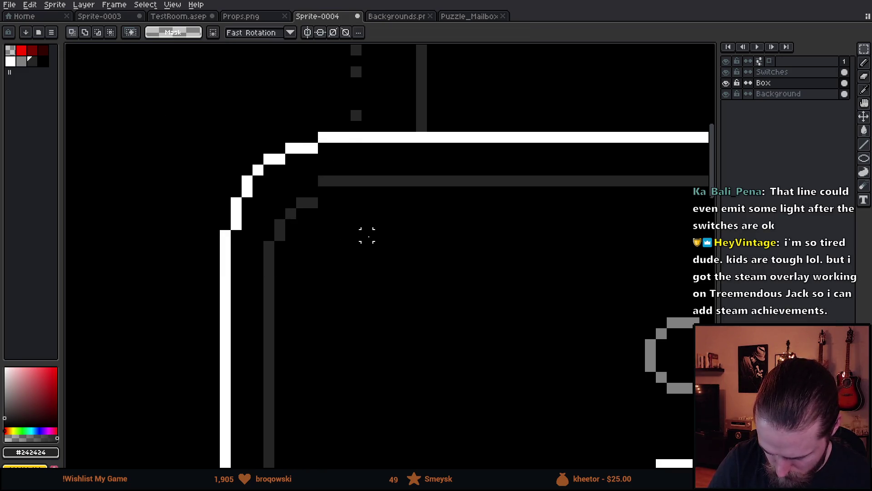
{"action": "key", "text": "ctrl+z"}
{"action": "key", "text": "ctrl+d"}
Move the grey inner arc up one pixel so it runs parallel to the white outline.
{"action": "key", "text": "b"}
{"action": "left_click_drag", "start_coordinate": [320, 202], "coordinate": [264, 258]}
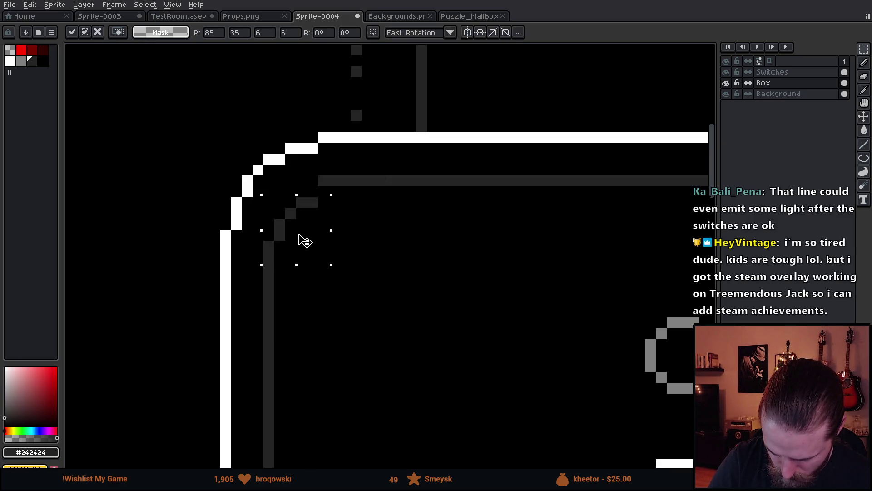
{"action": "left_click_drag", "start_coordinate": [304, 238], "coordinate": [307, 227]}
{"action": "key", "text": "ctrl+d"}
{"action": "key", "text": "b"}
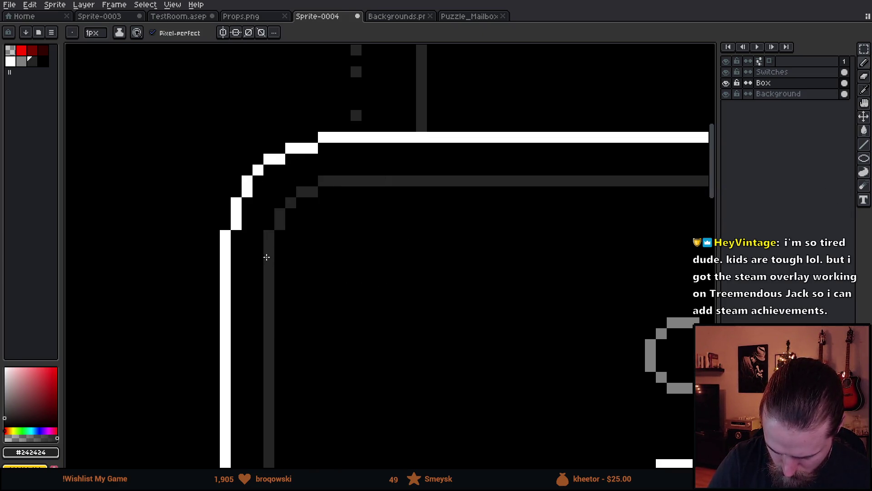
{"action": "scroll", "coordinate": [411, 323], "scroll_direction": "down", "scroll_amount": 1}
Add two grey pixels to the inner arc and blacken the stray pixels beside it.
{"action": "scroll", "coordinate": [490, 347], "scroll_direction": "down", "scroll_amount": 5}
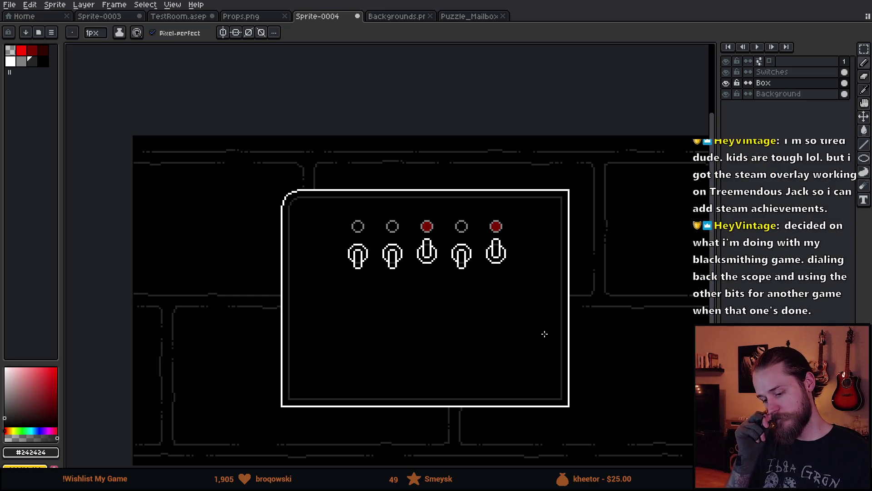
{"action": "scroll", "coordinate": [284, 194], "scroll_direction": "up", "scroll_amount": 3}
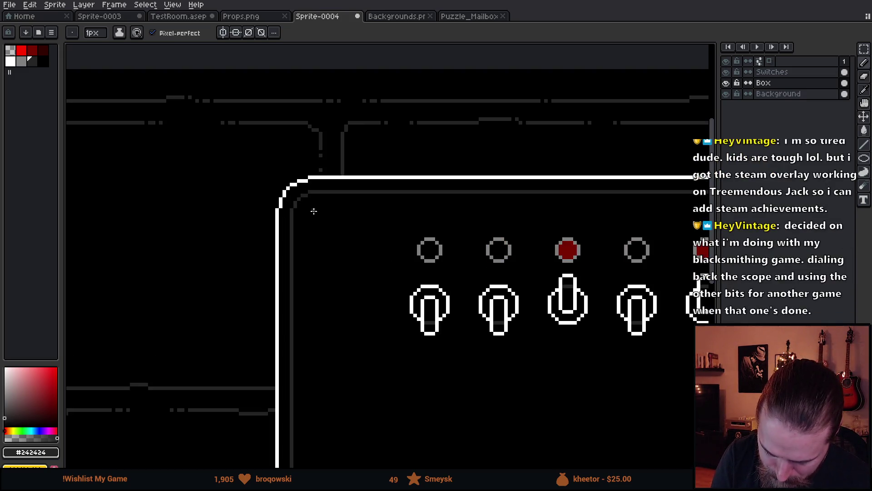
{"action": "scroll", "coordinate": [286, 188], "scroll_direction": "up", "scroll_amount": 3}
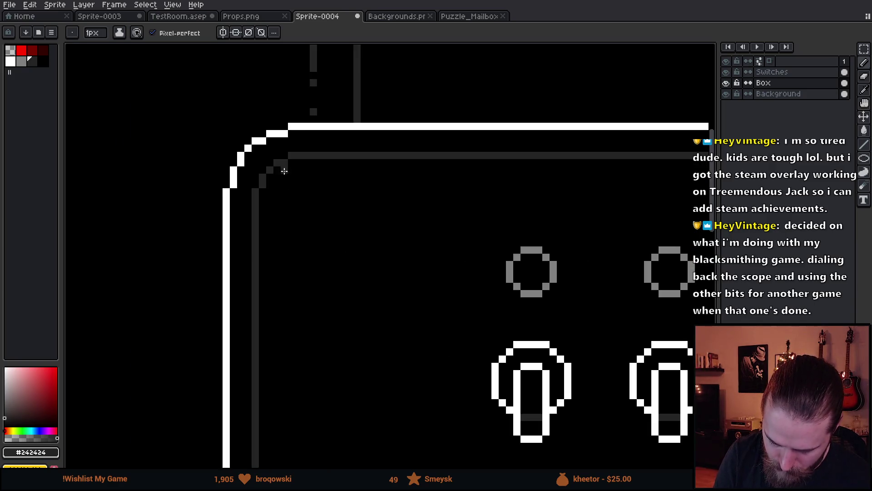
{"action": "key", "text": "i"}
{"action": "left_click", "coordinate": [271, 193]}
{"action": "key", "text": "b"}
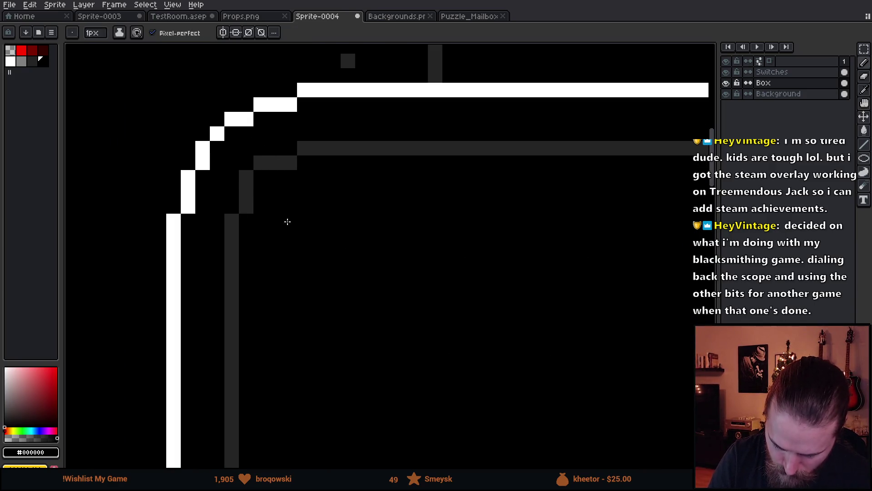
{"action": "left_click", "coordinate": [232, 220], "text": "alt"}
{"action": "left_click", "coordinate": [231, 206]}
{"action": "left_click", "coordinate": [290, 148]}
{"action": "left_click", "coordinate": [302, 160], "text": "alt"}
{"action": "left_click", "coordinate": [290, 163]}
{"action": "left_click", "coordinate": [246, 206]}
Zoom out and pan around to review the whole switch panel.
{"action": "scroll", "coordinate": [475, 285], "scroll_direction": "down", "scroll_amount": 5}
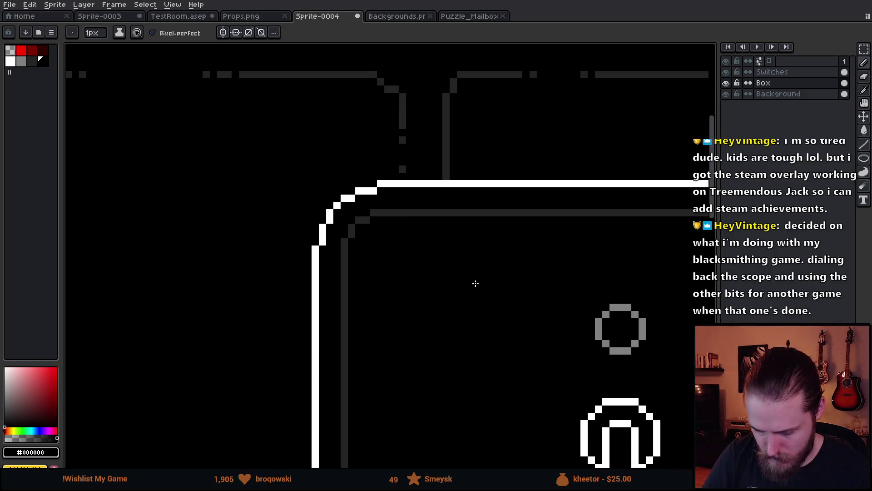
{"action": "mouse_move", "coordinate": [476, 326]}
{"action": "left_mouse_down"}
{"action": "mouse_move", "coordinate": [483, 330]}
{"action": "mouse_move", "coordinate": [280, 227]}
{"action": "left_mouse_up"}
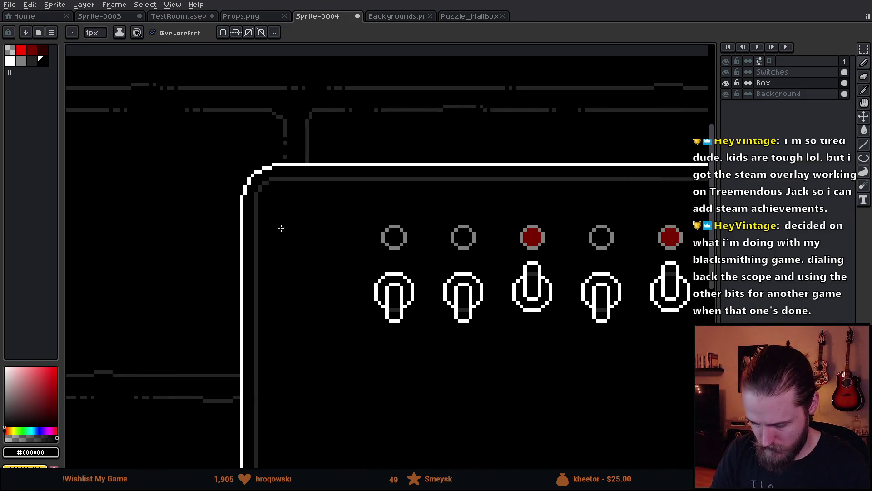
{"action": "scroll", "coordinate": [522, 380], "scroll_direction": "down", "scroll_amount": 2}
{"action": "mouse_move", "coordinate": [523, 380]}
{"action": "left_mouse_down"}
{"action": "mouse_move", "coordinate": [524, 364]}
{"action": "mouse_move", "coordinate": [502, 350]}
{"action": "left_mouse_up"}
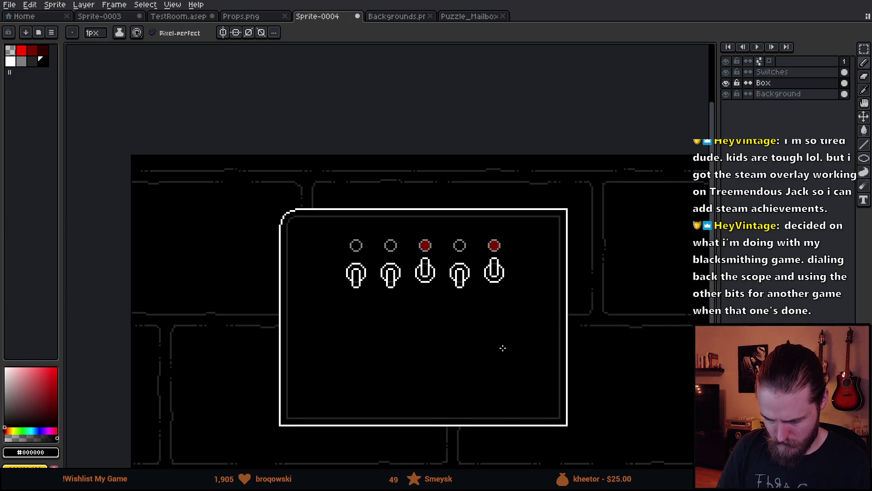
{"action": "key", "text": "v"}
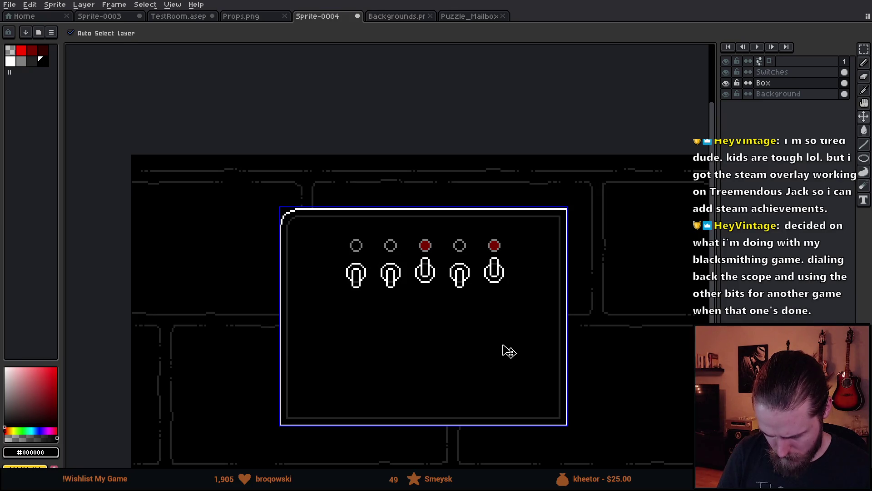
{"action": "key", "text": "b"}
{"action": "left_click_drag", "start_coordinate": [526, 361], "coordinate": [510, 312]}
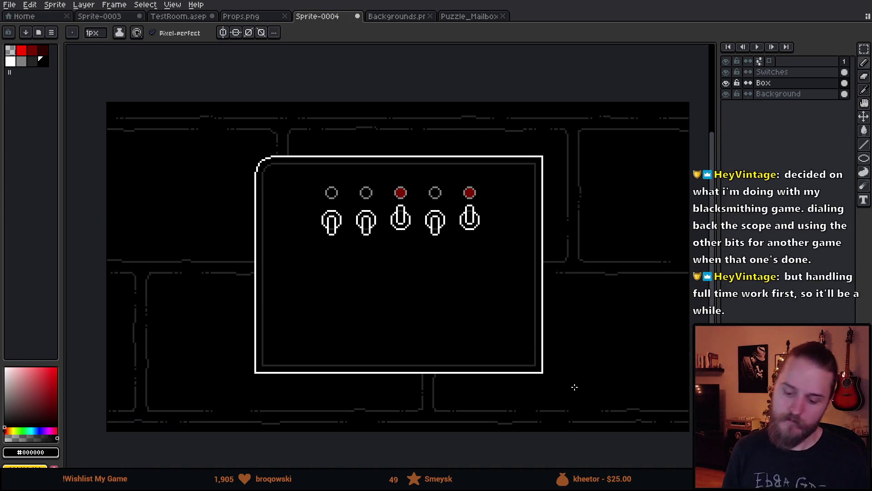
{"action": "mouse_move", "coordinate": [575, 387]}
{"action": "left_mouse_down"}
{"action": "mouse_move", "coordinate": [288, 252]}
{"action": "mouse_move", "coordinate": [501, 385]}
{"action": "mouse_move", "coordinate": [518, 383]}
{"action": "left_mouse_up"}
{"action": "scroll", "coordinate": [208, 155], "scroll_direction": "up", "scroll_amount": 1}
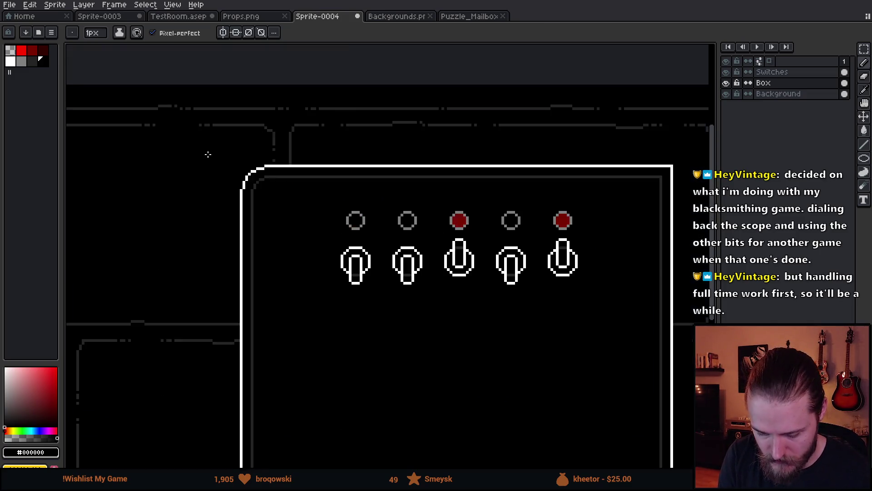
{"action": "scroll", "coordinate": [241, 171], "scroll_direction": "up", "scroll_amount": 2}
Hide the Background layer and erase the black strip above the panel's top edge.
{"action": "left_click", "coordinate": [726, 94]}
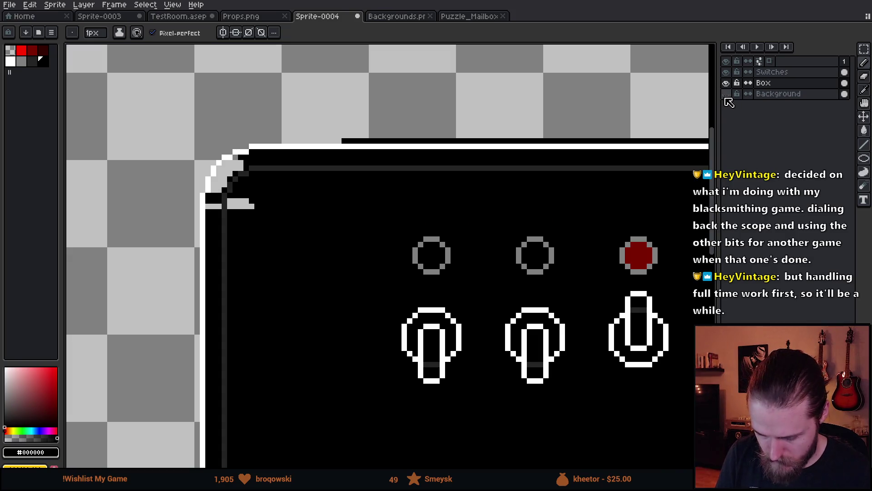
{"action": "key", "text": "e"}
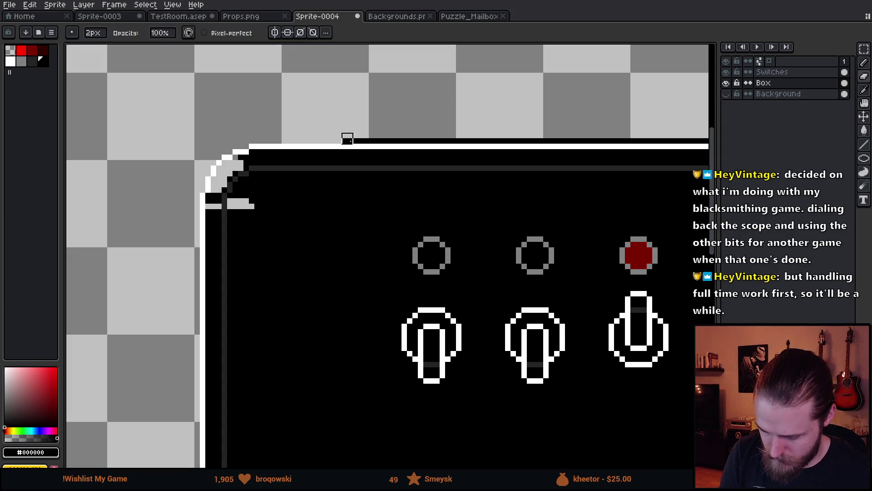
{"action": "scroll", "coordinate": [407, 183], "scroll_direction": "right", "scroll_amount": 5}
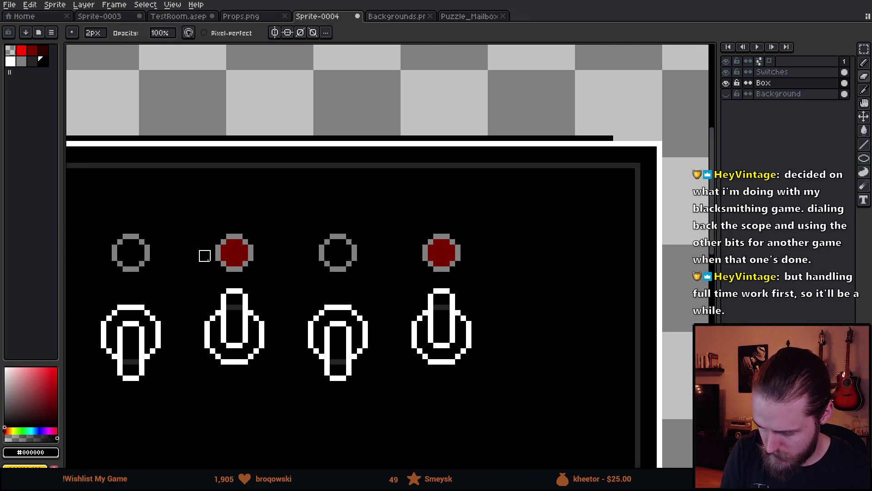
{"action": "left_click", "coordinate": [619, 135], "text": "shift"}
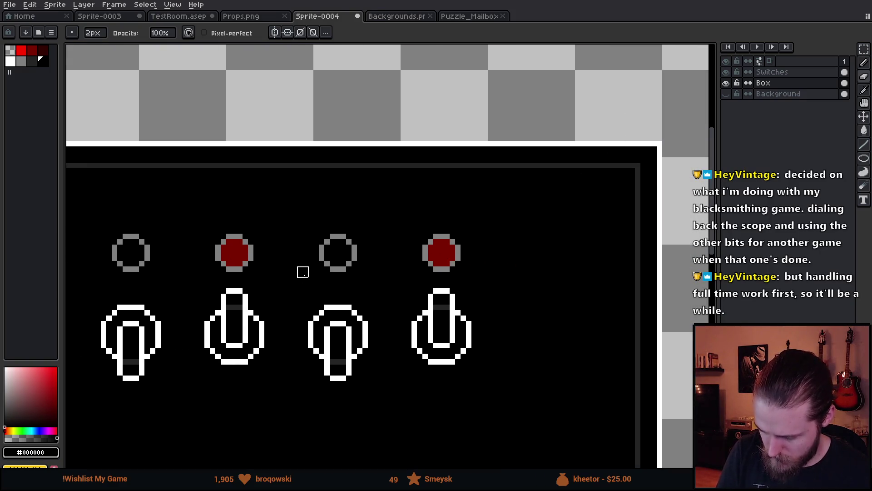
{"action": "left_click_drag", "start_coordinate": [303, 272], "coordinate": [659, 245]}
With a Contiguous, 4-Connected Paint Bucket, fill the corner's transparent pixels black.
{"action": "key", "text": "g"}
{"action": "left_click", "coordinate": [185, 185]}
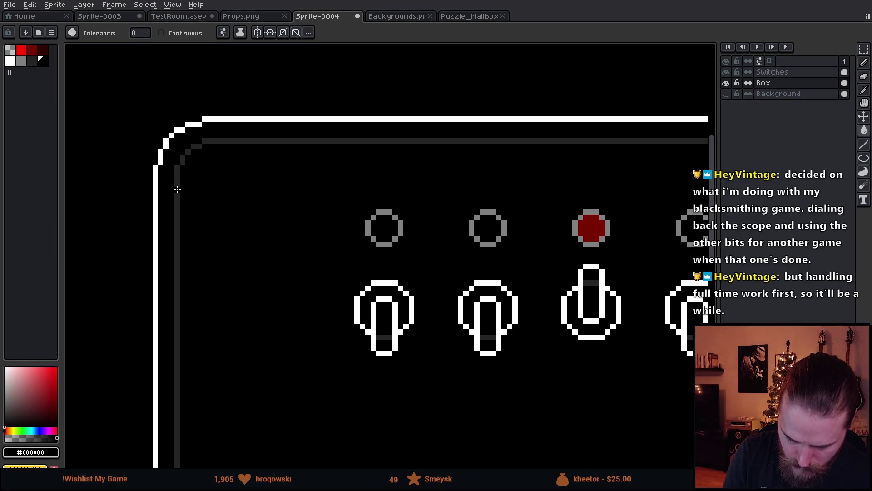
{"action": "key", "text": "ctrl+z"}
{"action": "left_click", "coordinate": [181, 33]}
{"action": "left_click", "coordinate": [223, 32]}
{"action": "left_click", "coordinate": [257, 94]}
{"action": "left_click", "coordinate": [193, 179]}
{"action": "left_click", "coordinate": [164, 179]}
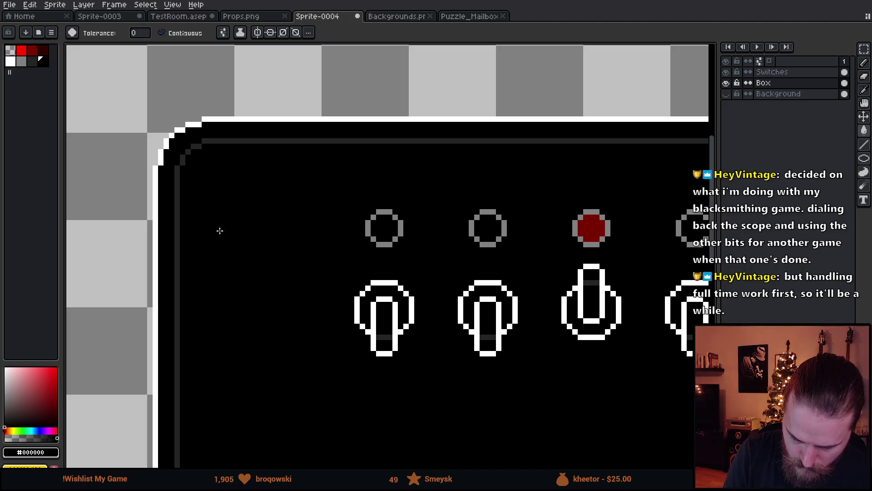
{"action": "scroll", "coordinate": [549, 343], "scroll_direction": "down", "scroll_amount": 4}
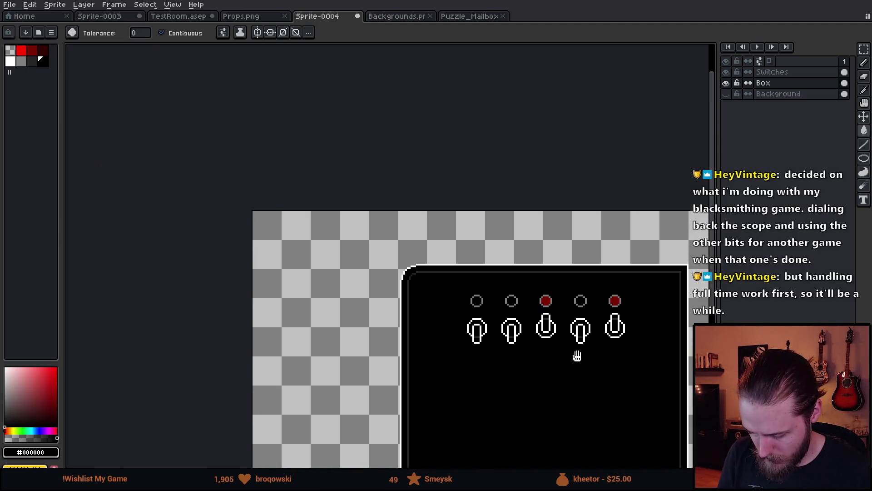
Erase the panel's top-right, bottom-right and bottom-left corners with a large eraser.
{"action": "key", "text": "b"}
{"action": "key", "text": "e"}
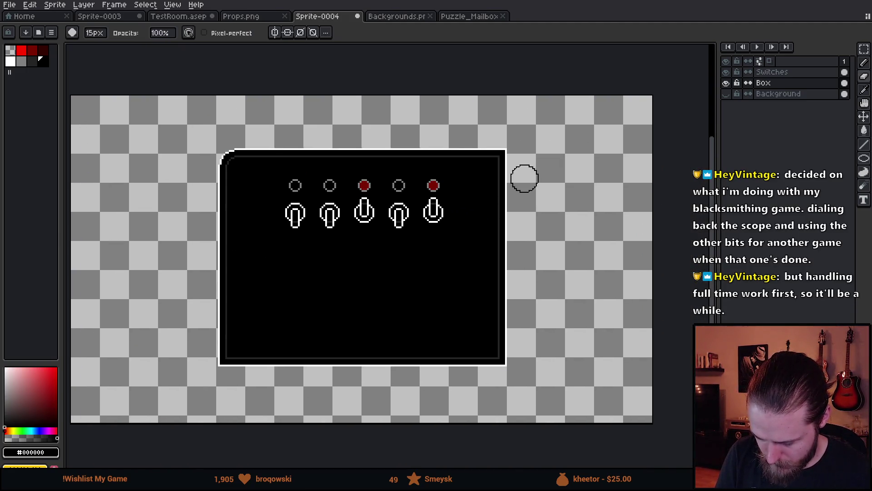
{"action": "left_click_drag", "start_coordinate": [488, 163], "coordinate": [507, 147]}
{"action": "left_click_drag", "start_coordinate": [523, 339], "coordinate": [475, 353]}
{"action": "left_click_drag", "start_coordinate": [224, 343], "coordinate": [239, 355]}
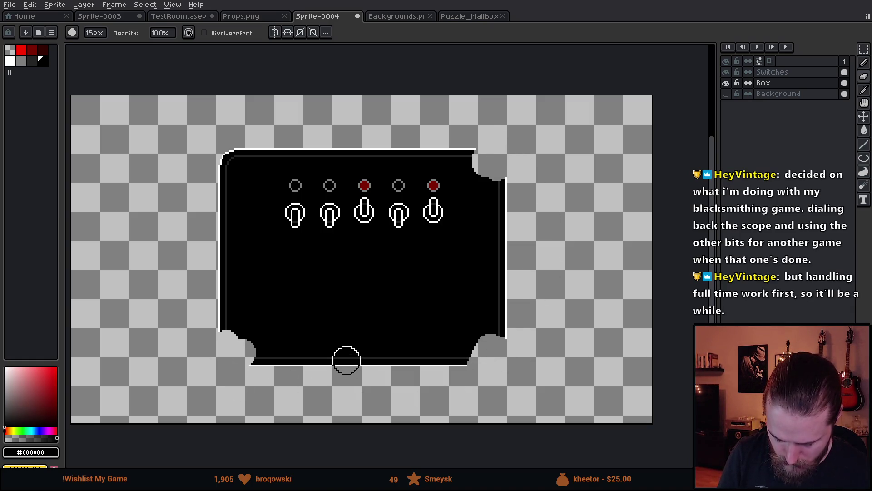
Select the rounded top-left corner, briefly opening and cancelling Canvas Size.
{"action": "key", "text": "m"}
{"action": "key", "text": "ctrl+alt+c"}
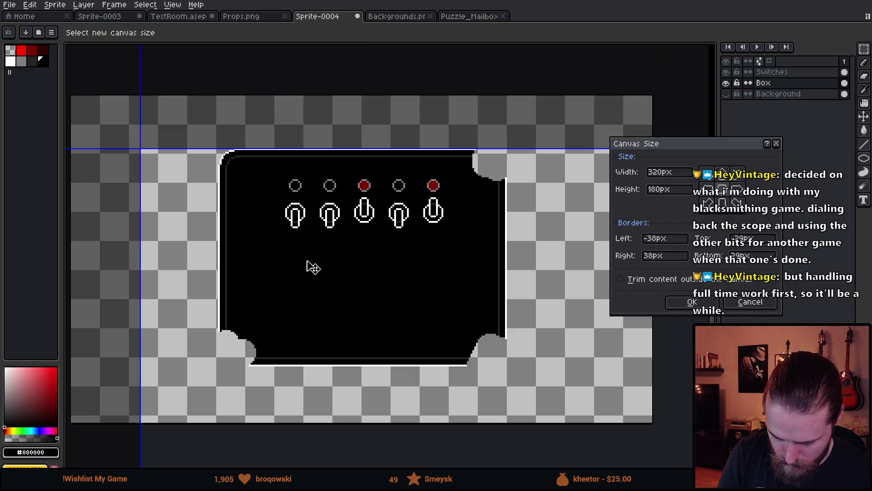
{"action": "key", "text": "Escape"}
{"action": "left_click_drag", "start_coordinate": [199, 123], "coordinate": [266, 193]}
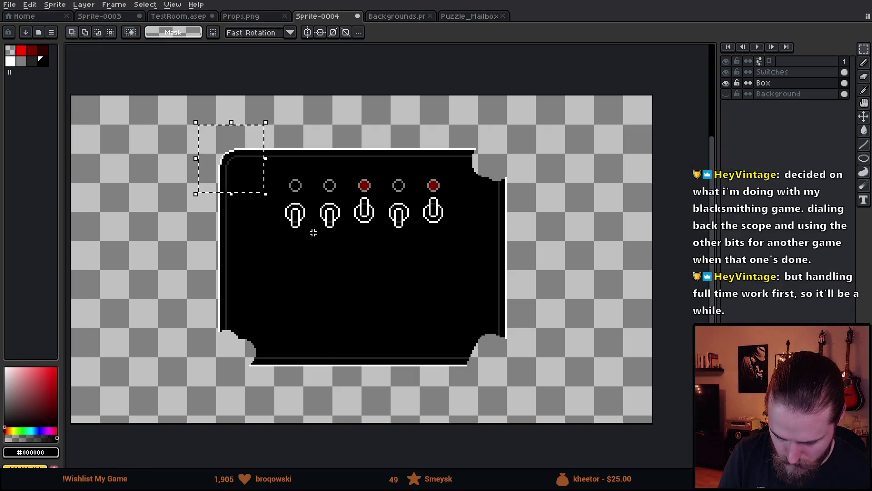
Place a horizontally mirrored copy of the top-left corner at the top-right and align it.
{"action": "mouse_move", "coordinate": [184, 131]}
{"action": "left_mouse_down"}
{"action": "mouse_move", "coordinate": [286, 210]}
{"action": "mouse_move", "coordinate": [298, 230]}
{"action": "mouse_move", "coordinate": [432, 249]}
{"action": "mouse_move", "coordinate": [500, 215]}
{"action": "left_mouse_up"}
{"action": "key", "text": "shift+h"}
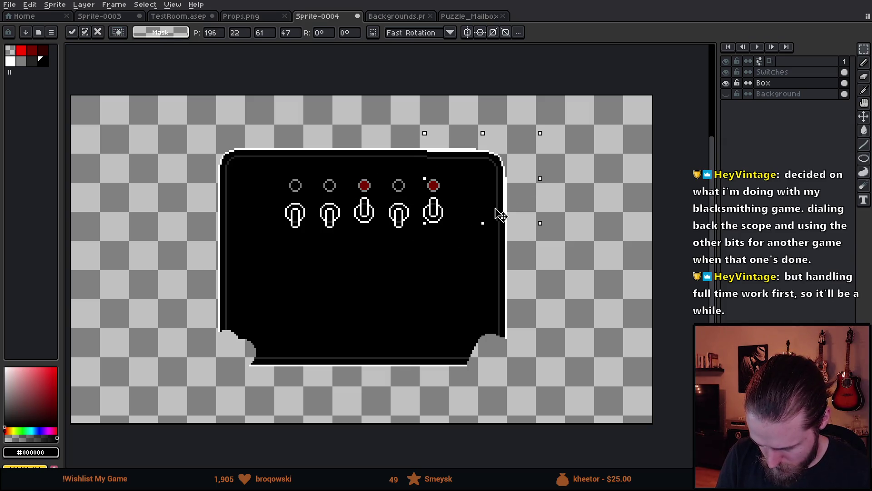
{"action": "key", "text": "Up"}
{"action": "key", "text": "Right"}
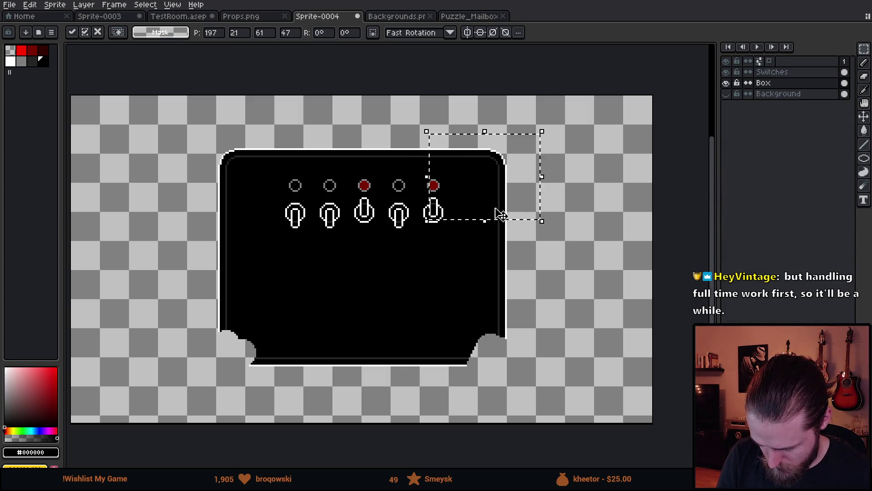
{"action": "left_click", "coordinate": [522, 278]}
Copy the panel's rounded top section down to form the bottom corners.
{"action": "mouse_move", "coordinate": [176, 132]}
{"action": "left_mouse_down"}
{"action": "mouse_move", "coordinate": [509, 195]}
{"action": "mouse_move", "coordinate": [549, 231]}
{"action": "left_mouse_up"}
{"action": "mouse_move", "coordinate": [479, 223]}
{"action": "left_mouse_down"}
{"action": "mouse_move", "coordinate": [477, 276]}
{"action": "mouse_move", "coordinate": [445, 268]}
{"action": "mouse_move", "coordinate": [446, 356]}
{"action": "left_mouse_up"}
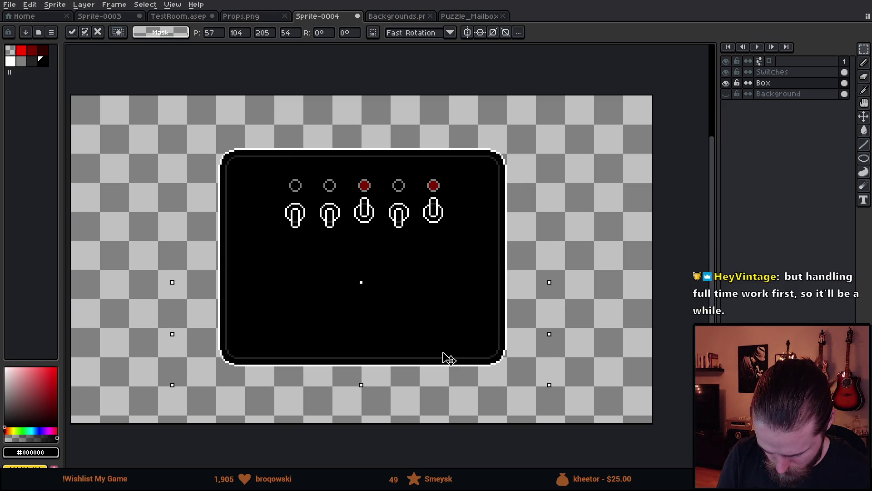
{"action": "left_click", "coordinate": [570, 248]}
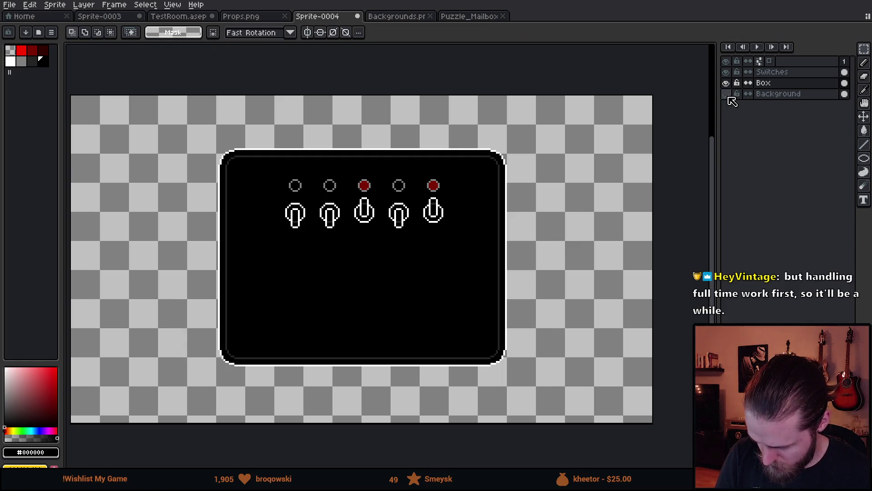
Show the brick Background layer and toggle the Box layer off and on to compare.
{"action": "left_click", "coordinate": [726, 94]}
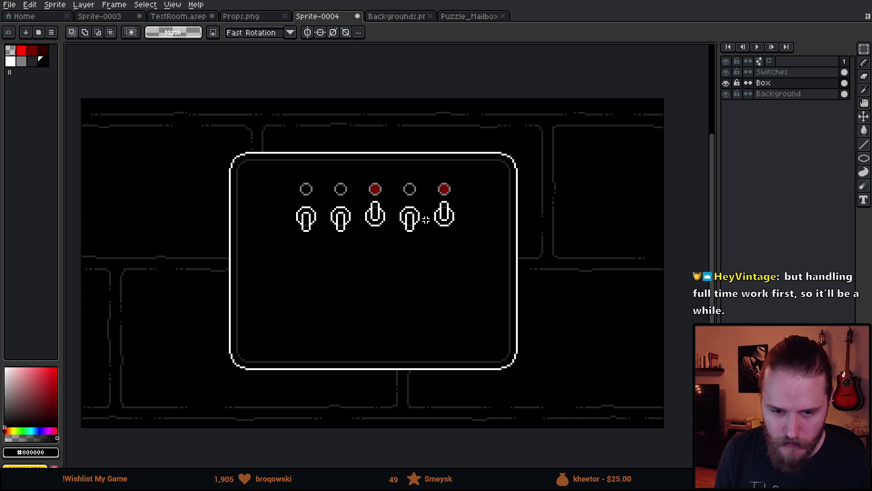
{"action": "scroll", "coordinate": [437, 272], "scroll_direction": "up", "scroll_amount": 1}
{"action": "left_click", "coordinate": [726, 83]}
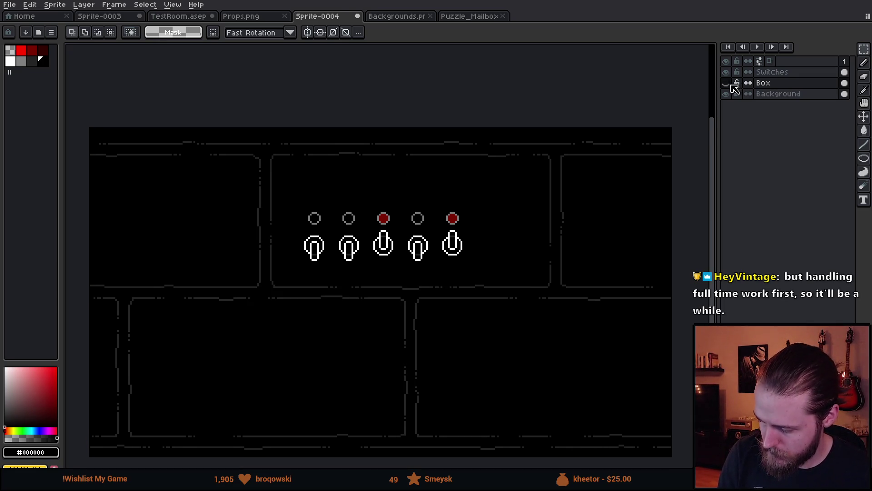
{"action": "left_click", "coordinate": [726, 83]}
Glance at the Puzzle_Mailbox and Backgrounds sprites, then return to Sprite-0004.
{"action": "left_click", "coordinate": [467, 19]}
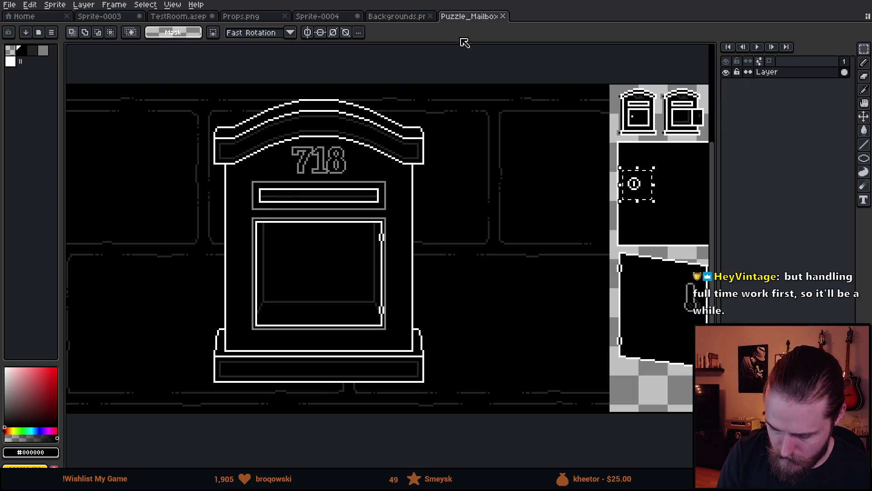
{"action": "left_click", "coordinate": [380, 19]}
{"action": "left_click", "coordinate": [331, 19]}
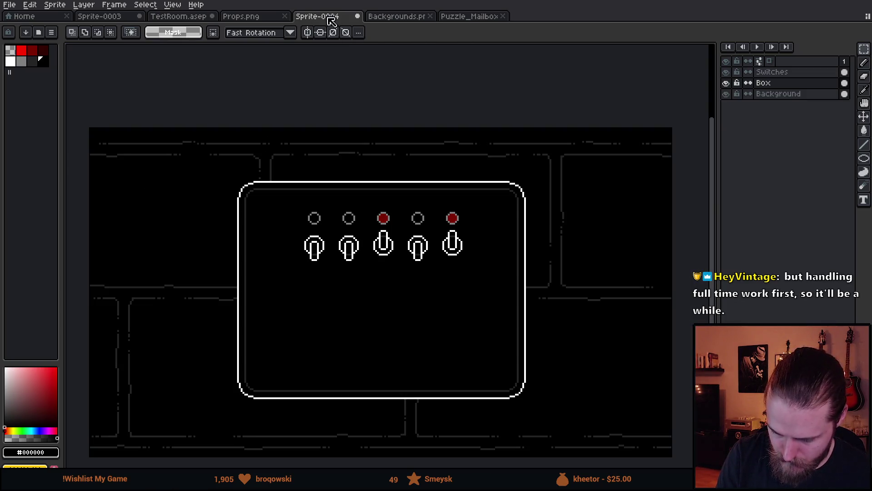
Set the colour to white, draw a diagonal up from the panel's top-left corner, and erase its top.
{"action": "left_click_drag", "start_coordinate": [372, 227], "coordinate": [420, 263]}
{"action": "key", "text": "x"}
{"action": "scroll", "coordinate": [256, 245], "scroll_direction": "up", "scroll_amount": 2}
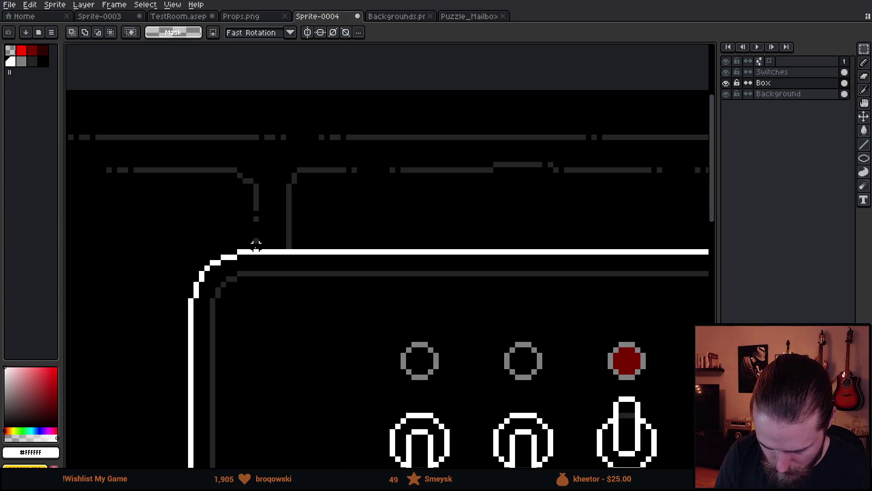
{"action": "key", "text": "i"}
{"action": "key", "text": "b"}
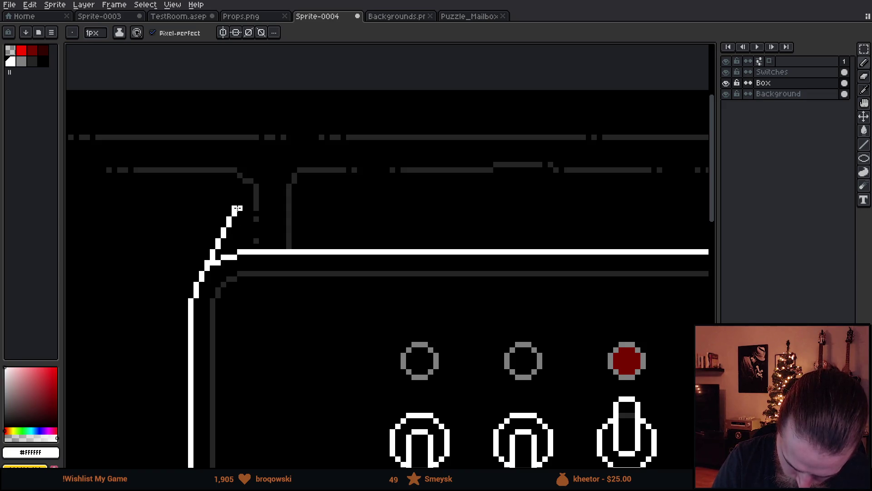
{"action": "scroll", "coordinate": [365, 324], "scroll_direction": "down", "scroll_amount": 5}
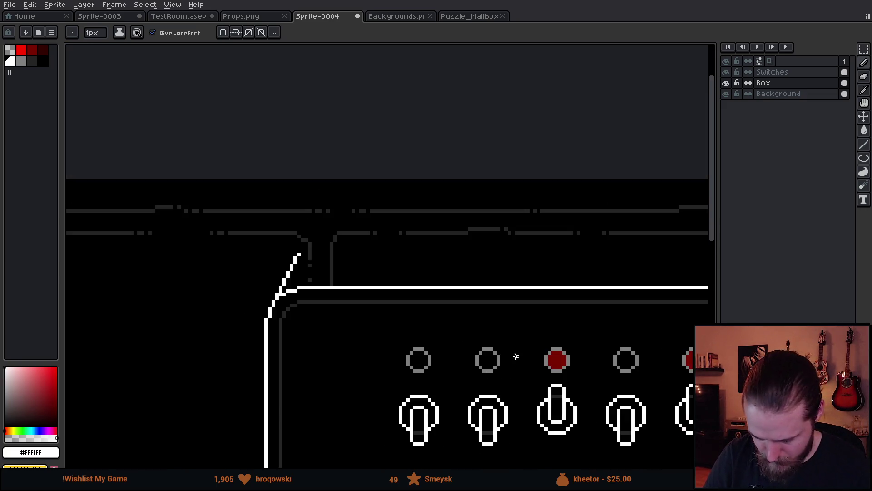
{"action": "left_click_drag", "start_coordinate": [585, 376], "coordinate": [490, 312]}
{"action": "scroll", "coordinate": [395, 269], "scroll_direction": "up", "scroll_amount": 5}
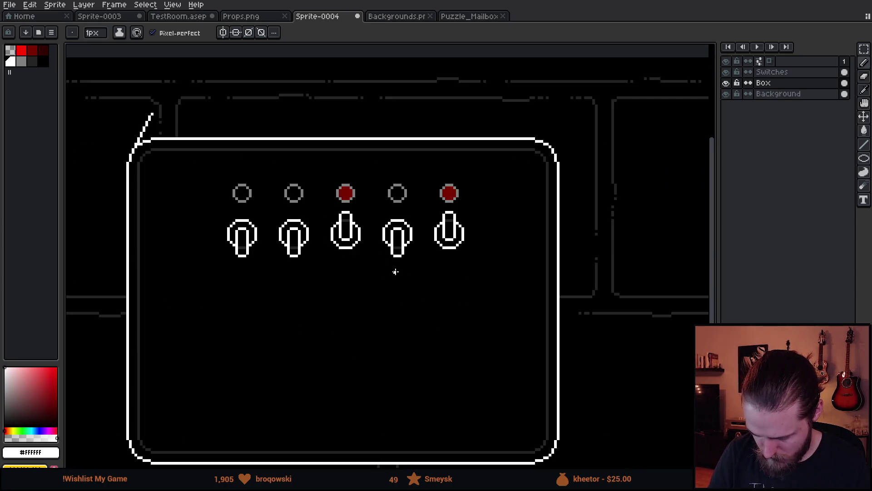
{"action": "scroll", "coordinate": [384, 242], "scroll_direction": "up", "scroll_amount": 2}
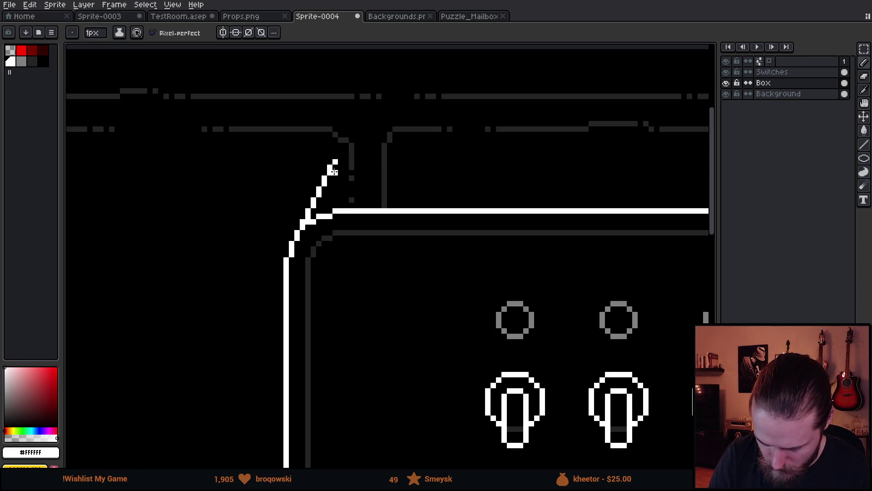
{"action": "key", "text": "e"}
{"action": "left_click", "coordinate": [338, 141]}
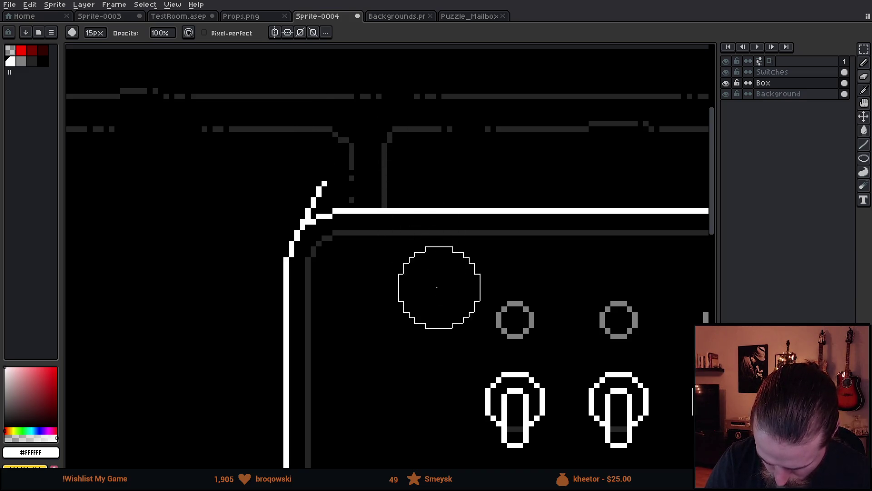
Draw a white line above the panel's top, trim the diagonal's tip, and extend the line rightward.
{"action": "scroll", "coordinate": [437, 287], "scroll_direction": "down", "scroll_amount": 4}
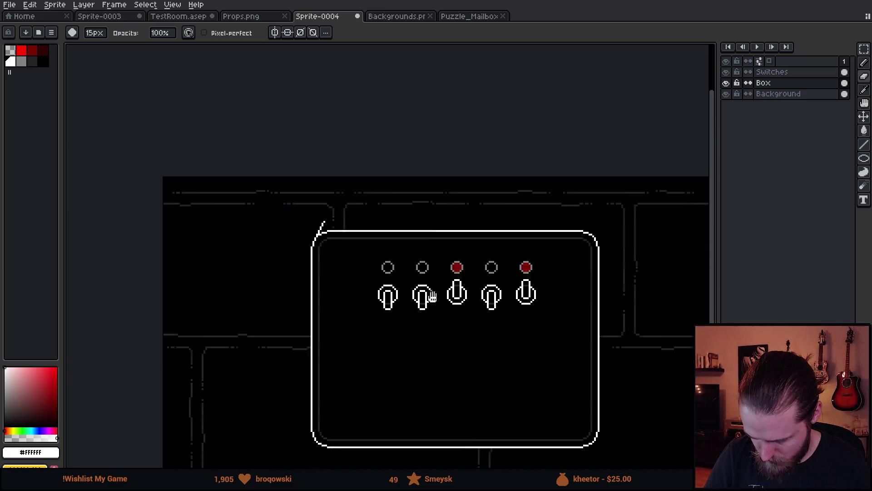
{"action": "left_click_drag", "start_coordinate": [433, 296], "coordinate": [379, 270]}
{"action": "key", "text": "b"}
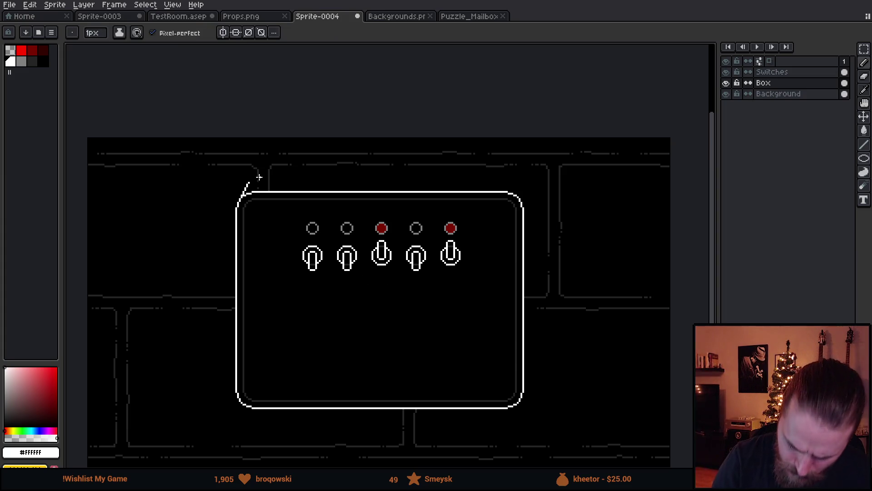
{"action": "left_click", "coordinate": [502, 182], "text": "shift"}
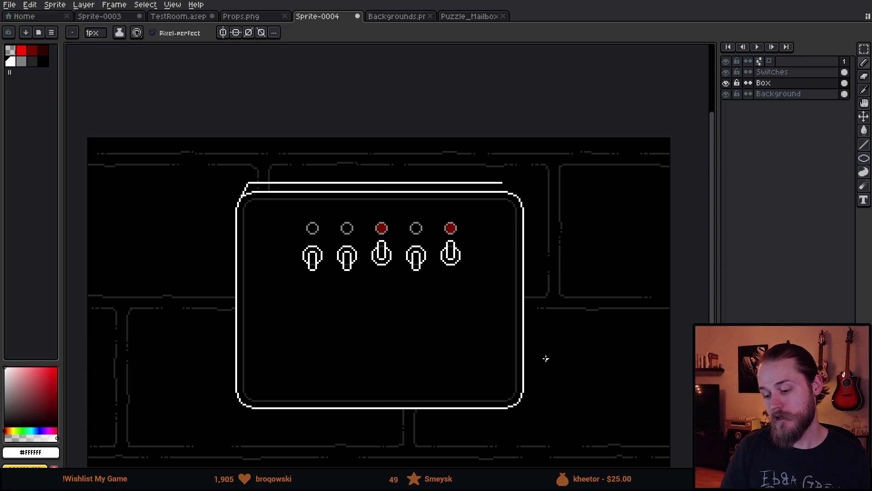
{"action": "left_click_drag", "start_coordinate": [545, 358], "coordinate": [603, 384]}
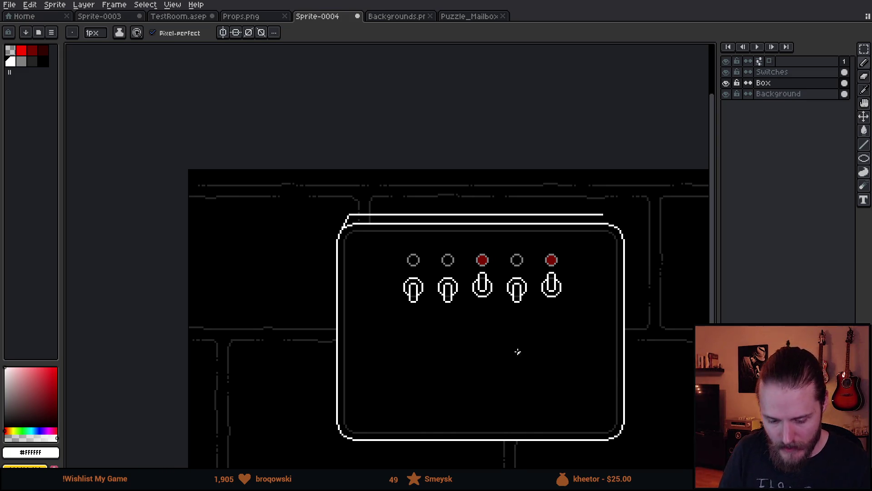
{"action": "scroll", "coordinate": [516, 350], "scroll_direction": "up", "scroll_amount": 4}
{"action": "mouse_move", "coordinate": [337, 259]}
{"action": "left_mouse_down"}
{"action": "mouse_move", "coordinate": [336, 188]}
{"action": "mouse_move", "coordinate": [344, 195]}
{"action": "left_mouse_up"}
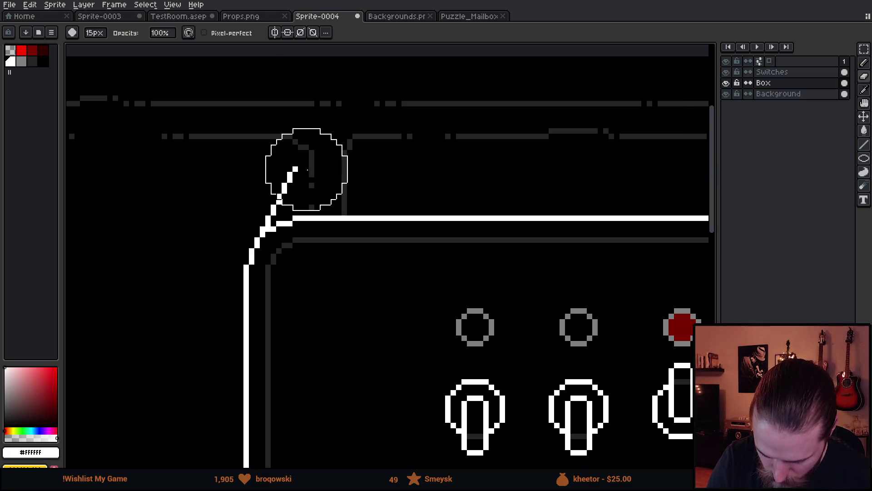
{"action": "left_click", "coordinate": [312, 157]}
{"action": "key", "text": "b"}
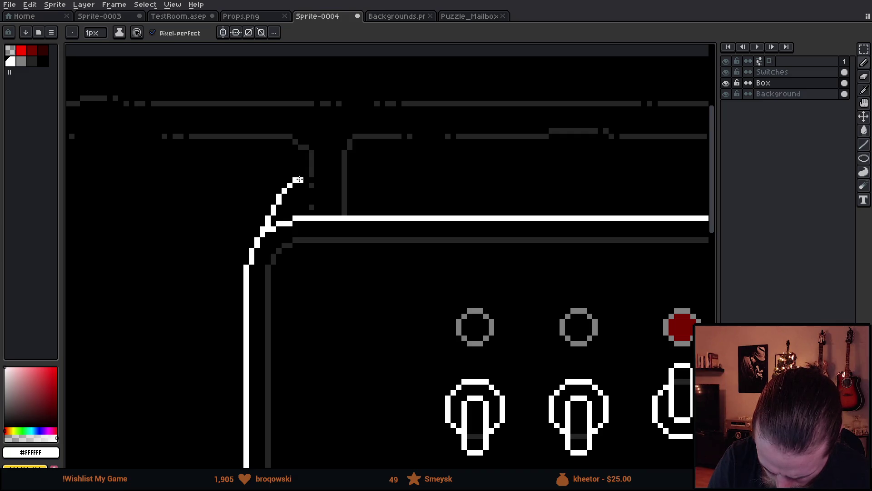
{"action": "left_click_drag", "start_coordinate": [307, 174], "coordinate": [495, 175]}
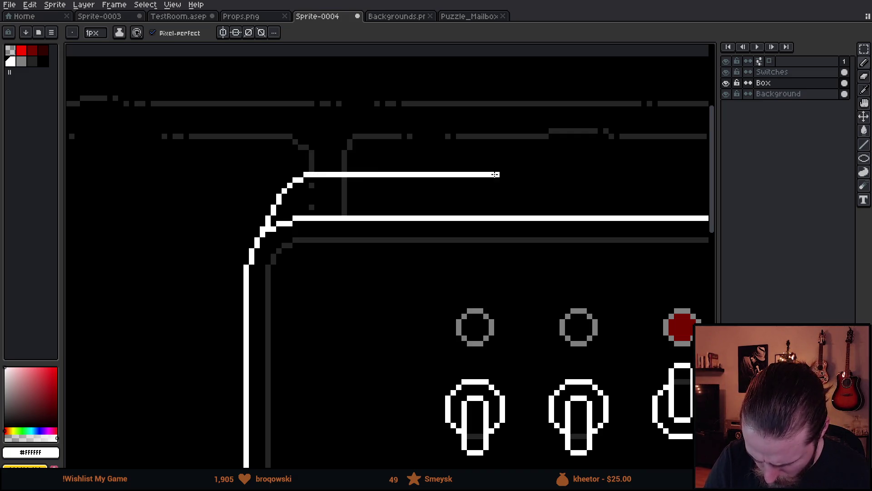
Erase a stray white pixel and shift the top-left corner pixels one pixel left and down.
{"action": "scroll", "coordinate": [514, 295], "scroll_direction": "down", "scroll_amount": 4}
{"action": "left_click_drag", "start_coordinate": [609, 352], "coordinate": [440, 245]}
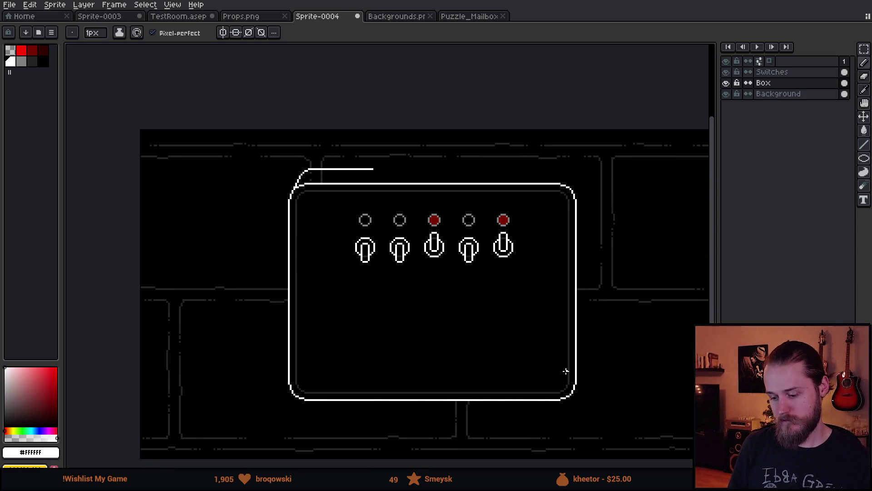
{"action": "scroll", "coordinate": [479, 300], "scroll_direction": "up", "scroll_amount": 2}
{"action": "scroll", "coordinate": [357, 189], "scroll_direction": "up", "scroll_amount": 1}
{"action": "left_click_drag", "start_coordinate": [346, 244], "coordinate": [456, 308]}
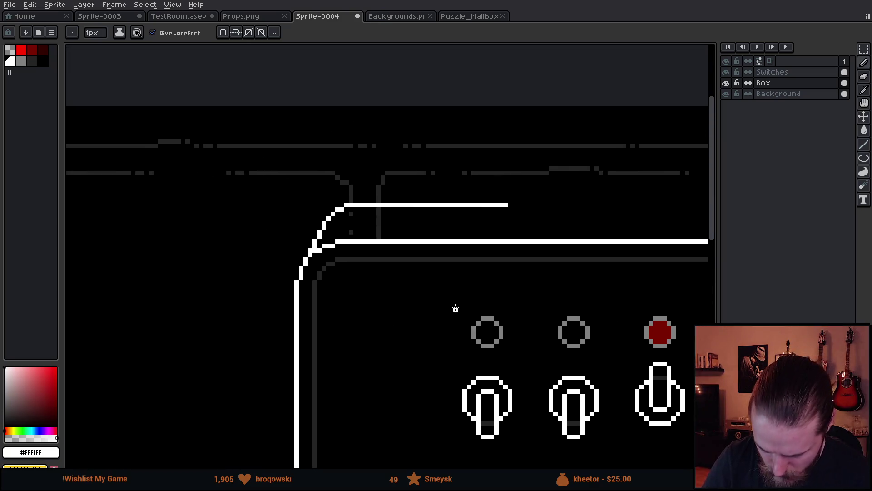
{"action": "scroll", "coordinate": [378, 210], "scroll_direction": "up", "scroll_amount": 2}
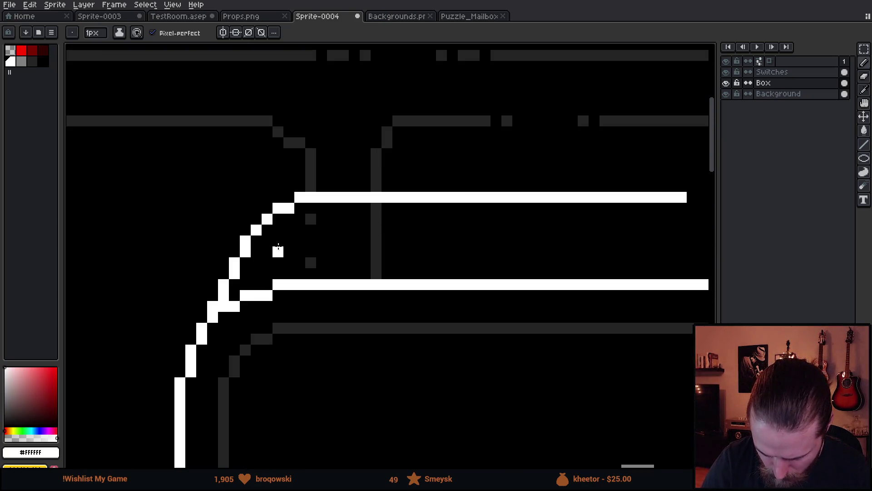
{"action": "right_click", "coordinate": [306, 206]}
{"action": "key", "text": "m"}
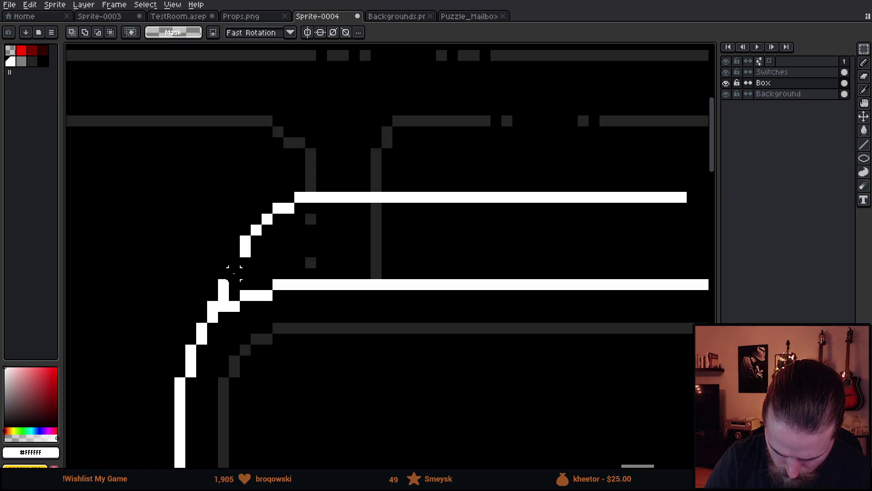
{"action": "mouse_move", "coordinate": [191, 174]}
{"action": "left_mouse_down"}
{"action": "mouse_move", "coordinate": [346, 210]}
{"action": "mouse_move", "coordinate": [692, 250]}
{"action": "left_mouse_up"}
{"action": "left_click_drag", "start_coordinate": [348, 241], "coordinate": [341, 258]}
{"action": "left_click", "coordinate": [395, 152]}
Copy the top-left corner to the right end and mirror it horizontally as the top-right corner.
{"action": "scroll", "coordinate": [492, 279], "scroll_direction": "down", "scroll_amount": 2}
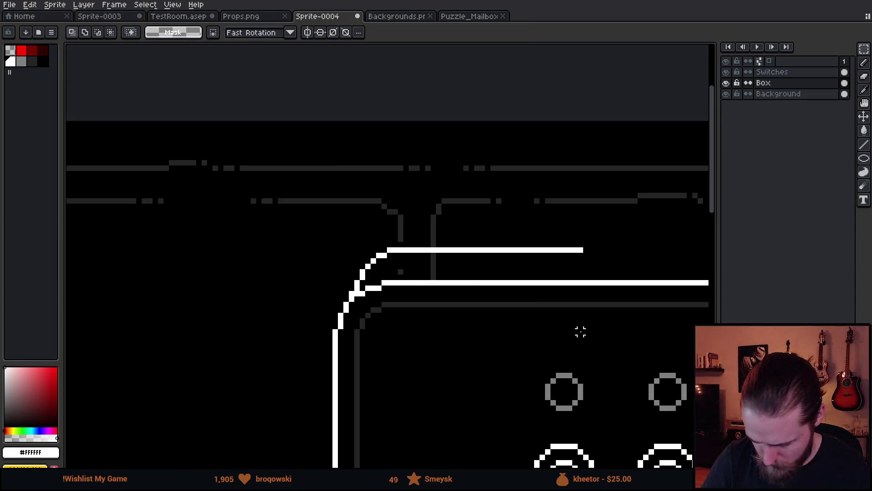
{"action": "scroll", "coordinate": [581, 332], "scroll_direction": "down", "scroll_amount": 3}
{"action": "left_click_drag", "start_coordinate": [537, 357], "coordinate": [367, 245]}
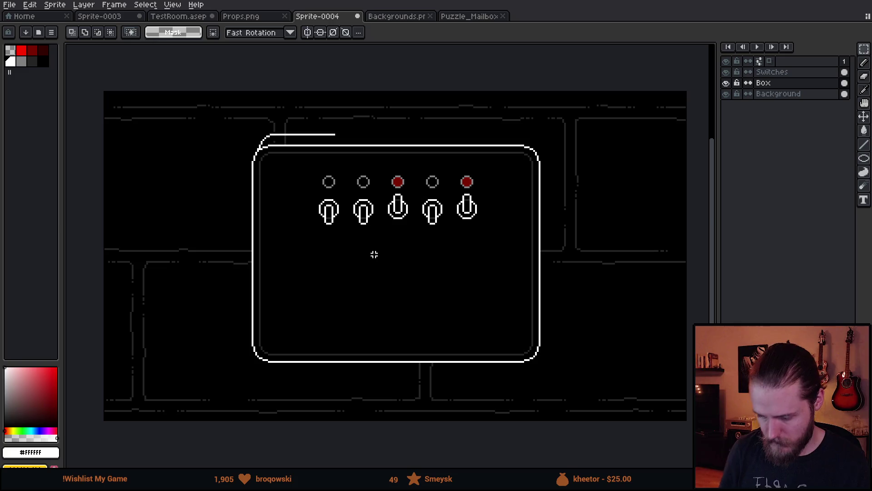
{"action": "scroll", "coordinate": [374, 255], "scroll_direction": "up", "scroll_amount": 2}
{"action": "left_click_drag", "start_coordinate": [323, 142], "coordinate": [353, 310]}
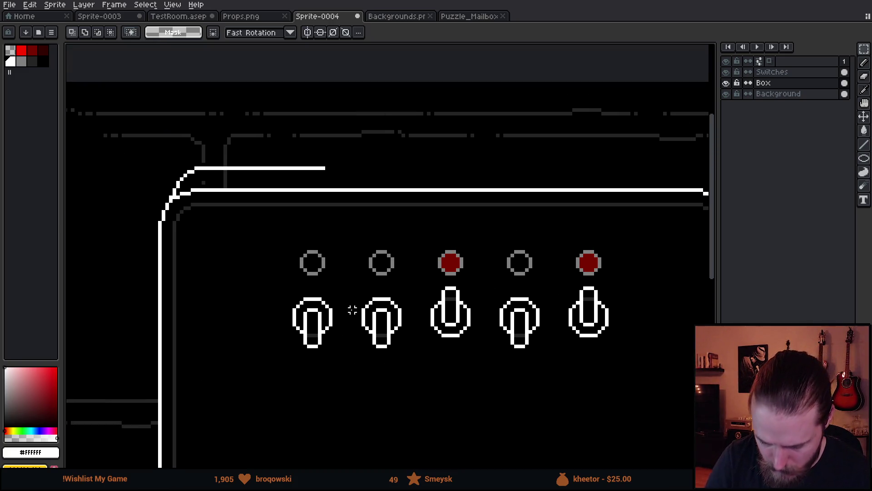
{"action": "mouse_move", "coordinate": [120, 142]}
{"action": "left_mouse_down"}
{"action": "mouse_move", "coordinate": [323, 203]}
{"action": "mouse_move", "coordinate": [339, 234]}
{"action": "left_mouse_up"}
{"action": "mouse_move", "coordinate": [279, 224]}
{"action": "left_mouse_down"}
{"action": "mouse_move", "coordinate": [300, 211]}
{"action": "mouse_move", "coordinate": [616, 221]}
{"action": "mouse_move", "coordinate": [358, 194]}
{"action": "mouse_move", "coordinate": [463, 203]}
{"action": "left_mouse_up"}
{"action": "key", "text": "shift+h"}
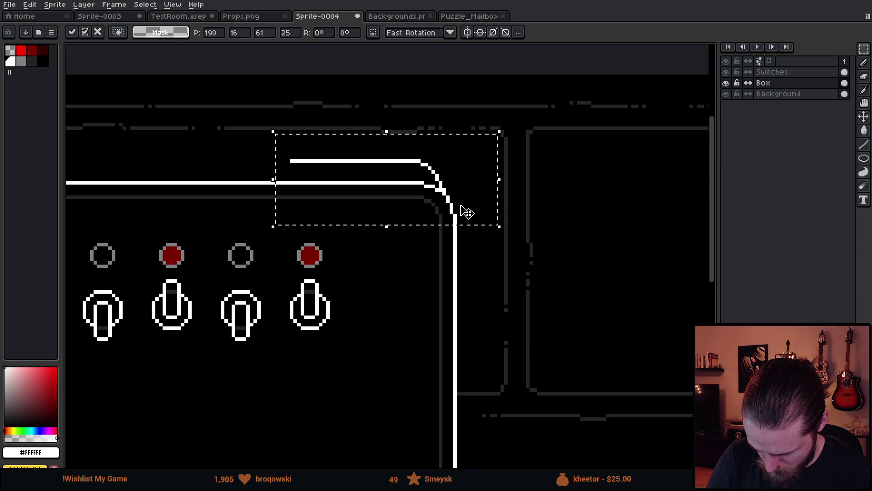
{"action": "key", "text": "ctrl+d"}
{"action": "left_click_drag", "start_coordinate": [346, 237], "coordinate": [553, 251]}
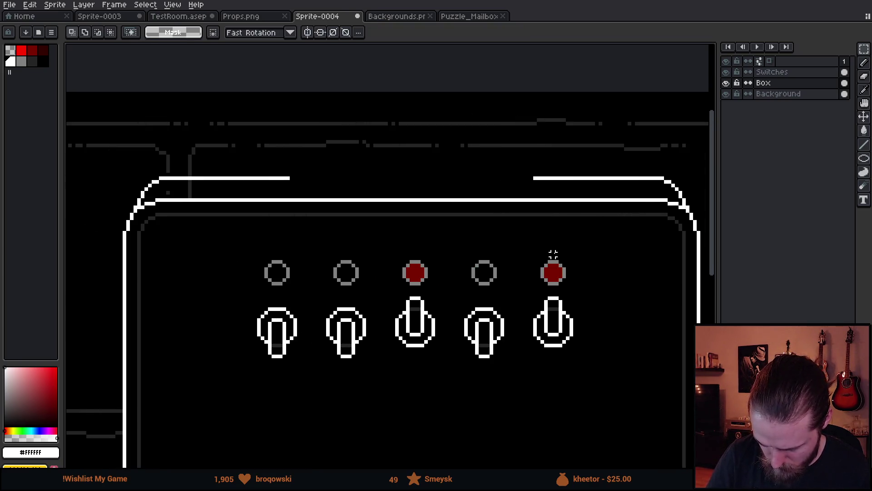
Draw a white pencil line bridging the gap in the box's top outline.
{"action": "key", "text": "b"}
{"action": "left_click", "coordinate": [543, 179], "text": "shift"}
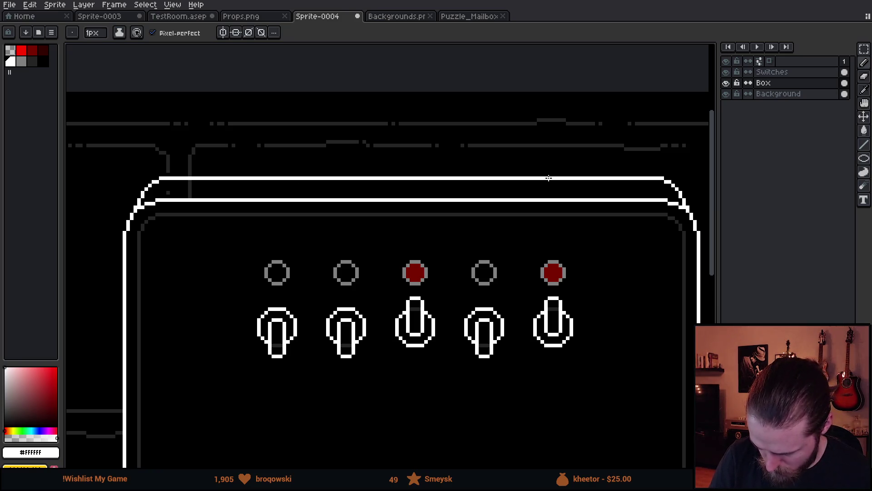
{"action": "key", "text": "g"}
{"action": "key", "text": "x"}
{"action": "left_click_drag", "start_coordinate": [518, 300], "coordinate": [535, 278]}
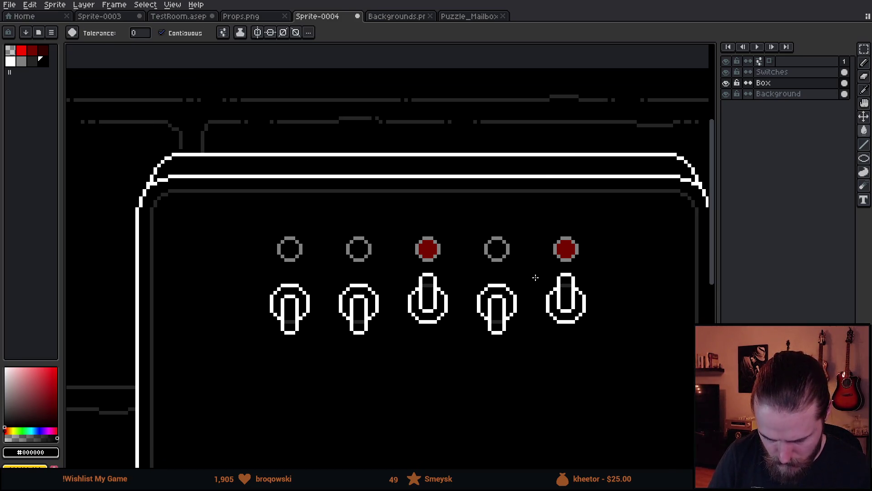
{"action": "scroll", "coordinate": [536, 278], "scroll_direction": "down", "scroll_amount": 3}
{"action": "scroll", "coordinate": [585, 327], "scroll_direction": "up", "scroll_amount": 1}
{"action": "left_click_drag", "start_coordinate": [557, 328], "coordinate": [586, 322]}
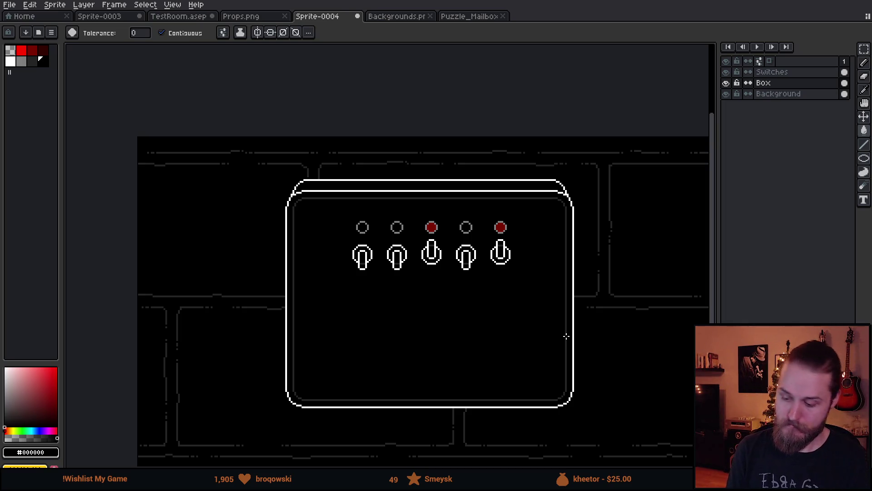
{"action": "mouse_move", "coordinate": [566, 336]}
{"action": "left_mouse_down"}
{"action": "mouse_move", "coordinate": [530, 321]}
{"action": "mouse_move", "coordinate": [590, 325]}
{"action": "mouse_move", "coordinate": [584, 271]}
{"action": "mouse_move", "coordinate": [579, 303]}
{"action": "left_mouse_up"}
{"action": "scroll", "coordinate": [524, 316], "scroll_direction": "up", "scroll_amount": 2}
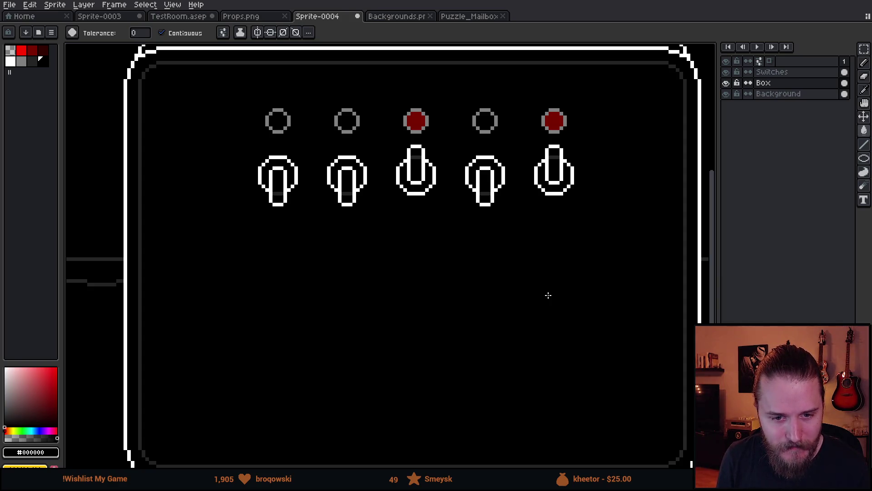
Undo the last change and pick the mid grey (palette index 5) as the drawing colour.
{"action": "key", "text": "ctrl+z"}
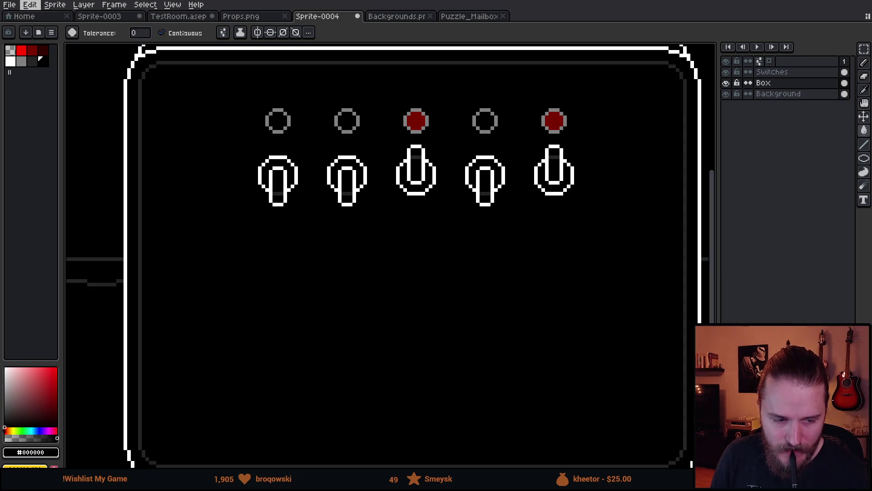
{"action": "scroll", "coordinate": [436, 193], "scroll_direction": "up", "scroll_amount": 1}
{"action": "scroll", "coordinate": [439, 220], "scroll_direction": "up", "scroll_amount": 1}
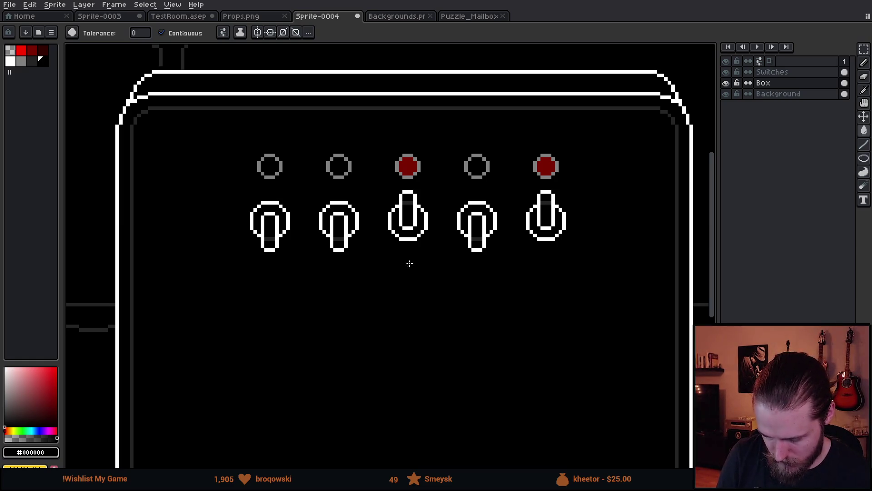
{"action": "scroll", "coordinate": [400, 290], "scroll_direction": "up", "scroll_amount": 2}
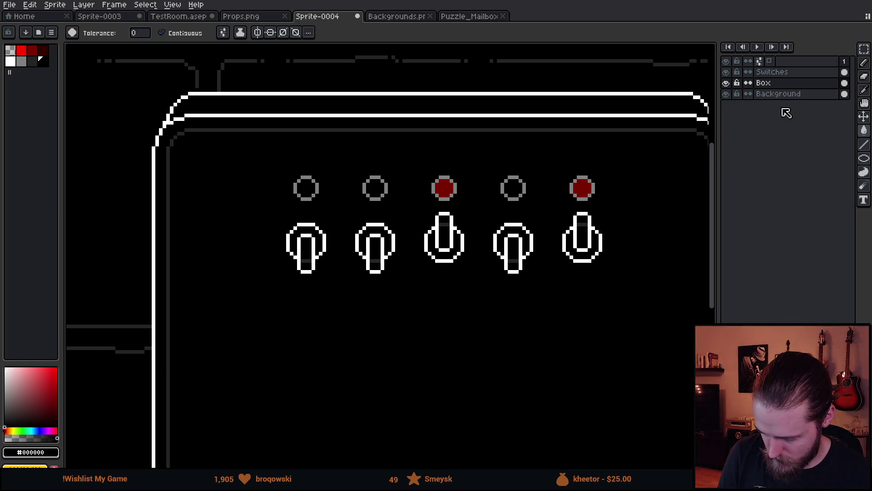
{"action": "scroll", "coordinate": [324, 233], "scroll_direction": "up", "scroll_amount": 4}
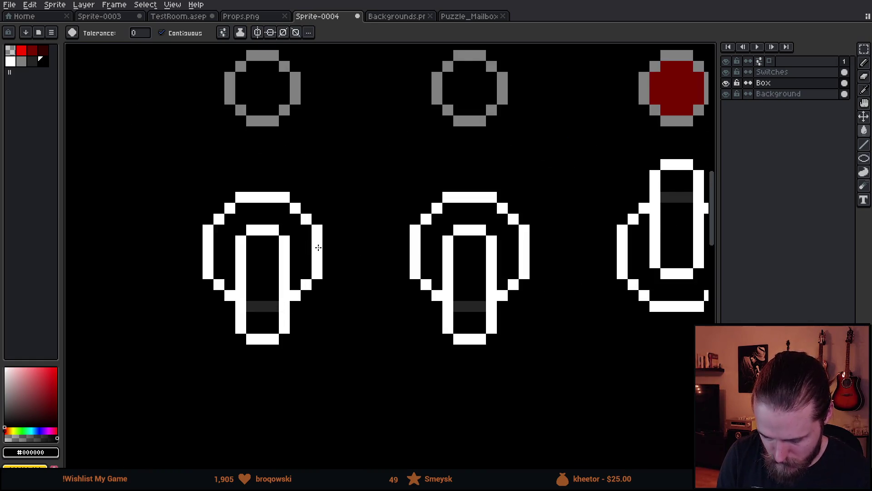
{"action": "left_click", "coordinate": [22, 61]}
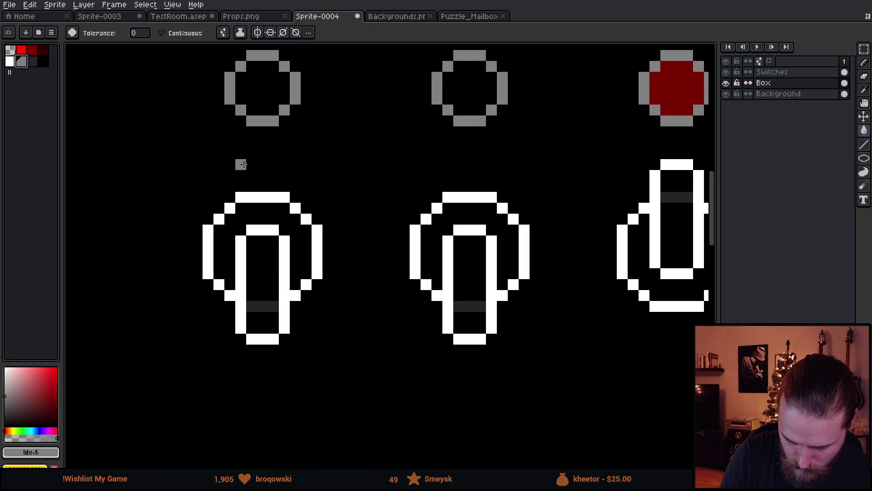
On the Switches layer, paint grey pixels on the first switch's lever and inside its ring.
{"action": "key", "text": "b"}
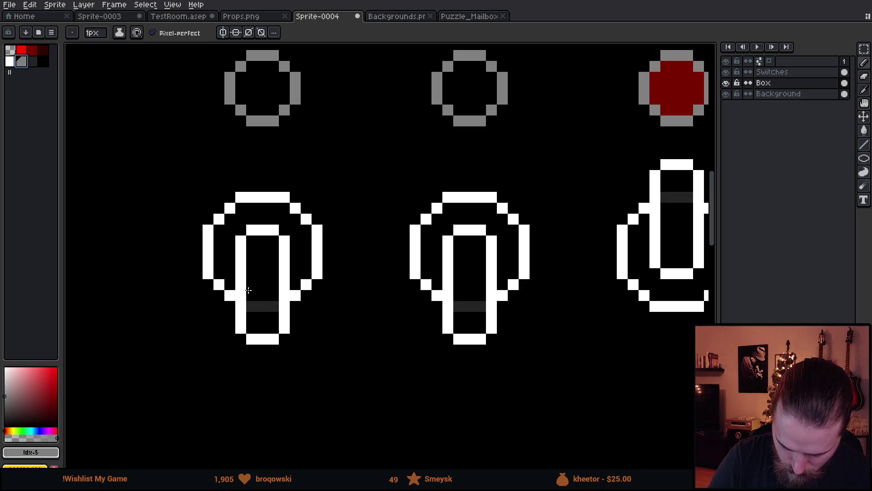
{"action": "key", "text": "Up"}
{"action": "left_click", "coordinate": [263, 306]}
{"action": "left_click", "coordinate": [252, 306]}
{"action": "left_click", "coordinate": [274, 307]}
{"action": "scroll", "coordinate": [497, 357], "scroll_direction": "down", "scroll_amount": 4}
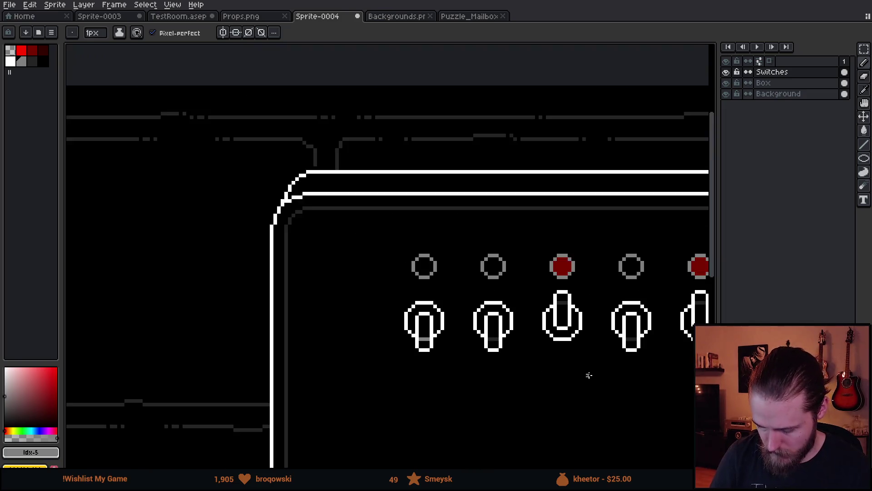
{"action": "scroll", "coordinate": [597, 378], "scroll_direction": "down", "scroll_amount": 1}
{"action": "key", "text": "Up"}
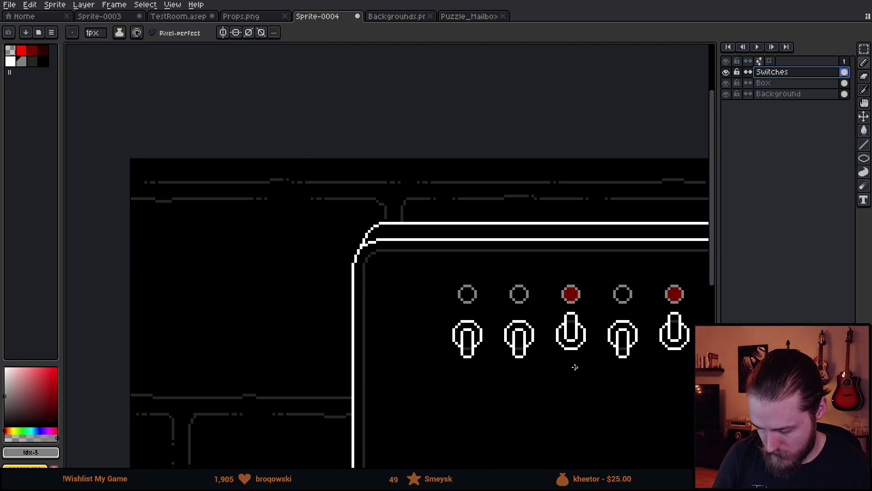
{"action": "scroll", "coordinate": [485, 316], "scroll_direction": "up", "scroll_amount": 4}
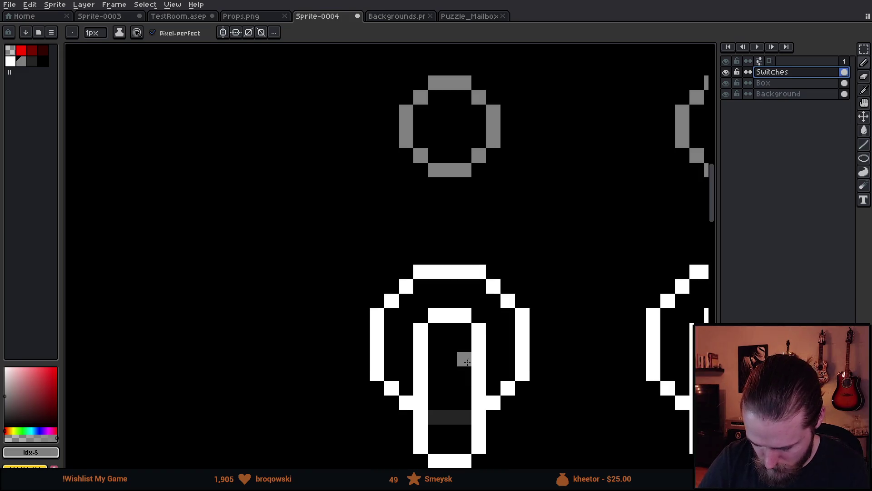
{"action": "scroll", "coordinate": [464, 327], "scroll_direction": "down", "scroll_amount": 3}
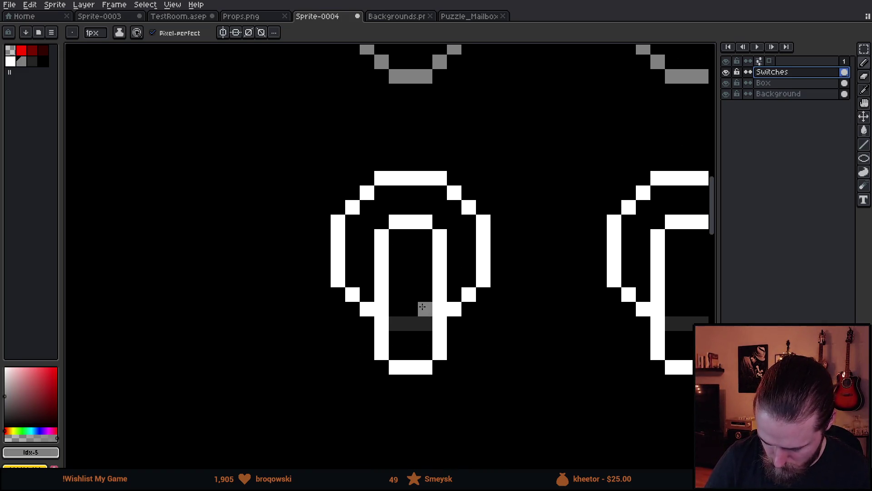
{"action": "mouse_move", "coordinate": [367, 247]}
{"action": "left_mouse_down"}
{"action": "mouse_move", "coordinate": [367, 284]}
{"action": "mouse_move", "coordinate": [367, 222]}
{"action": "mouse_move", "coordinate": [430, 206]}
{"action": "mouse_move", "coordinate": [466, 222]}
{"action": "mouse_move", "coordinate": [455, 237]}
{"action": "mouse_move", "coordinate": [455, 278]}
{"action": "left_mouse_up"}
Recolour the first switch's grey columns and top band with dark grey using the bucket.
{"action": "scroll", "coordinate": [584, 339], "scroll_direction": "down", "scroll_amount": 5}
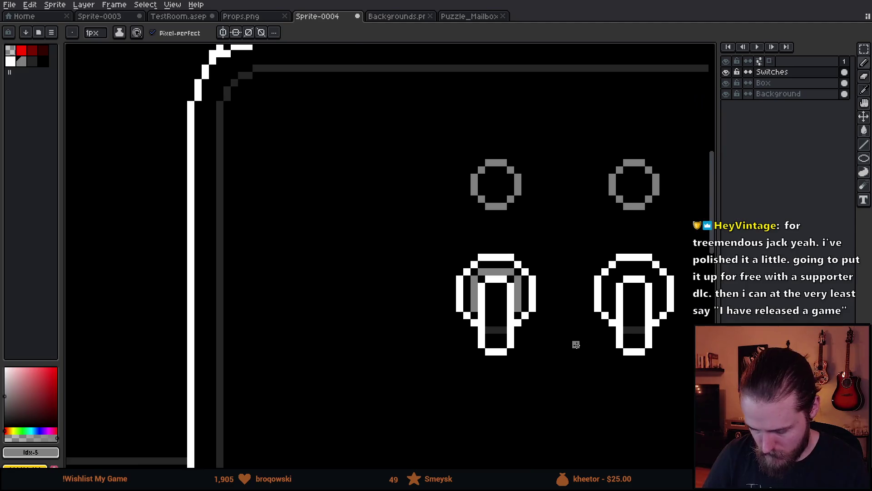
{"action": "scroll", "coordinate": [648, 387], "scroll_direction": "down", "scroll_amount": 1}
{"action": "scroll", "coordinate": [483, 341], "scroll_direction": "up", "scroll_amount": 4}
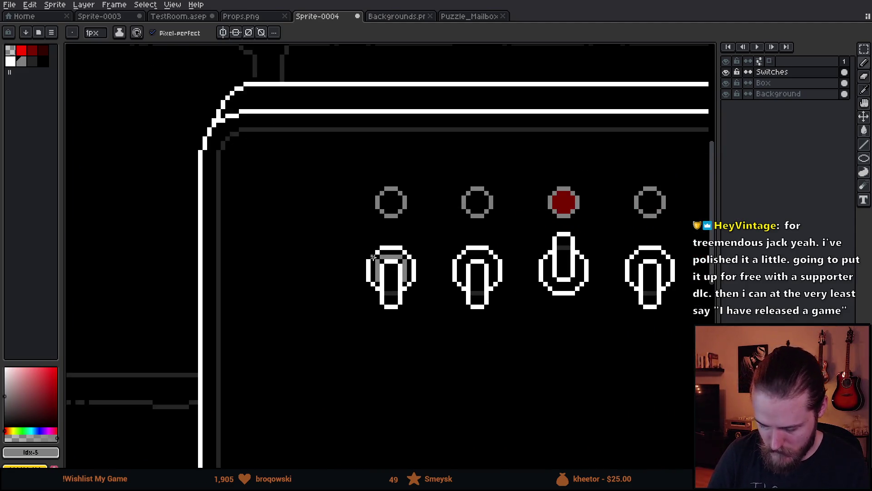
{"action": "scroll", "coordinate": [410, 294], "scroll_direction": "up", "scroll_amount": 1}
{"action": "left_click", "coordinate": [402, 332], "text": "alt"}
{"action": "key", "text": "g"}
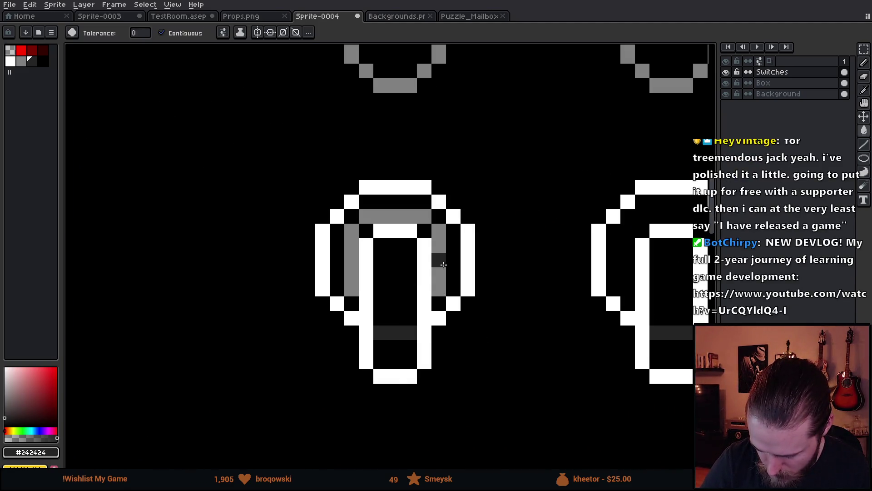
{"action": "left_click", "coordinate": [438, 263]}
{"action": "left_click", "coordinate": [404, 214]}
{"action": "left_click", "coordinate": [398, 216]}
{"action": "left_click", "coordinate": [349, 240]}
{"action": "scroll", "coordinate": [525, 331], "scroll_direction": "down", "scroll_amount": 5}
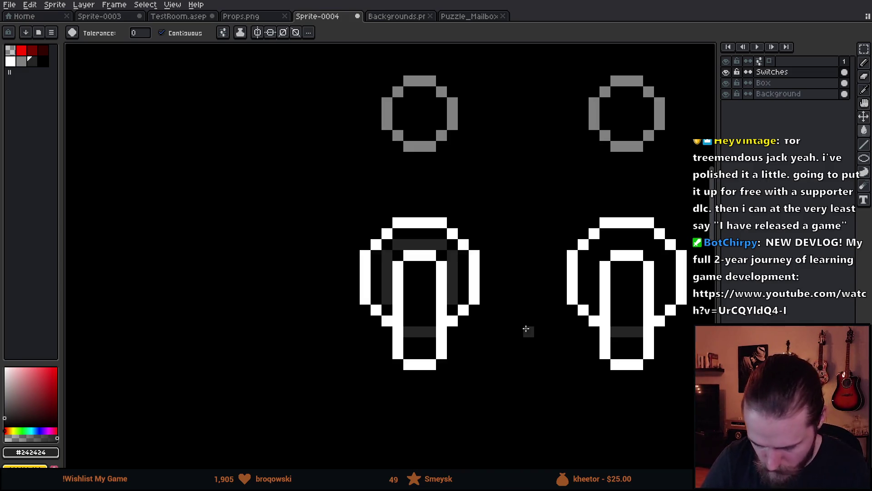
{"action": "scroll", "coordinate": [601, 361], "scroll_direction": "down", "scroll_amount": 2}
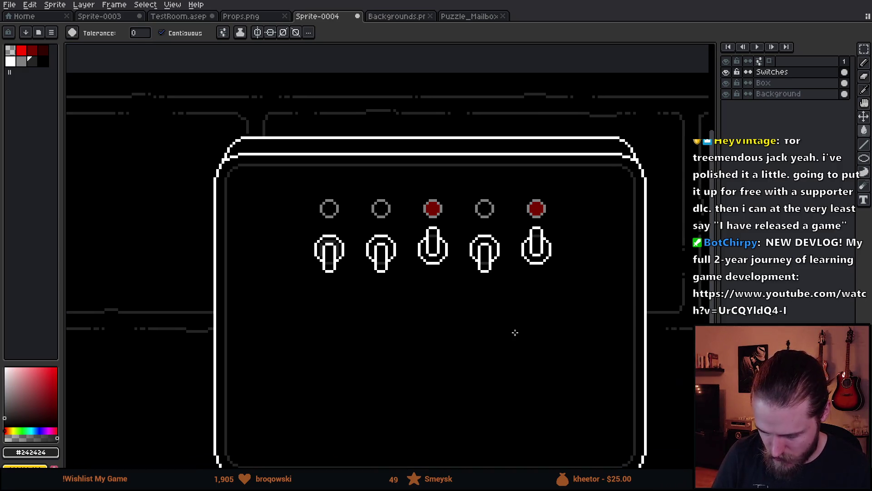
{"action": "scroll", "coordinate": [452, 333], "scroll_direction": "up", "scroll_amount": 2}
Copy the shaded first switch onto the second and fourth switches and drop the fifth into place.
{"action": "left_click_drag", "start_coordinate": [398, 313], "coordinate": [464, 326]}
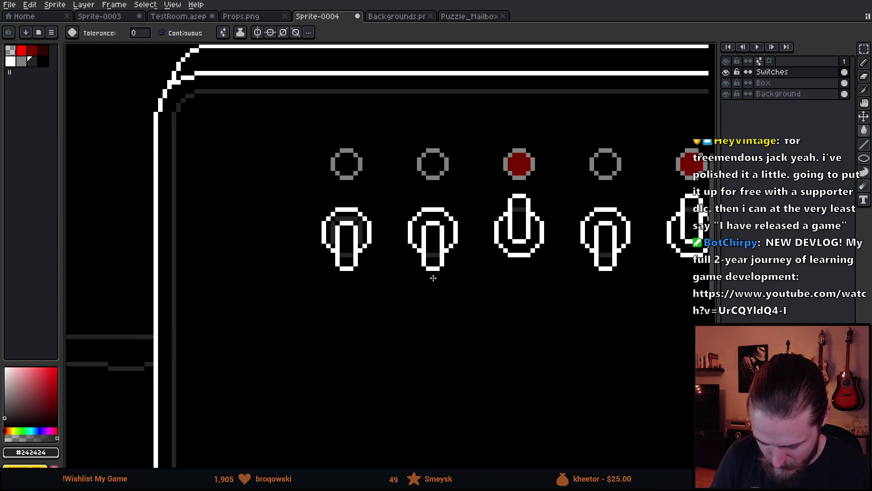
{"action": "key", "text": "m"}
{"action": "left_click_drag", "start_coordinate": [299, 199], "coordinate": [397, 302]}
{"action": "mouse_move", "coordinate": [366, 275]}
{"action": "left_mouse_down"}
{"action": "mouse_move", "coordinate": [396, 315]}
{"action": "mouse_move", "coordinate": [419, 302]}
{"action": "mouse_move", "coordinate": [448, 244]}
{"action": "mouse_move", "coordinate": [530, 243]}
{"action": "left_mouse_up"}
{"action": "key", "text": "ctrl+z"}
{"action": "left_click_drag", "start_coordinate": [367, 265], "coordinate": [455, 264]}
{"action": "left_click_drag", "start_coordinate": [557, 334], "coordinate": [442, 332]}
{"action": "key", "text": "ctrl+z"}
{"action": "left_click_drag", "start_coordinate": [233, 264], "coordinate": [494, 263]}
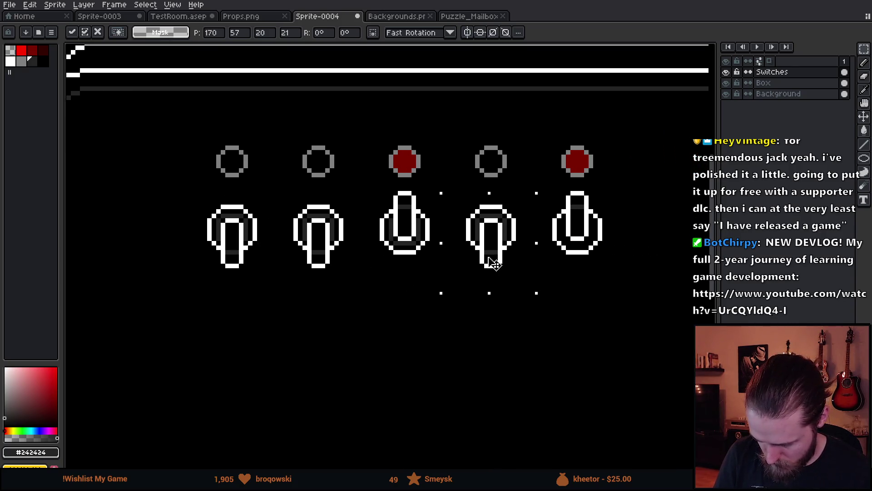
{"action": "left_click", "coordinate": [400, 298]}
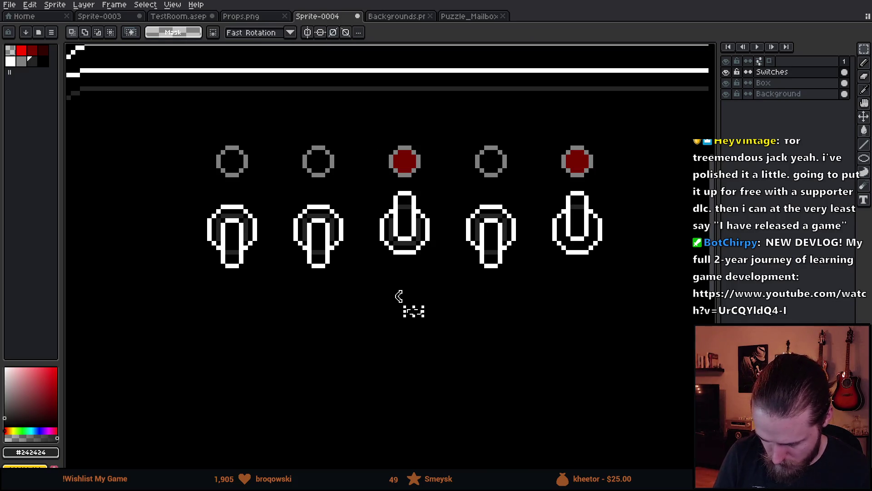
{"action": "mouse_move", "coordinate": [365, 197]}
{"action": "left_mouse_down"}
{"action": "mouse_move", "coordinate": [445, 282]}
{"action": "mouse_move", "coordinate": [531, 293]}
{"action": "mouse_move", "coordinate": [590, 262]}
{"action": "left_mouse_up"}
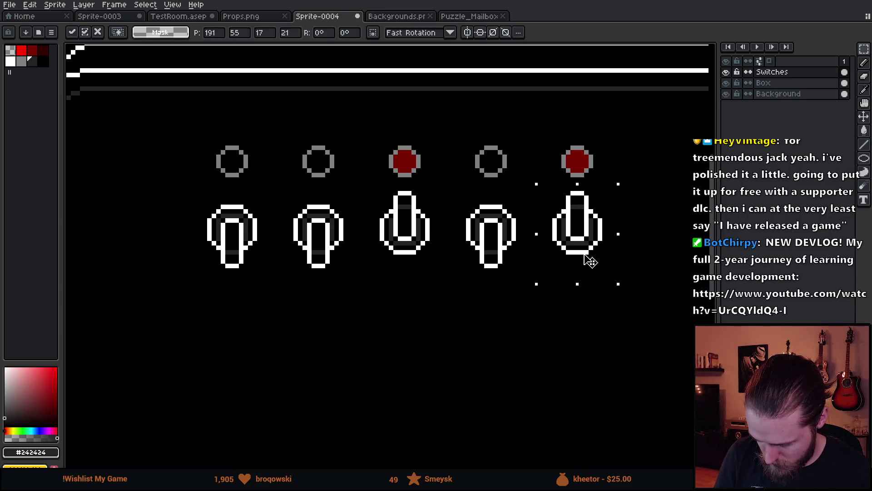
{"action": "left_click", "coordinate": [654, 217]}
Hide the Background layer while keeping the Box layer visible.
{"action": "mouse_move", "coordinate": [521, 304]}
{"action": "left_mouse_down"}
{"action": "mouse_move", "coordinate": [561, 322]}
{"action": "mouse_move", "coordinate": [539, 331]}
{"action": "left_mouse_up"}
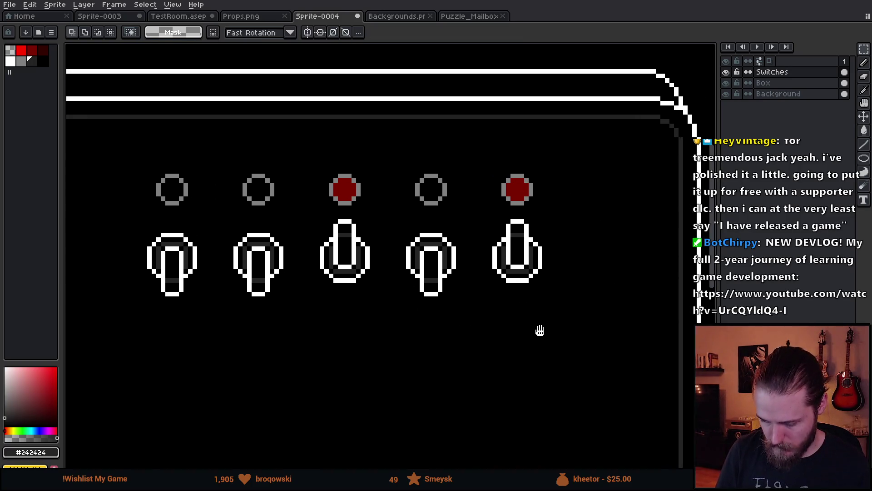
{"action": "left_click", "coordinate": [726, 83]}
{"action": "left_click", "coordinate": [727, 82]}
{"action": "left_click", "coordinate": [728, 94]}
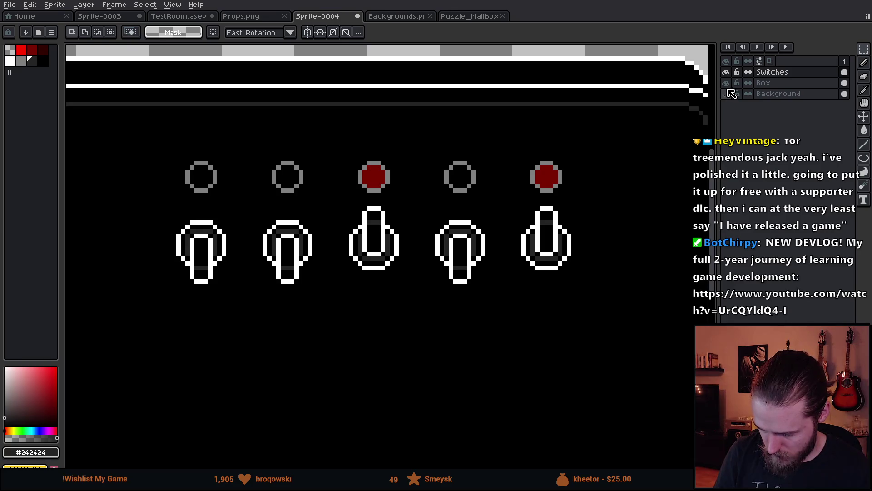
Hide the Box layer and fill the empty lights of the first, second and fourth switches black.
{"action": "left_click", "coordinate": [726, 82]}
{"action": "left_click_drag", "start_coordinate": [447, 272], "coordinate": [532, 287]}
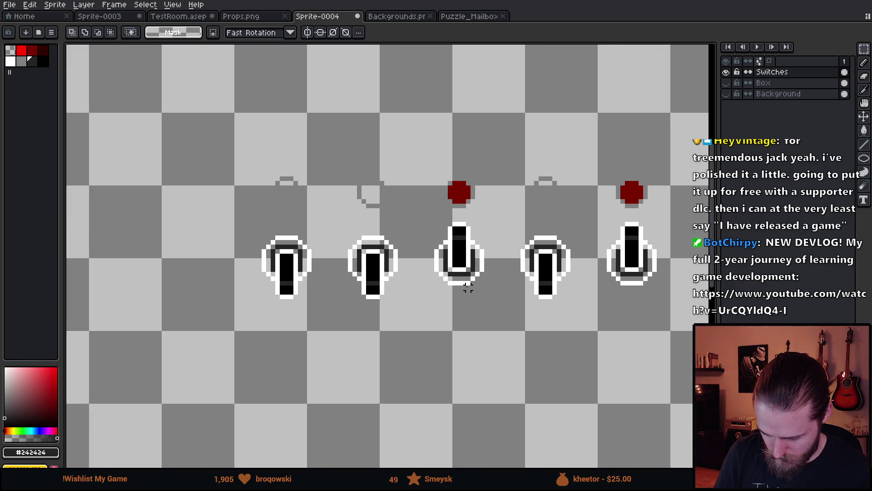
{"action": "left_click", "coordinate": [373, 268], "text": "alt"}
{"action": "key", "text": "g"}
{"action": "left_click", "coordinate": [373, 191]}
{"action": "left_click", "coordinate": [286, 192]}
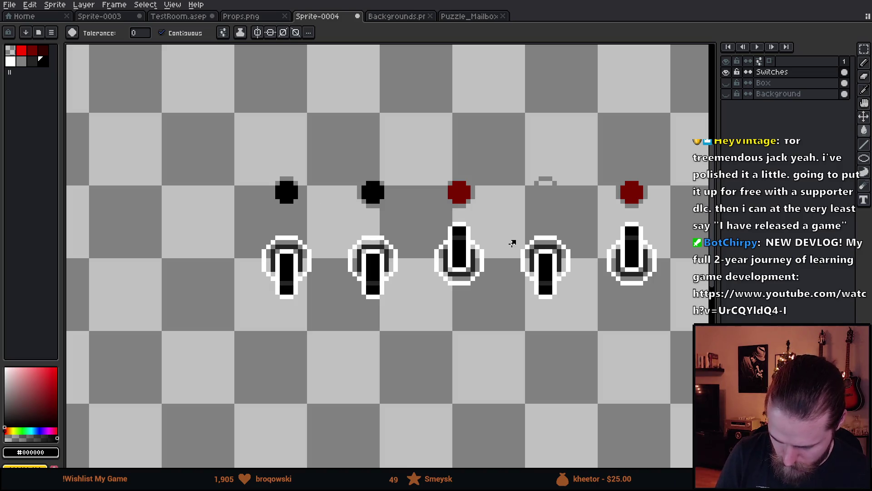
{"action": "left_click", "coordinate": [548, 193]}
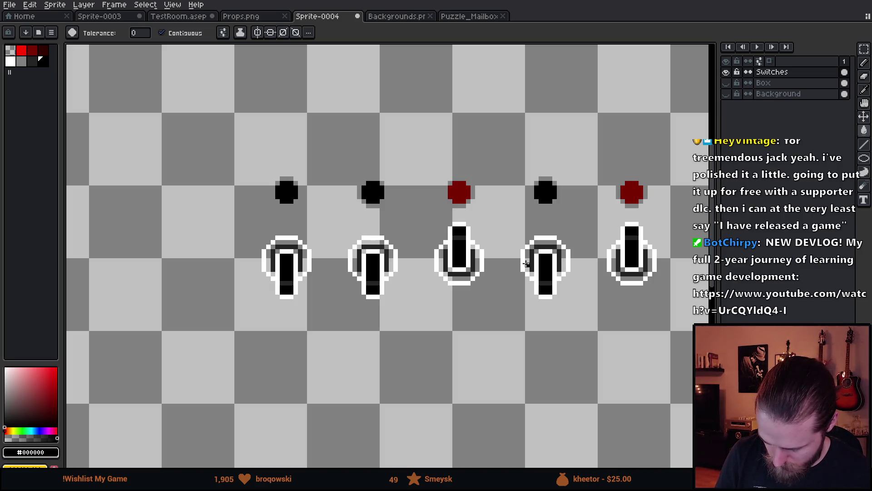
Bucket-fill the first switch's grey inner pixels black, row by row and down its left side.
{"action": "scroll", "coordinate": [353, 262], "scroll_direction": "left", "scroll_amount": 3}
{"action": "scroll", "coordinate": [361, 264], "scroll_direction": "up", "scroll_amount": 3}
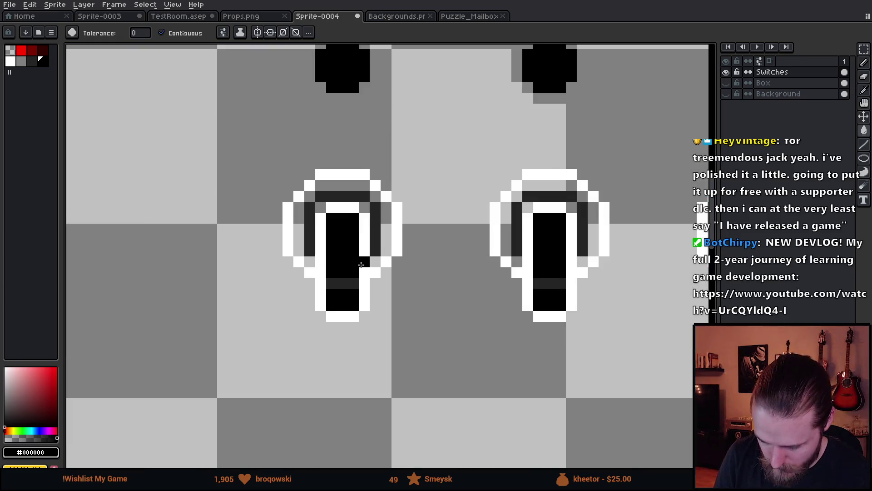
{"action": "scroll", "coordinate": [361, 265], "scroll_direction": "up", "scroll_amount": 1}
{"action": "left_click", "coordinate": [390, 246]}
{"action": "left_click", "coordinate": [390, 214]}
{"action": "left_click", "coordinate": [343, 188]}
{"action": "key", "text": "ctrl+z"}
{"action": "left_click", "coordinate": [360, 186]}
{"action": "left_click", "coordinate": [302, 189]}
{"action": "left_click", "coordinate": [314, 164]}
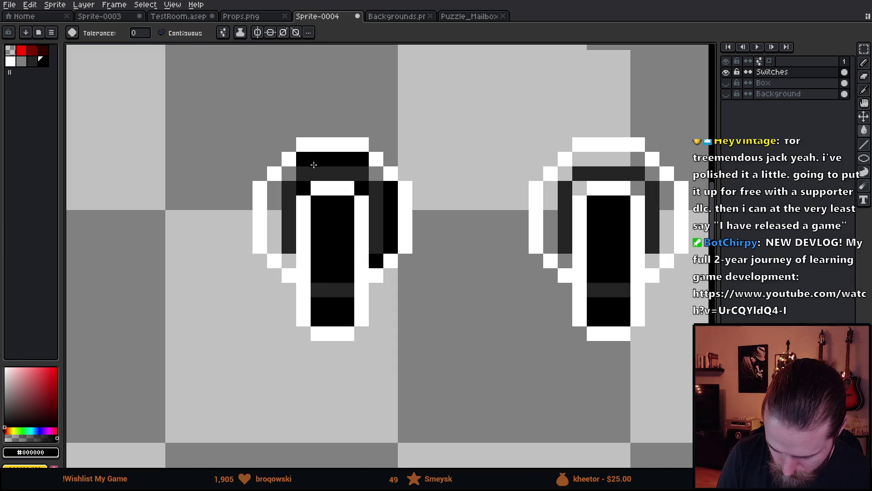
{"action": "left_click", "coordinate": [376, 173]}
{"action": "left_click", "coordinate": [289, 174]}
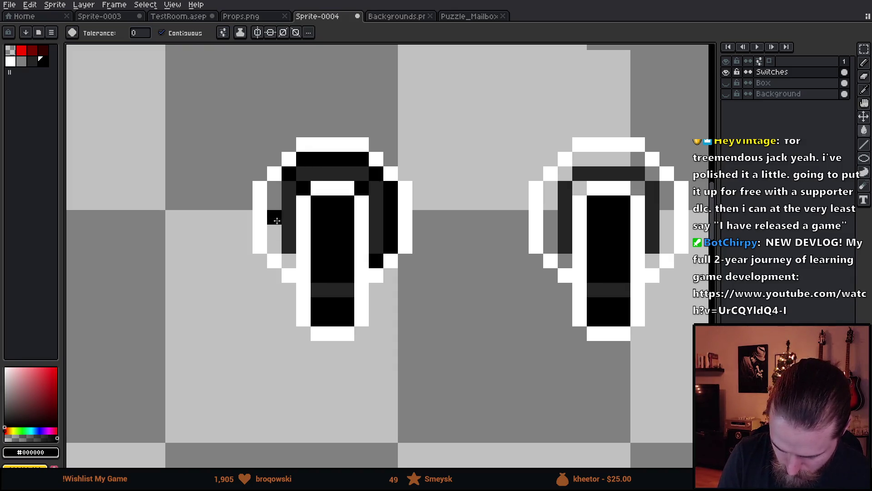
{"action": "left_click", "coordinate": [289, 261]}
{"action": "left_click", "coordinate": [275, 228]}
{"action": "left_click_drag", "start_coordinate": [448, 337], "coordinate": [406, 332]}
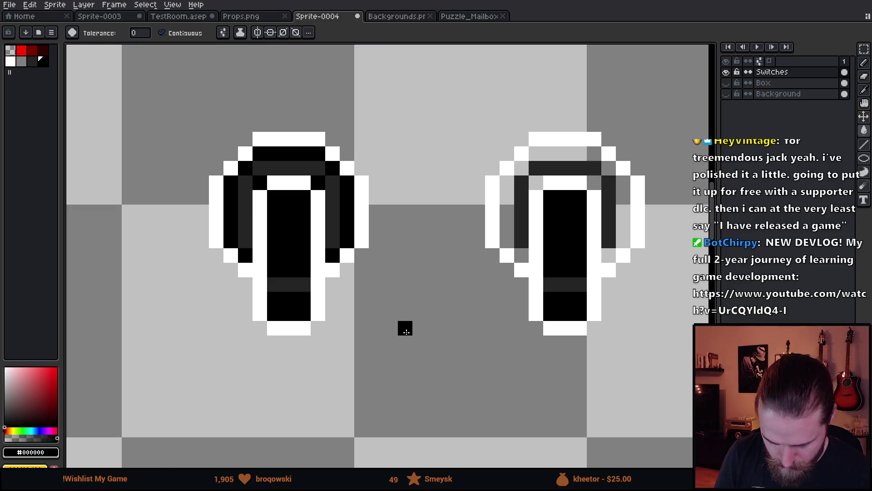
{"action": "scroll", "coordinate": [477, 343], "scroll_direction": "down", "scroll_amount": 4}
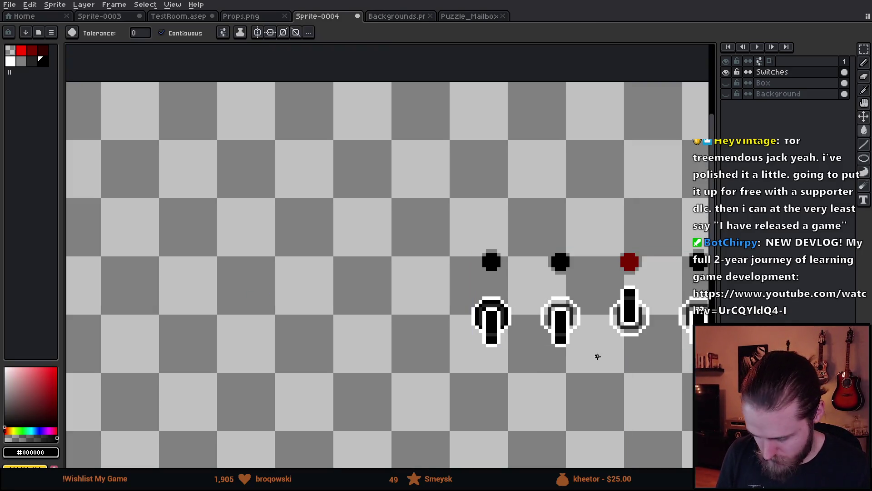
{"action": "mouse_move", "coordinate": [596, 352]}
{"action": "left_mouse_down"}
{"action": "mouse_move", "coordinate": [358, 302]}
{"action": "mouse_move", "coordinate": [347, 308]}
{"action": "left_mouse_up"}
Copy the darkened first switch onto the second, fourth and remaining switches, nudging the last copy into line.
{"action": "key", "text": "m"}
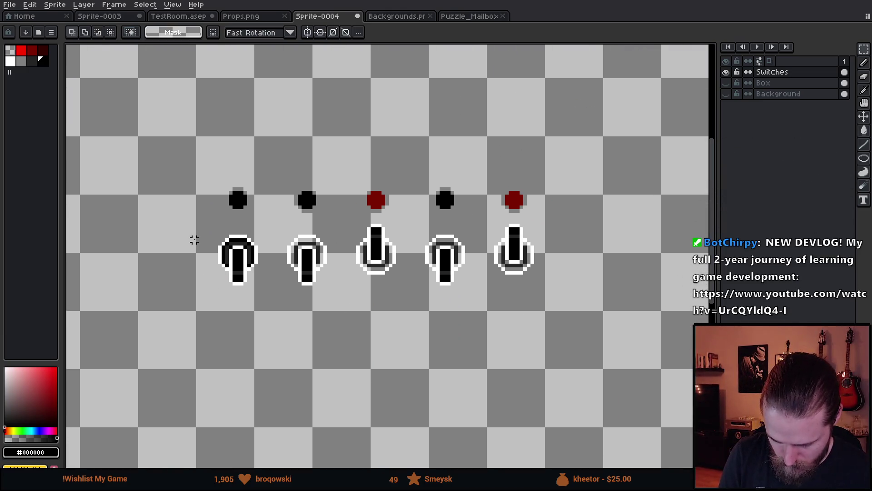
{"action": "mouse_move", "coordinate": [195, 232]}
{"action": "left_mouse_down"}
{"action": "mouse_move", "coordinate": [271, 318]}
{"action": "mouse_move", "coordinate": [266, 312]}
{"action": "mouse_move", "coordinate": [323, 307]}
{"action": "mouse_move", "coordinate": [321, 300]}
{"action": "left_mouse_up"}
{"action": "left_click", "coordinate": [358, 324]}
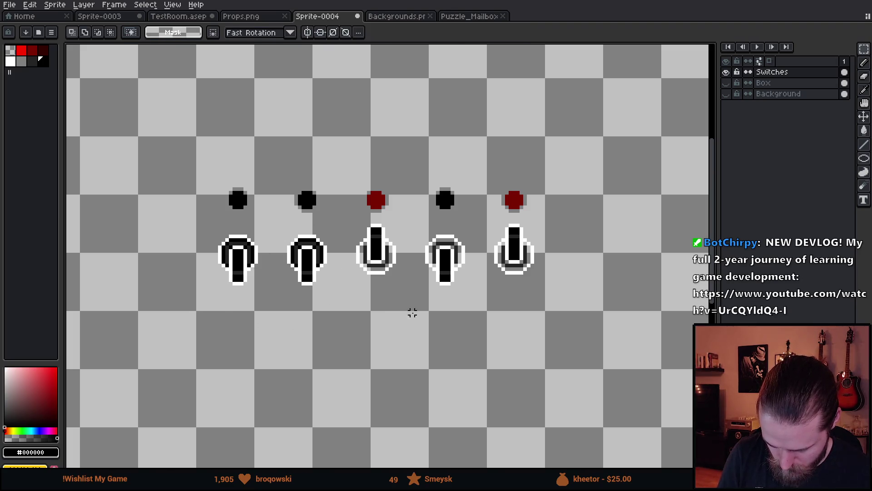
{"action": "key", "text": "ctrl+shift+d"}
{"action": "mouse_move", "coordinate": [246, 279]}
{"action": "left_mouse_down", "text": "ctrl"}
{"action": "mouse_move", "coordinate": [462, 292]}
{"action": "mouse_move", "coordinate": [456, 279]}
{"action": "left_mouse_up", "text": "ctrl"}
{"action": "left_click", "coordinate": [476, 324]}
{"action": "key", "text": "ctrl+shift+d"}
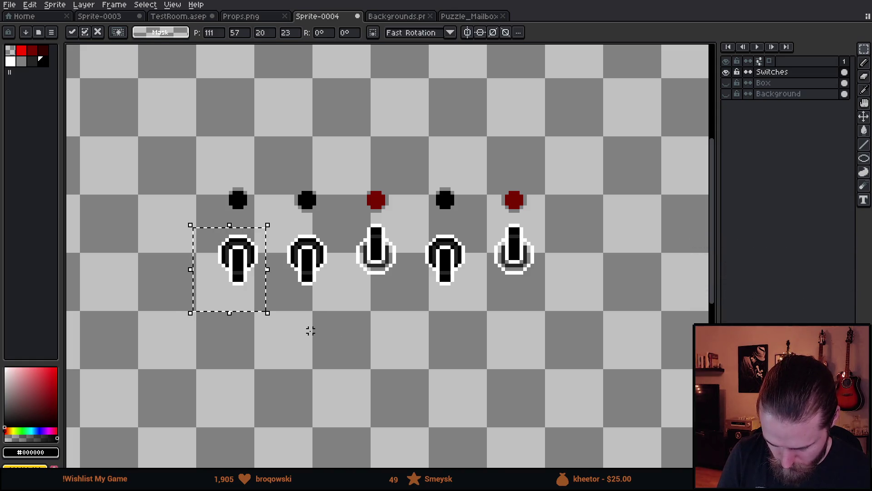
{"action": "mouse_move", "coordinate": [249, 277]}
{"action": "left_mouse_down", "text": "ctrl"}
{"action": "mouse_move", "coordinate": [255, 306]}
{"action": "mouse_move", "coordinate": [389, 272]}
{"action": "mouse_move", "coordinate": [425, 317]}
{"action": "mouse_move", "coordinate": [524, 276]}
{"action": "left_mouse_up", "text": "ctrl"}
{"action": "key", "text": "Return"}
{"action": "key", "text": "Up"}
{"action": "key", "text": "Left"}
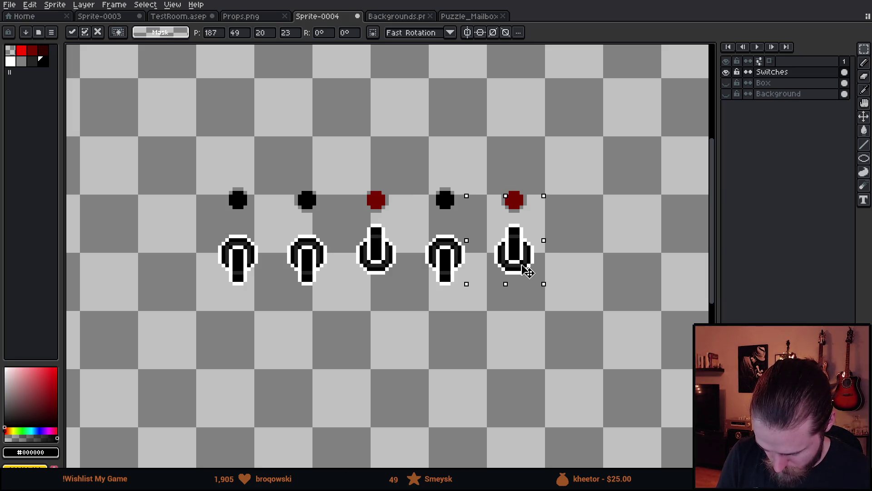
{"action": "key", "text": "ctrl+d"}
Show the Box and Background layers again and add a new layer above Switches.
{"action": "left_click_drag", "start_coordinate": [727, 94], "coordinate": [726, 83]}
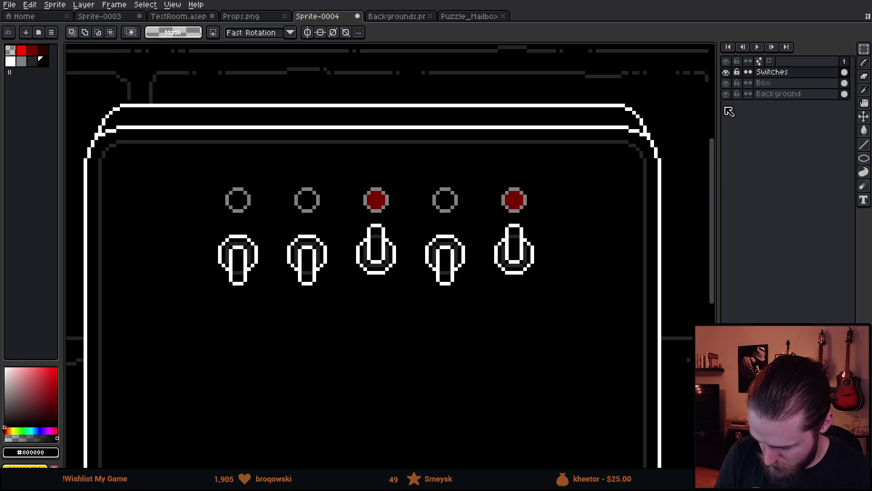
{"action": "scroll", "coordinate": [608, 255], "scroll_direction": "down", "scroll_amount": 4}
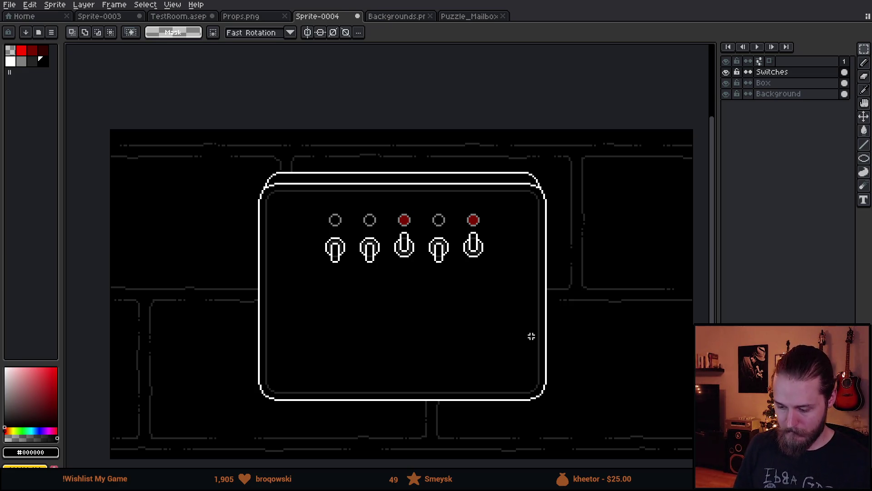
{"action": "scroll", "coordinate": [398, 320], "scroll_direction": "up", "scroll_amount": 1}
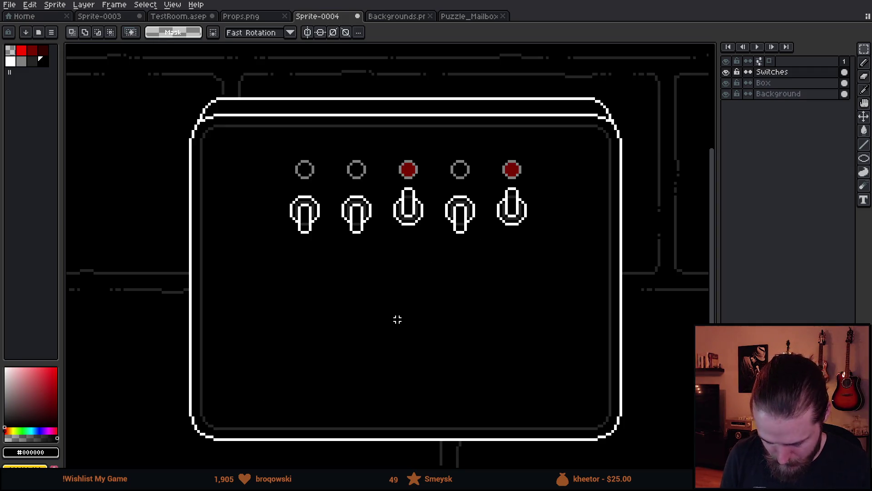
{"action": "key", "text": "shift+n"}
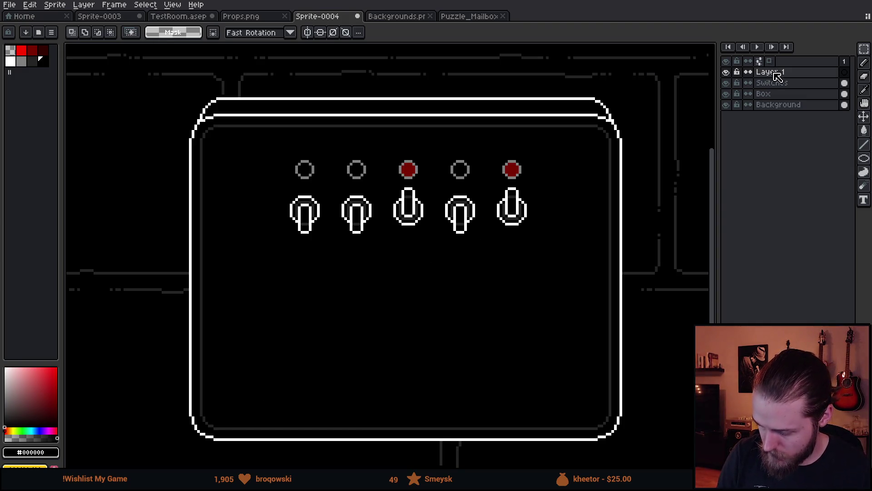
Rename the new layer to Warning_Sign.
{"action": "double_click", "coordinate": [775, 72]}
{"action": "type", "text": "Warning_Sign"}
{"action": "key", "text": "Return"}
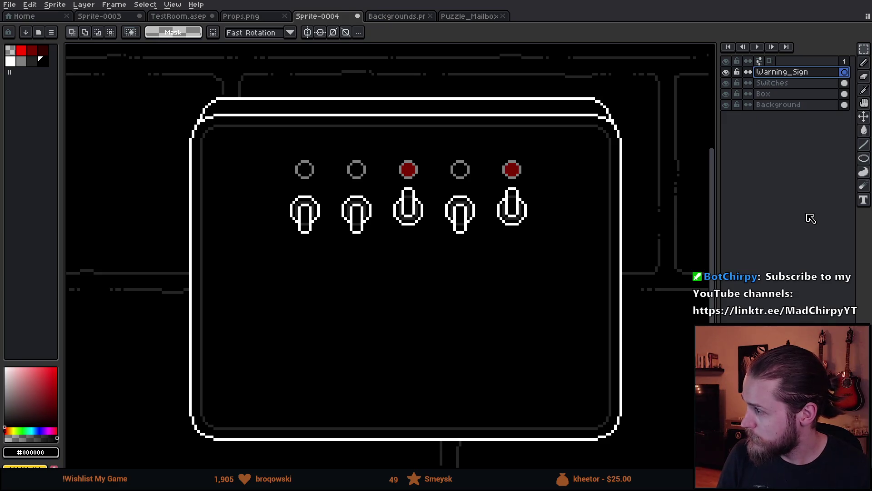
Draw a white rectangle outline below the switches with the Rectangle tool.
{"action": "left_click", "coordinate": [864, 159]}
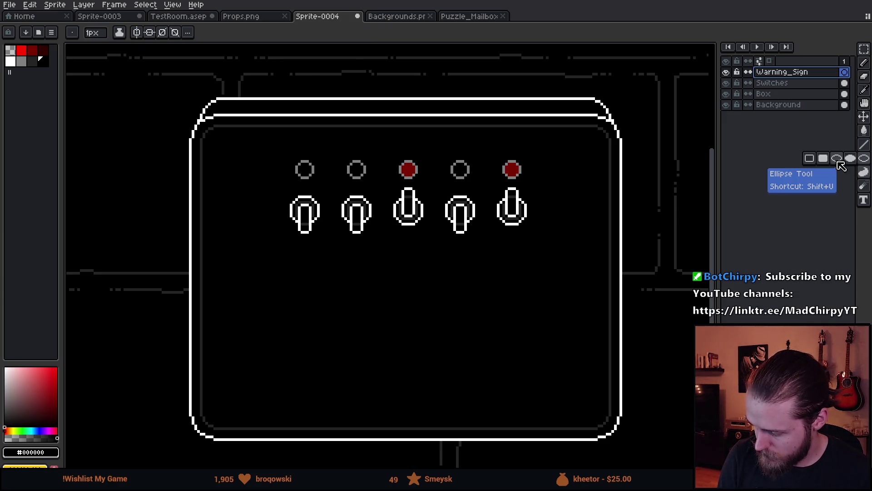
{"action": "left_click", "coordinate": [809, 158]}
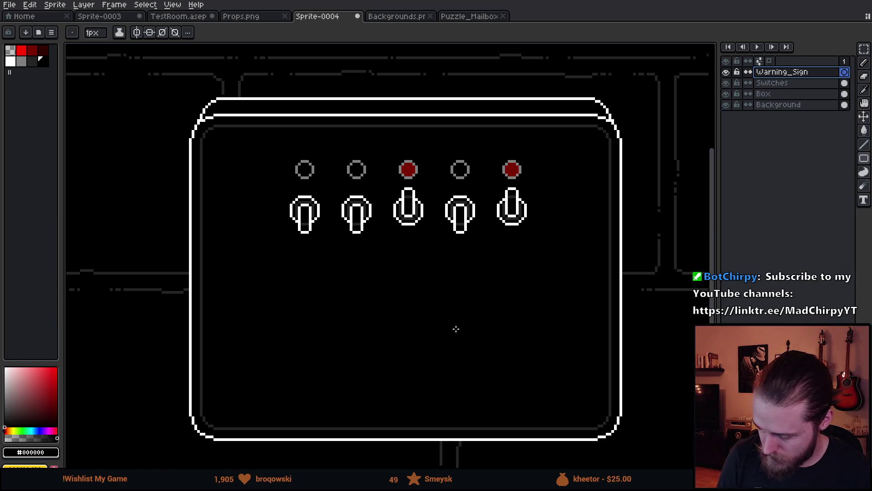
{"action": "key", "text": "x"}
{"action": "mouse_move", "coordinate": [242, 298]}
{"action": "left_mouse_down"}
{"action": "mouse_move", "coordinate": [357, 355]}
{"action": "mouse_move", "coordinate": [478, 337]}
{"action": "left_mouse_up"}
{"action": "scroll", "coordinate": [423, 331], "scroll_direction": "up", "scroll_amount": 2}
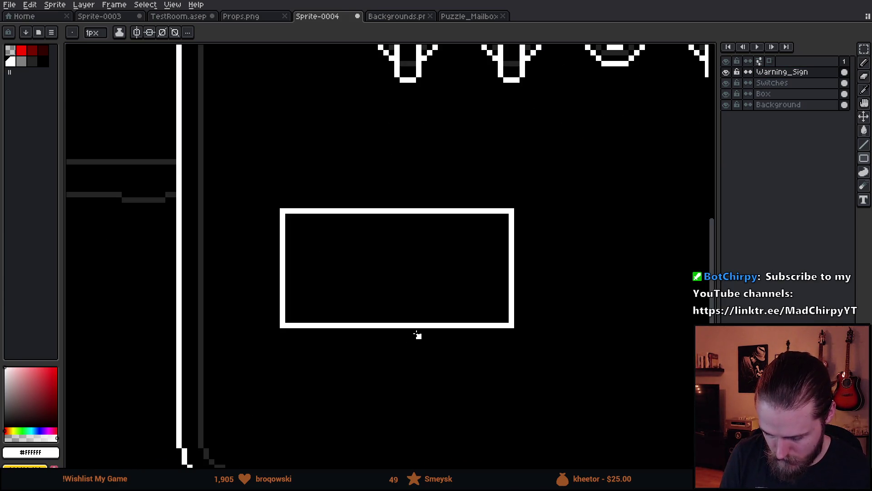
Trim the rectangle's top-left and top-right corner pixels to notch the corners.
{"action": "key", "text": "b"}
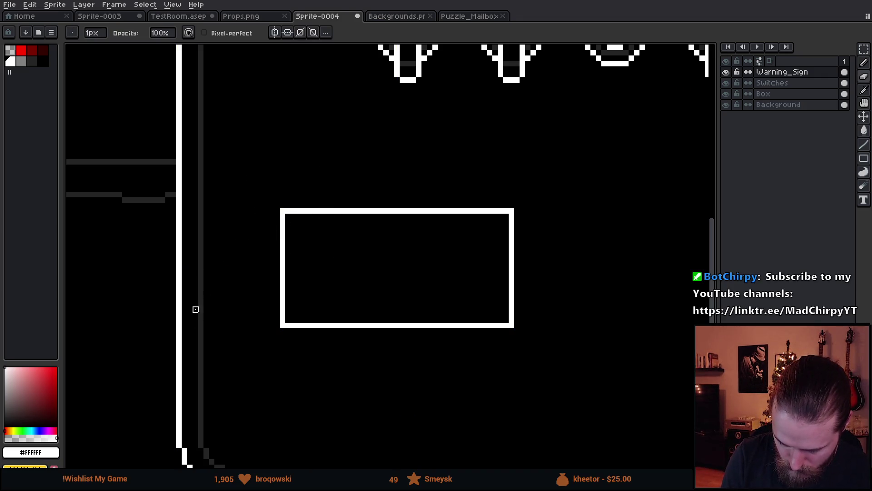
{"action": "left_click_drag", "start_coordinate": [283, 211], "coordinate": [283, 222]}
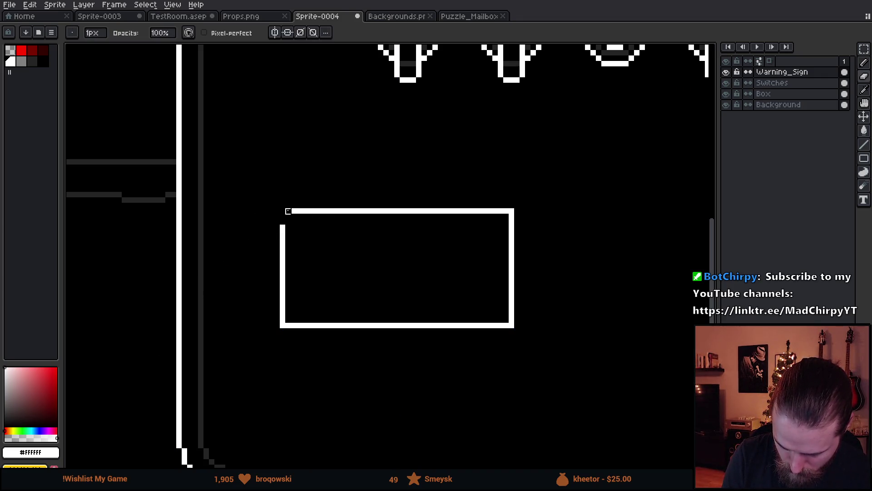
{"action": "key", "text": "e"}
{"action": "left_click", "coordinate": [292, 213]}
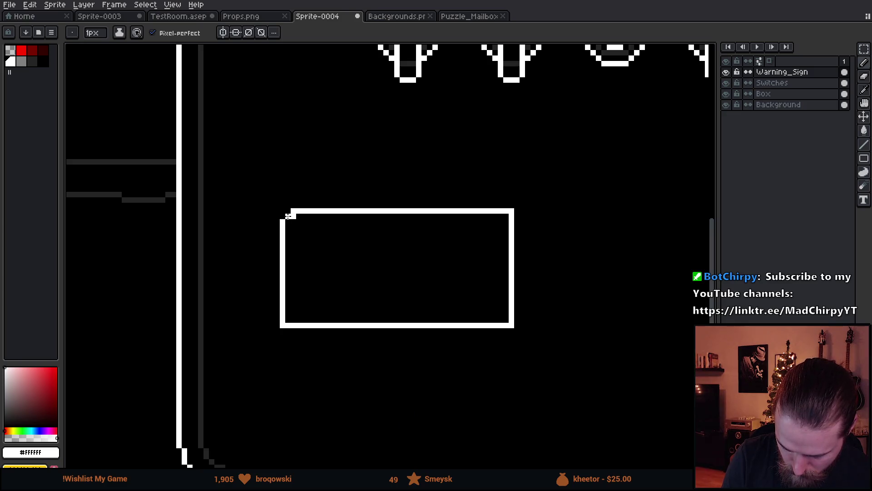
{"action": "key", "text": "e"}
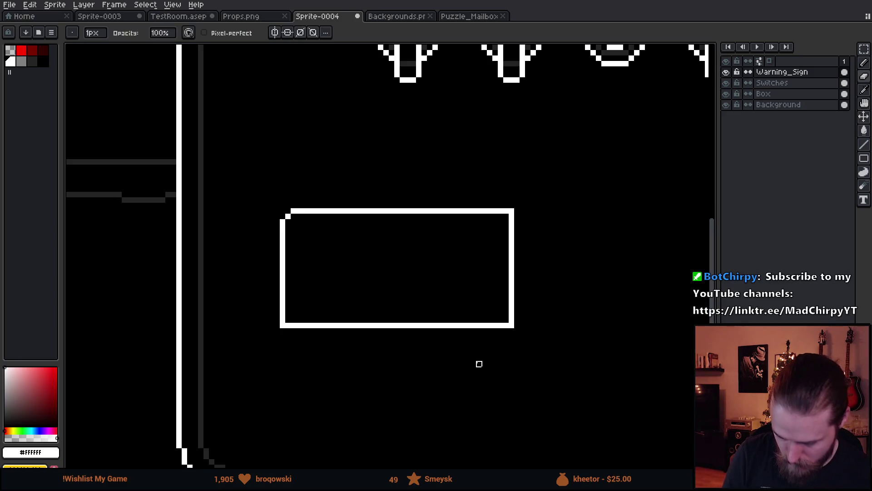
{"action": "double_click", "coordinate": [304, 228], "text": "ctrl"}
{"action": "key", "text": "ctrl+d"}
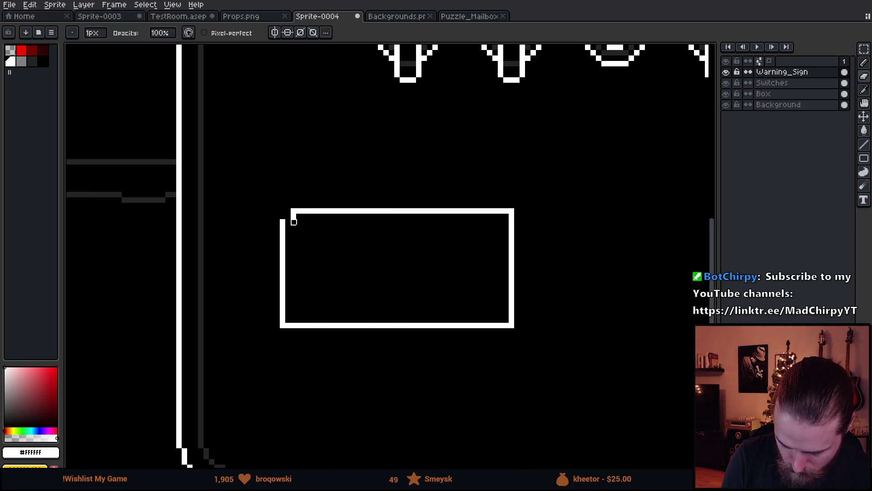
{"action": "key", "text": "b"}
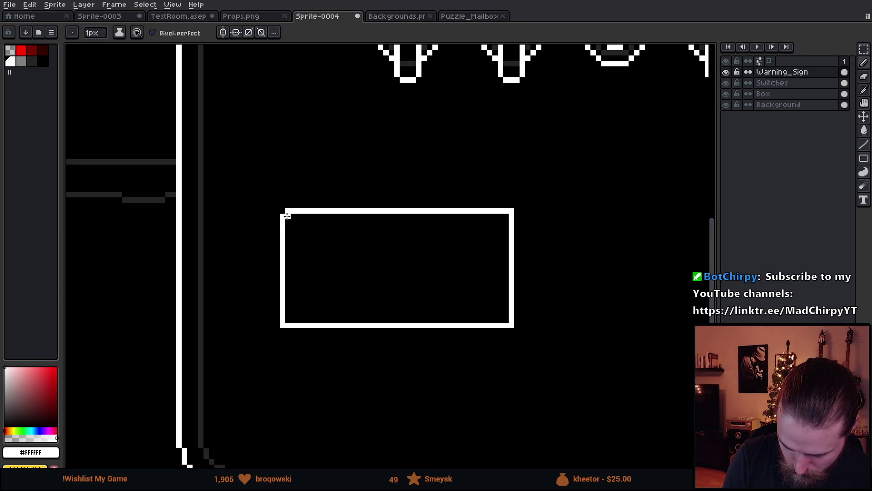
{"action": "key", "text": "e"}
{"action": "left_click", "coordinate": [511, 211]}
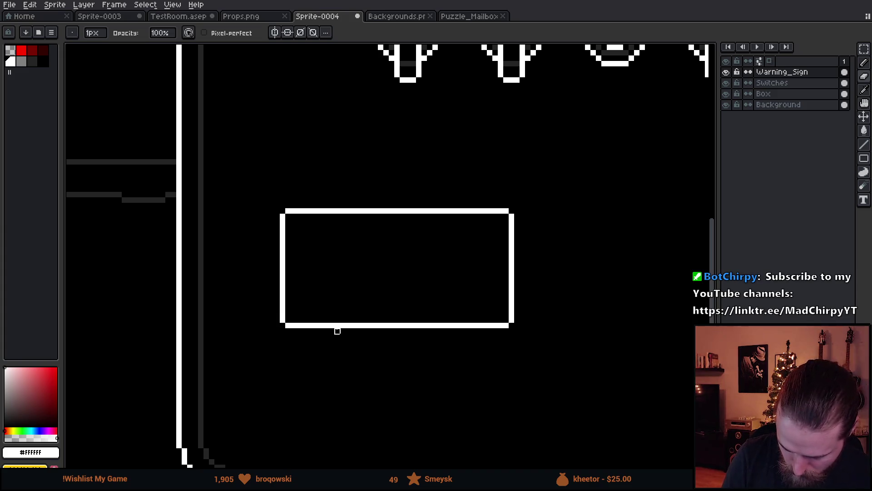
Fill the sign box's top edge with grey using the Paint Bucket.
{"action": "left_click", "coordinate": [22, 64]}
{"action": "key", "text": "g"}
{"action": "left_click", "coordinate": [374, 211]}
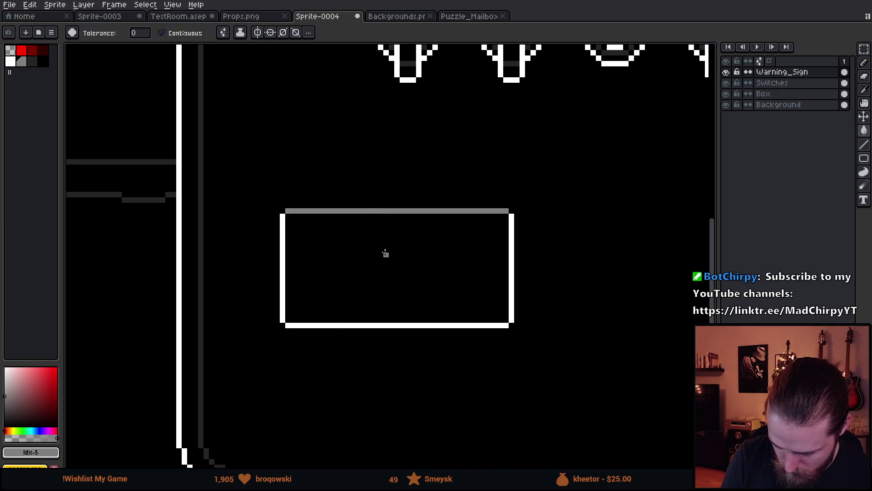
Recolour the box's remaining white edges grey using an 8-connected bucket fill.
{"action": "left_click", "coordinate": [280, 234]}
{"action": "left_click", "coordinate": [222, 33]}
{"action": "left_click", "coordinate": [287, 94]}
{"action": "left_click", "coordinate": [511, 252]}
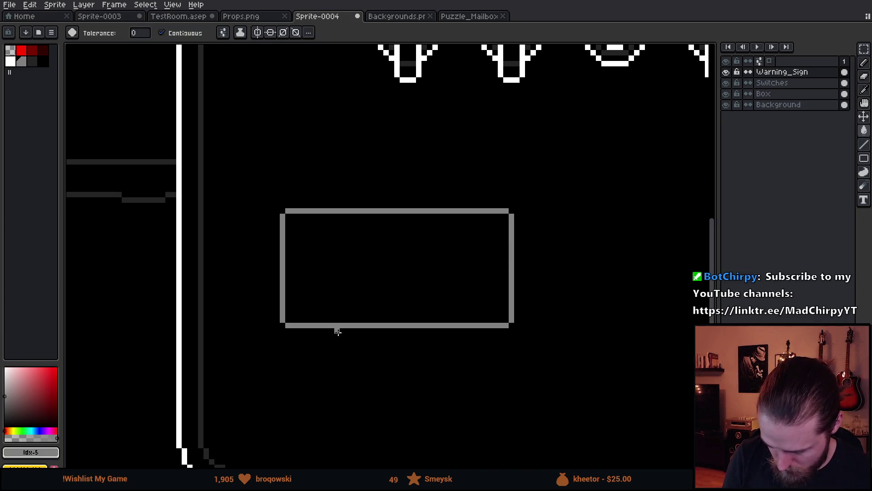
Draw a grey triangle outline with pencil lines inside the box's left part.
{"action": "key", "text": "b"}
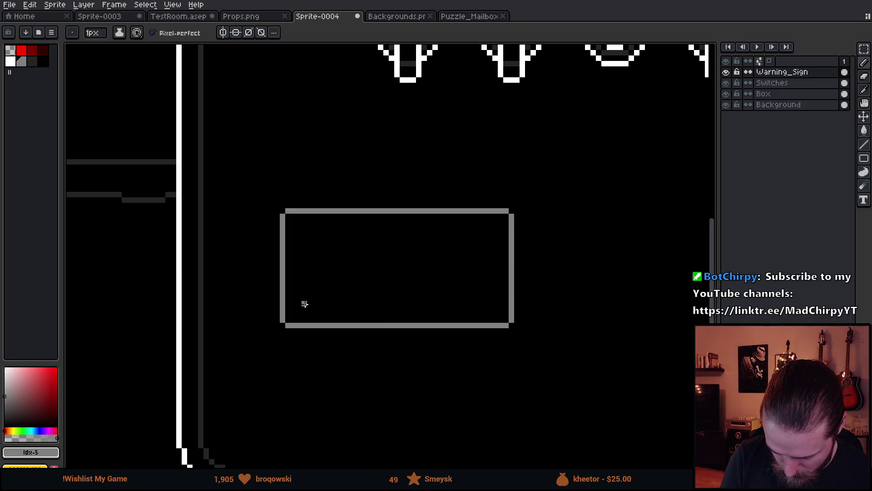
{"action": "left_click_drag", "start_coordinate": [368, 302], "coordinate": [382, 300]}
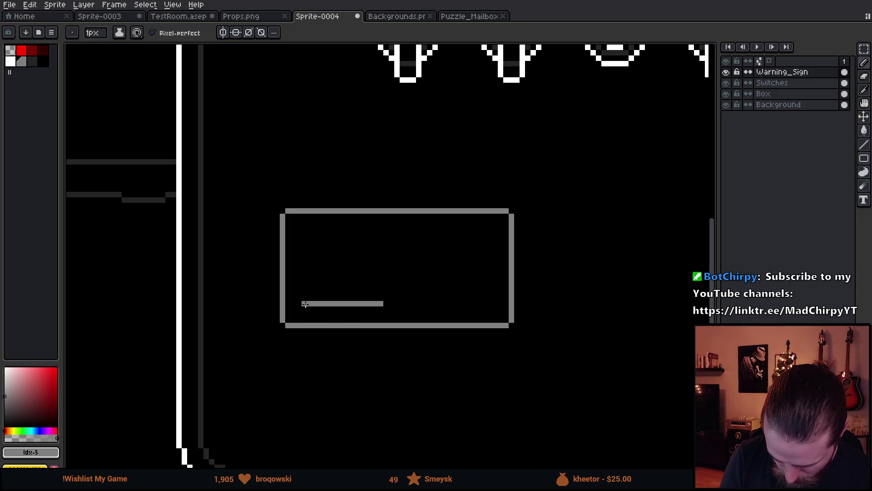
{"action": "left_click_drag", "start_coordinate": [375, 242], "coordinate": [346, 237]}
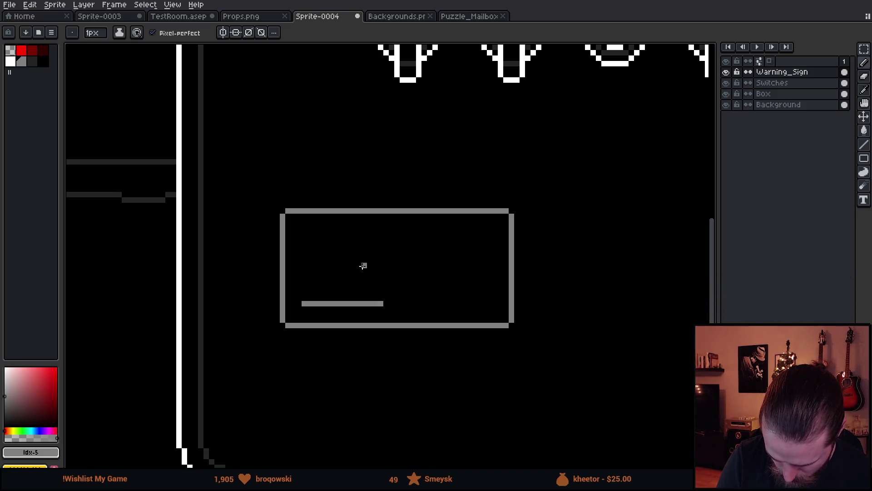
{"action": "mouse_move", "coordinate": [316, 276]}
{"action": "left_mouse_down"}
{"action": "mouse_move", "coordinate": [337, 237]}
{"action": "mouse_move", "coordinate": [333, 263]}
{"action": "mouse_move", "coordinate": [337, 239]}
{"action": "left_mouse_up"}
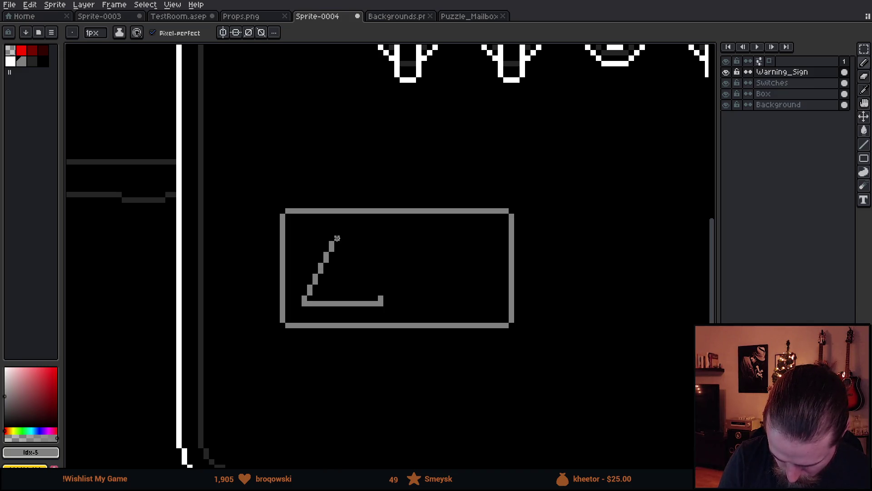
{"action": "mouse_move", "coordinate": [376, 292]}
{"action": "left_mouse_down"}
{"action": "mouse_move", "coordinate": [352, 238]}
{"action": "mouse_move", "coordinate": [407, 306]}
{"action": "left_mouse_up"}
Nudge the triangle symmetric and up one pixel, and raise the box's bottom edge one pixel.
{"action": "key", "text": "m"}
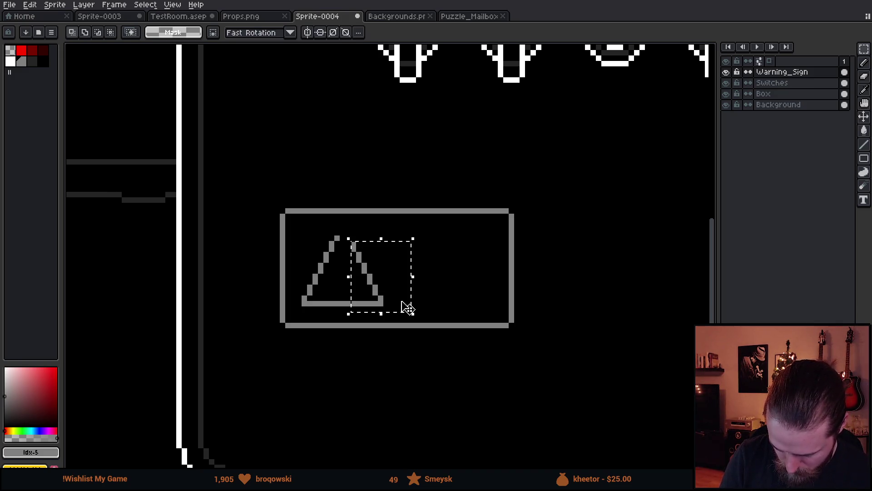
{"action": "key", "text": "Left"}
{"action": "key", "text": "Left"}
{"action": "key", "text": "ctrl+d"}
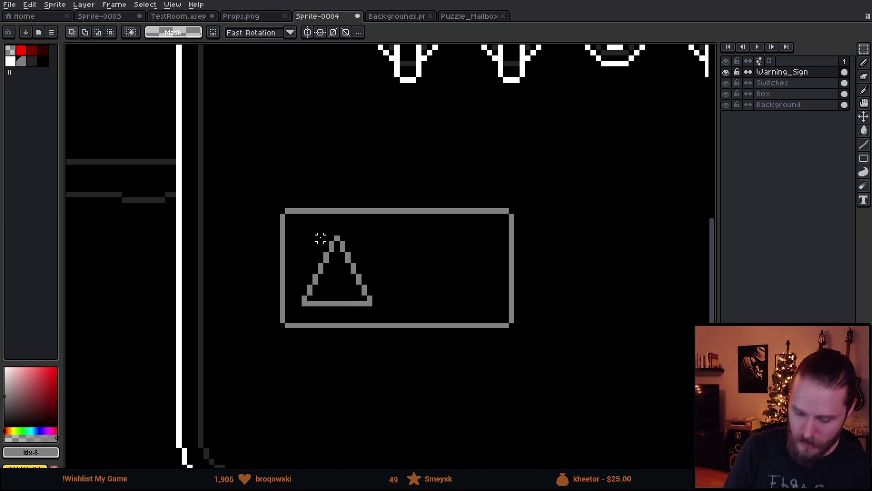
{"action": "mouse_move", "coordinate": [294, 223]}
{"action": "left_mouse_down"}
{"action": "mouse_move", "coordinate": [387, 298]}
{"action": "mouse_move", "coordinate": [391, 313]}
{"action": "left_mouse_up"}
{"action": "key", "text": "Up"}
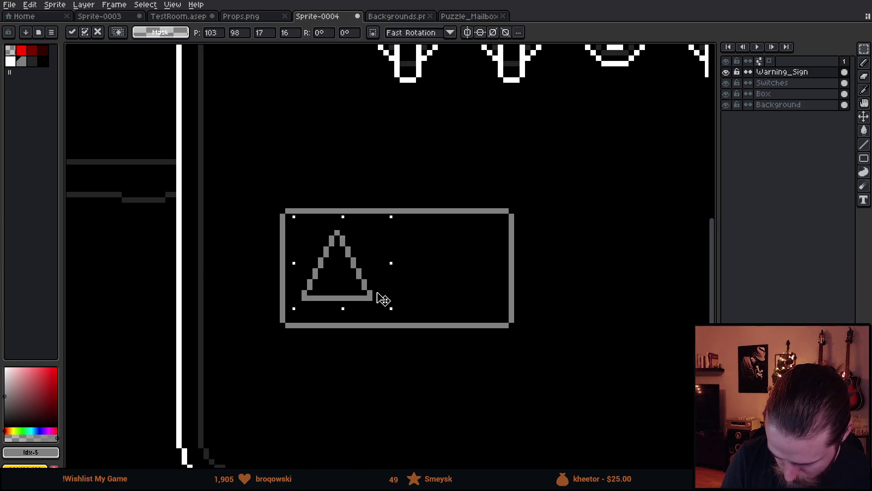
{"action": "key", "text": "ctrl+d"}
{"action": "left_click_drag", "start_coordinate": [282, 318], "coordinate": [566, 380]}
{"action": "key", "text": "Up"}
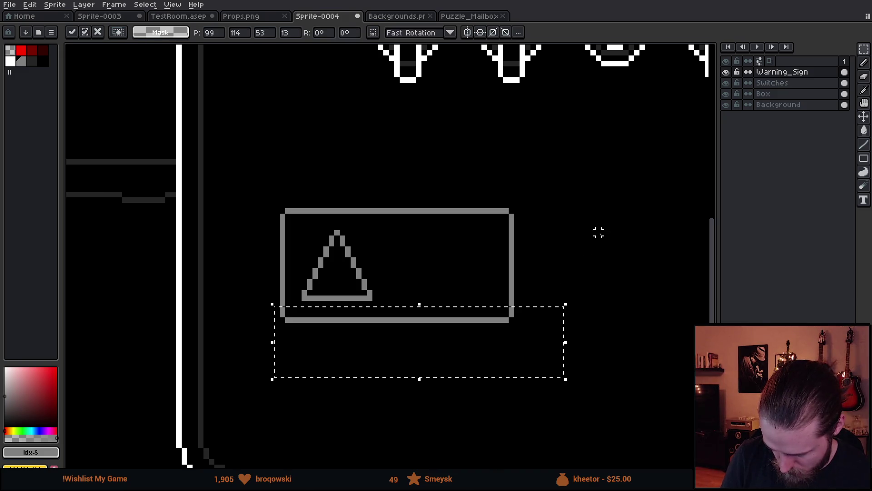
{"action": "key", "text": "ctrl+d"}
{"action": "mouse_move", "coordinate": [544, 336]}
{"action": "left_mouse_down"}
{"action": "mouse_move", "coordinate": [456, 319]}
{"action": "mouse_move", "coordinate": [540, 307]}
{"action": "mouse_move", "coordinate": [546, 314]}
{"action": "left_mouse_up"}
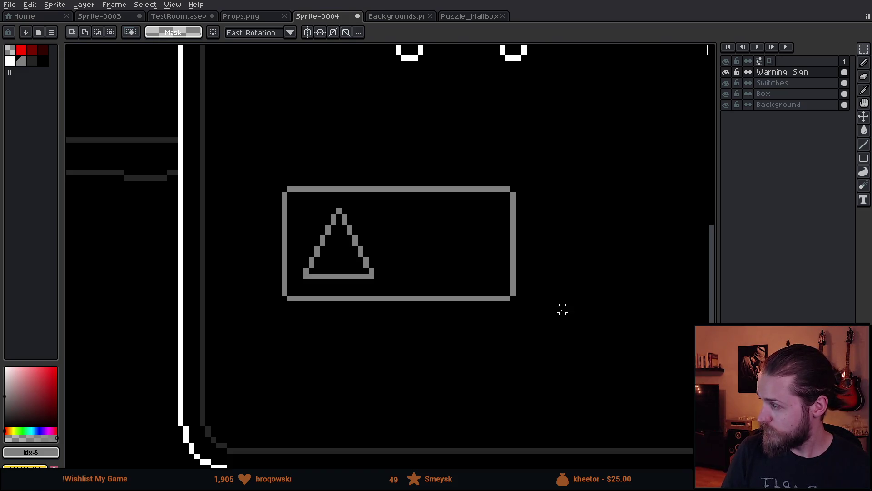
Draw an exclamation mark, a vertical stroke plus dot, inside the triangle.
{"action": "key", "text": "b"}
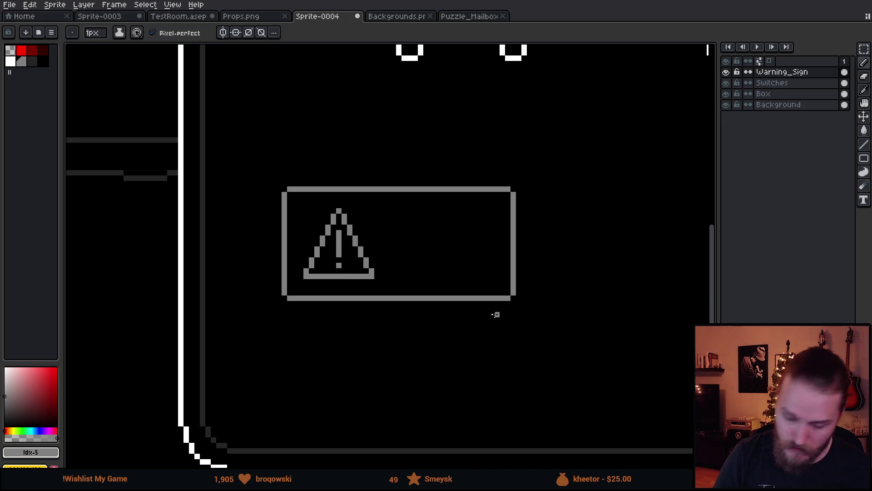
{"action": "key", "text": "ctrl+z"}
{"action": "left_click_drag", "start_coordinate": [340, 245], "coordinate": [340, 250]}
{"action": "left_click", "coordinate": [340, 260]}
Scribble two rows of dark grey placeholder text beside the triangle.
{"action": "left_click_drag", "start_coordinate": [534, 298], "coordinate": [446, 293]}
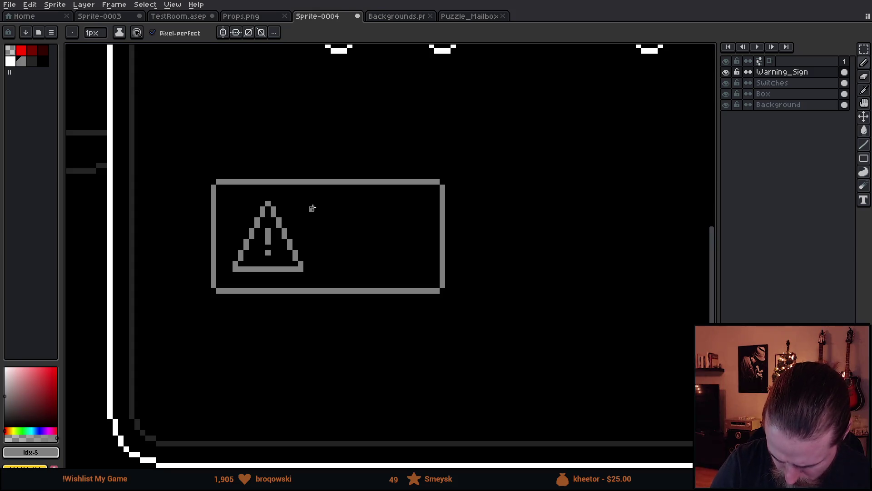
{"action": "left_click", "coordinate": [32, 62]}
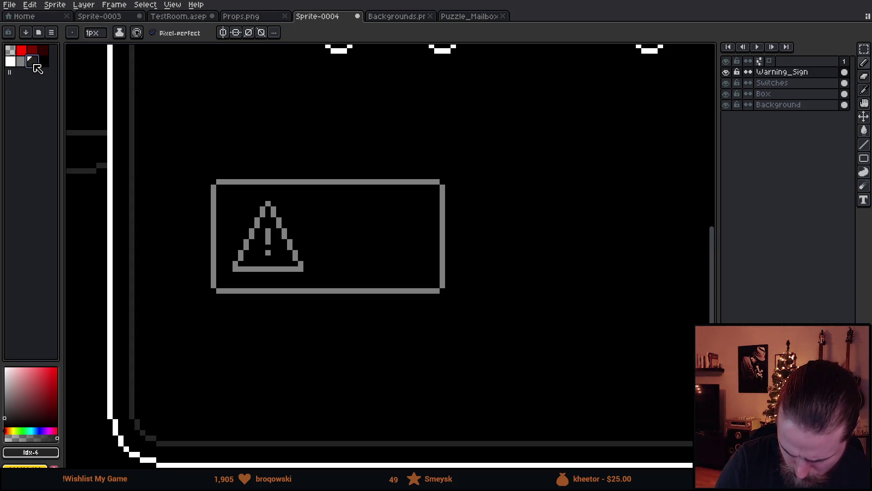
{"action": "left_click_drag", "start_coordinate": [312, 209], "coordinate": [418, 209]}
{"action": "key", "text": "ctrl+z"}
{"action": "key", "text": "ctrl+z"}
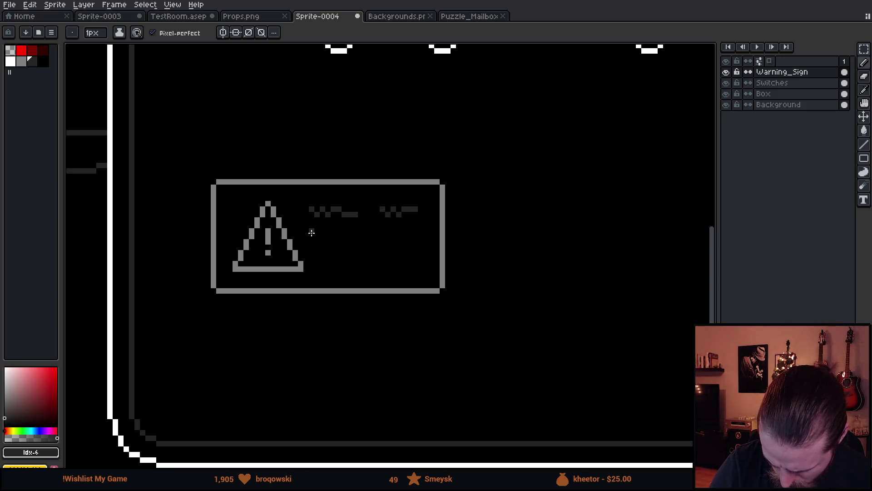
{"action": "left_click_drag", "start_coordinate": [315, 236], "coordinate": [367, 237]}
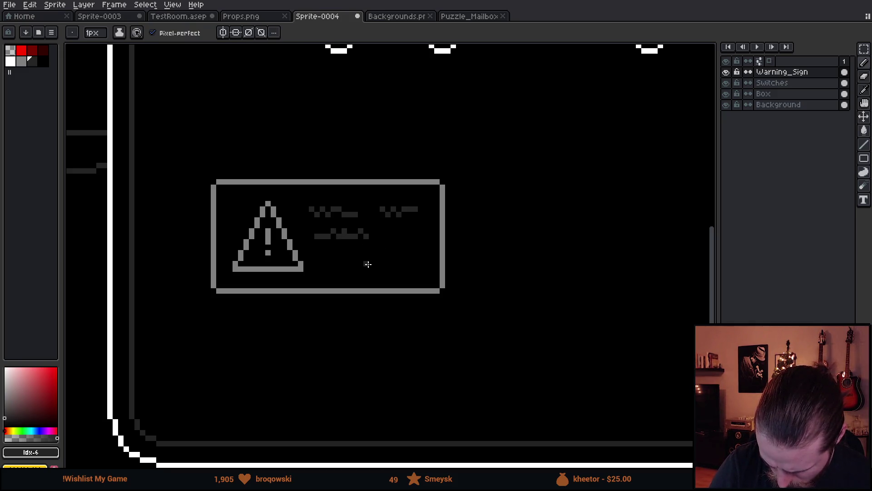
{"action": "key", "text": "e"}
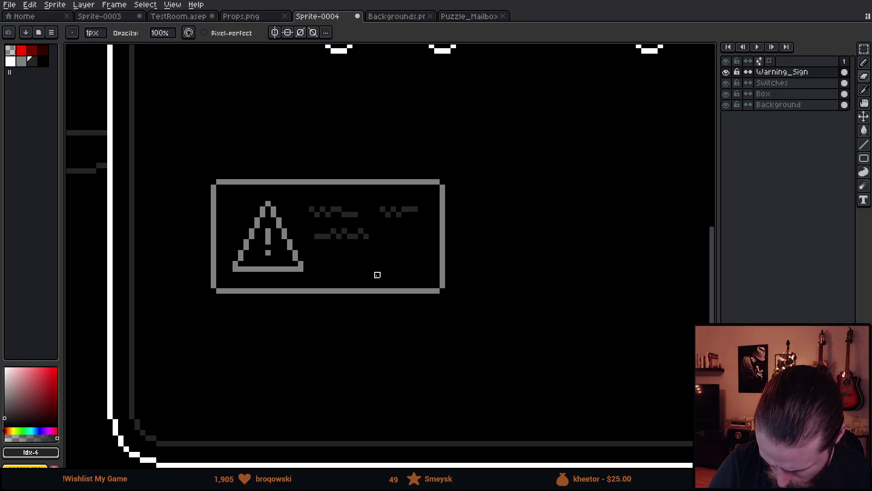
{"action": "key", "text": "b"}
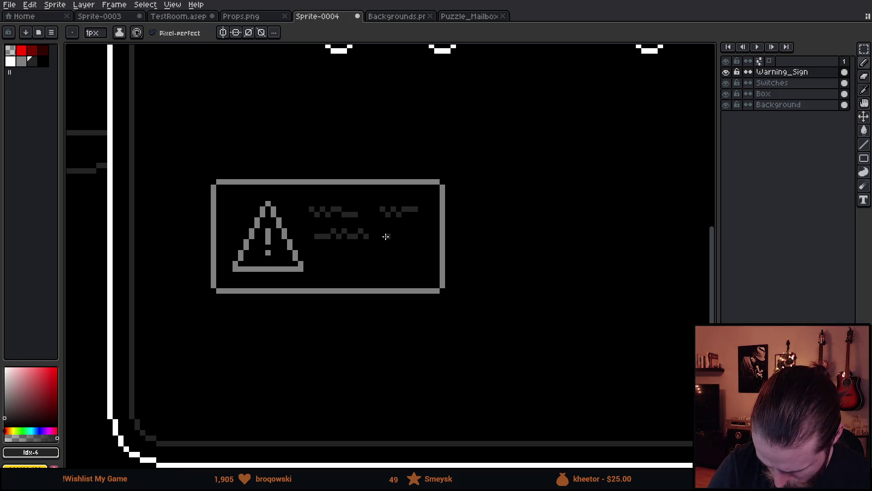
{"action": "left_click_drag", "start_coordinate": [393, 228], "coordinate": [418, 238]}
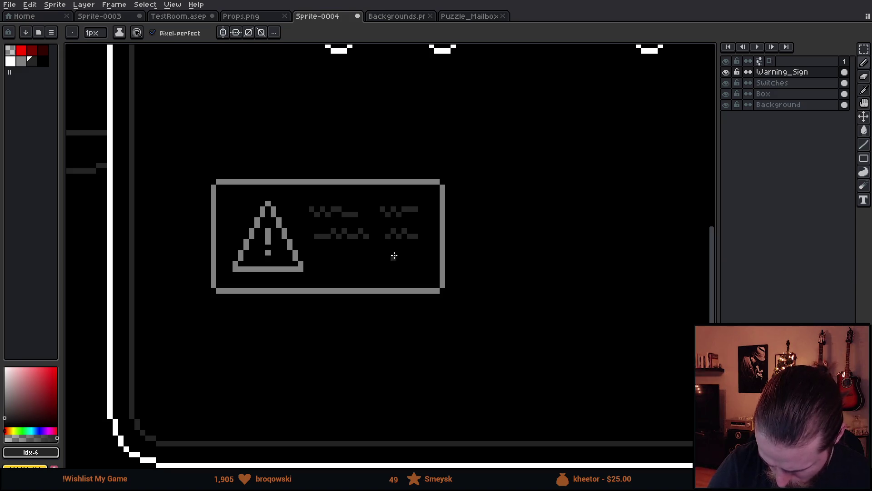
Shift the first text row to align with the second, then move both right and down.
{"action": "key", "text": "m"}
{"action": "mouse_move", "coordinate": [317, 207]}
{"action": "left_mouse_down"}
{"action": "mouse_move", "coordinate": [382, 219]}
{"action": "mouse_move", "coordinate": [367, 219]}
{"action": "left_mouse_up"}
{"action": "left_click", "coordinate": [388, 269]}
{"action": "left_click_drag", "start_coordinate": [314, 203], "coordinate": [434, 250]}
{"action": "left_click_drag", "start_coordinate": [413, 241], "coordinate": [419, 275]}
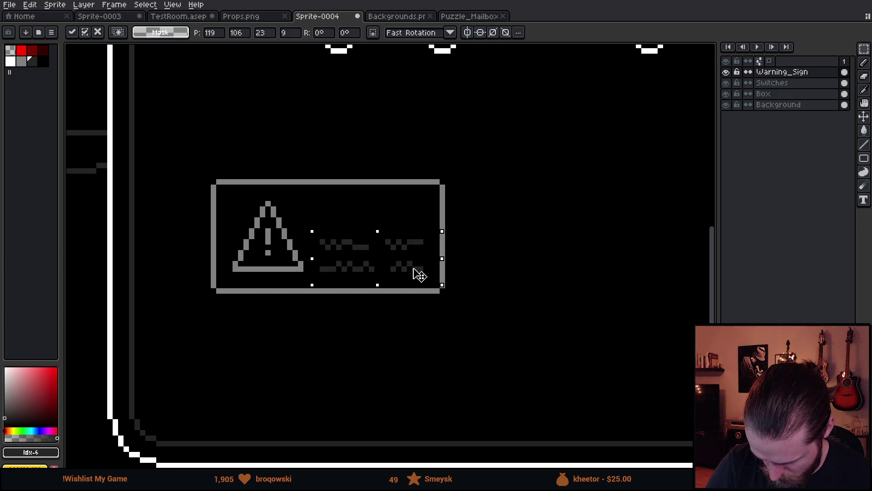
{"action": "key", "text": "ctrl+d"}
Reposition the text block up within the sign and zoom out to the whole switch box.
{"action": "key", "text": "b"}
{"action": "mouse_move", "coordinate": [322, 202]}
{"action": "left_mouse_down"}
{"action": "mouse_move", "coordinate": [331, 213]}
{"action": "mouse_move", "coordinate": [366, 209]}
{"action": "mouse_move", "coordinate": [382, 222]}
{"action": "left_mouse_up"}
{"action": "key", "text": "ctrl+z"}
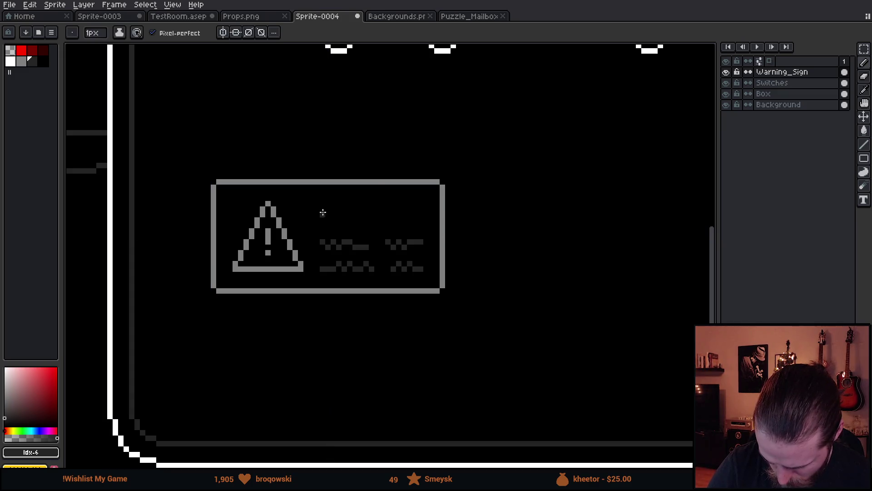
{"action": "key", "text": "m"}
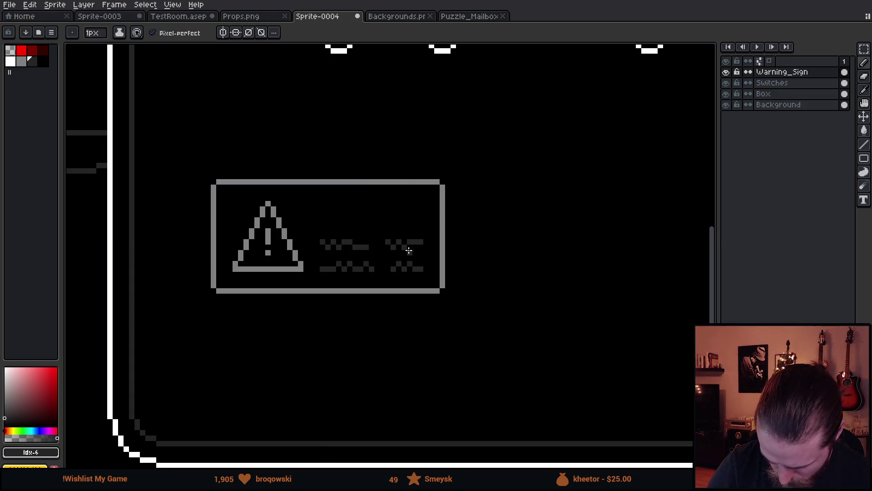
{"action": "mouse_move", "coordinate": [317, 257]}
{"action": "left_mouse_down"}
{"action": "mouse_move", "coordinate": [420, 273]}
{"action": "mouse_move", "coordinate": [415, 278]}
{"action": "mouse_move", "coordinate": [402, 218]}
{"action": "mouse_move", "coordinate": [405, 229]}
{"action": "left_mouse_up"}
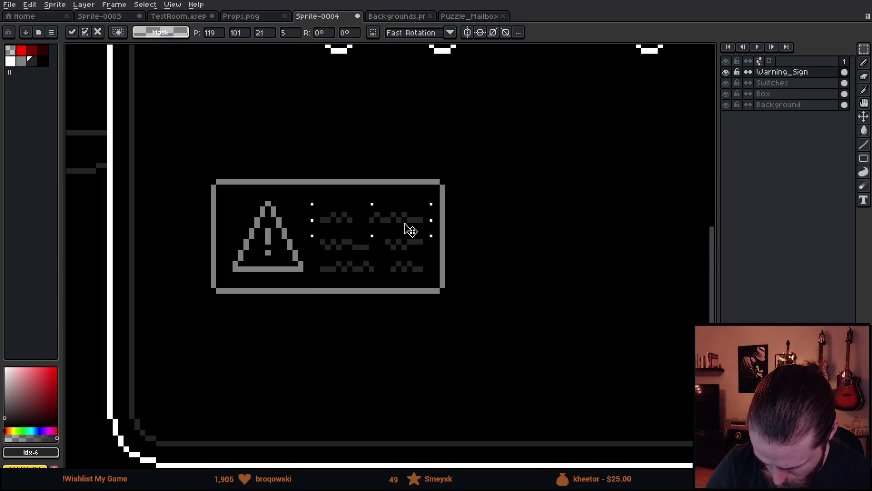
{"action": "key", "text": "ctrl+d"}
{"action": "mouse_move", "coordinate": [320, 212]}
{"action": "left_mouse_down"}
{"action": "mouse_move", "coordinate": [356, 253]}
{"action": "mouse_move", "coordinate": [437, 278]}
{"action": "mouse_move", "coordinate": [423, 266]}
{"action": "left_mouse_up"}
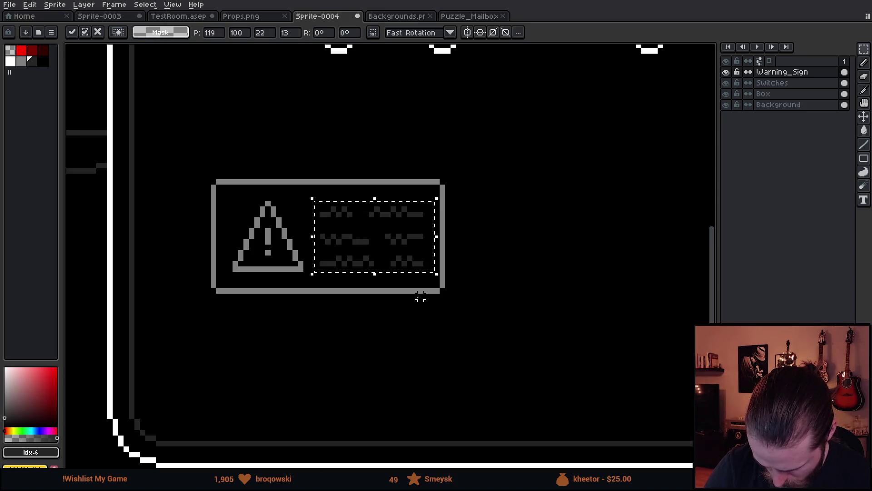
{"action": "key", "text": "ctrl+d"}
{"action": "scroll", "coordinate": [497, 350], "scroll_direction": "down", "scroll_amount": 4}
{"action": "left_click_drag", "start_coordinate": [598, 347], "coordinate": [490, 376]}
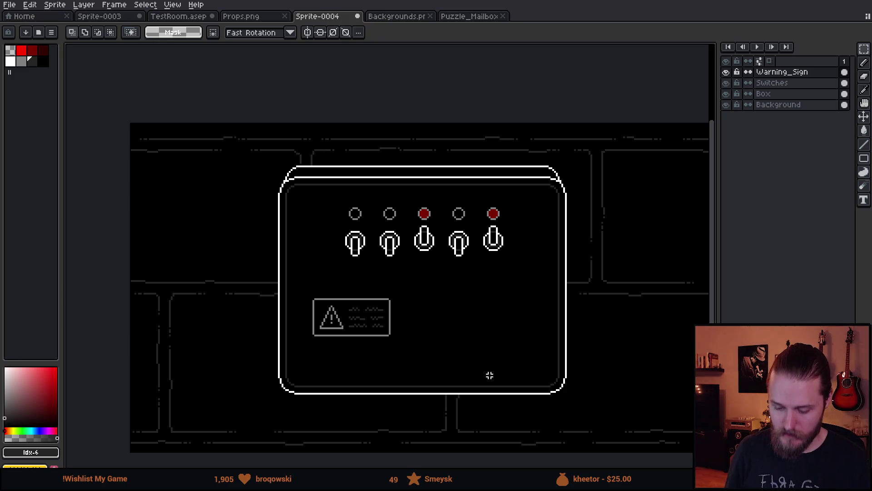
Hide the Box and Background layers and make Warning_Sign the active layer.
{"action": "scroll", "coordinate": [490, 375], "scroll_direction": "up", "scroll_amount": 1}
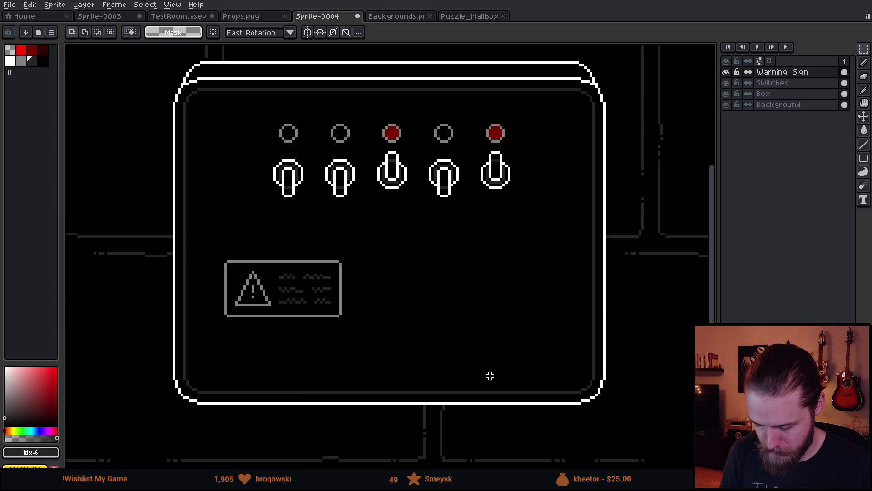
{"action": "left_click", "coordinate": [726, 83]}
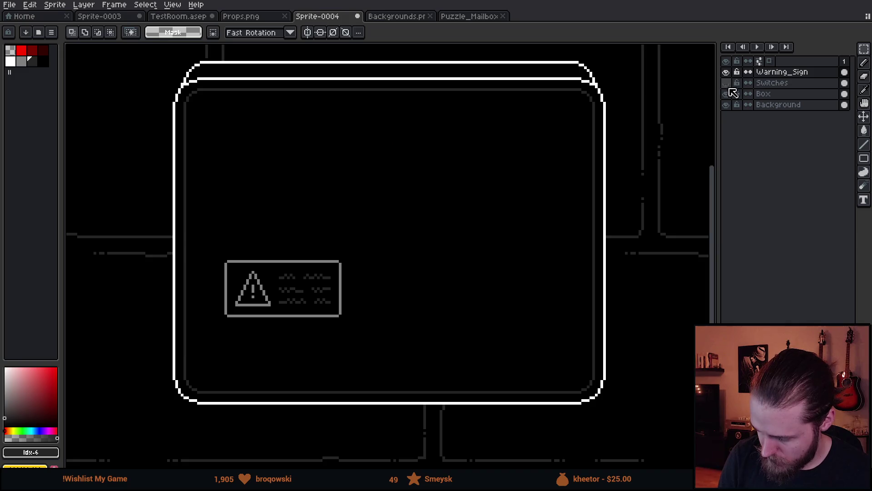
{"action": "left_click", "coordinate": [726, 82]}
{"action": "left_click", "coordinate": [726, 94]}
{"action": "left_click", "coordinate": [726, 104]}
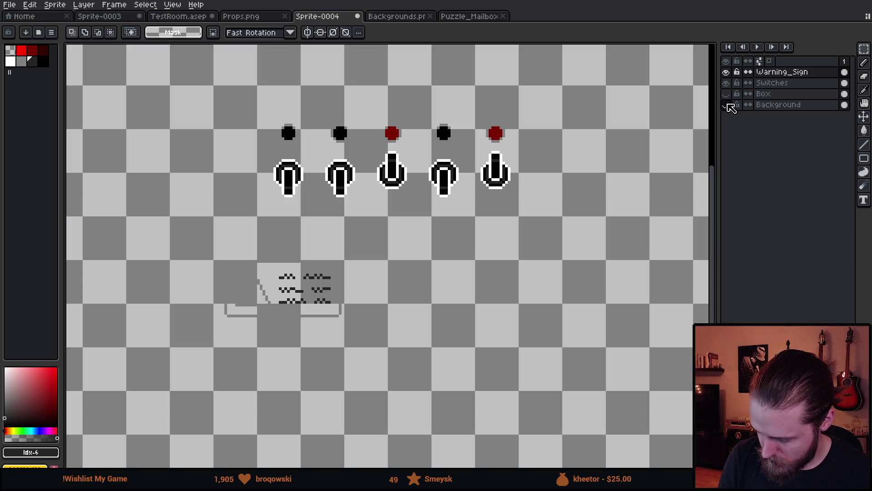
{"action": "left_click", "coordinate": [782, 73]}
Fill the sign box's and triangle's interiors with black sampled from the canvas.
{"action": "key", "text": "i"}
{"action": "left_click", "coordinate": [397, 173]}
{"action": "key", "text": "g"}
{"action": "left_click", "coordinate": [283, 89]}
{"action": "key", "text": "ctrl+z"}
{"action": "left_click", "coordinate": [224, 32]}
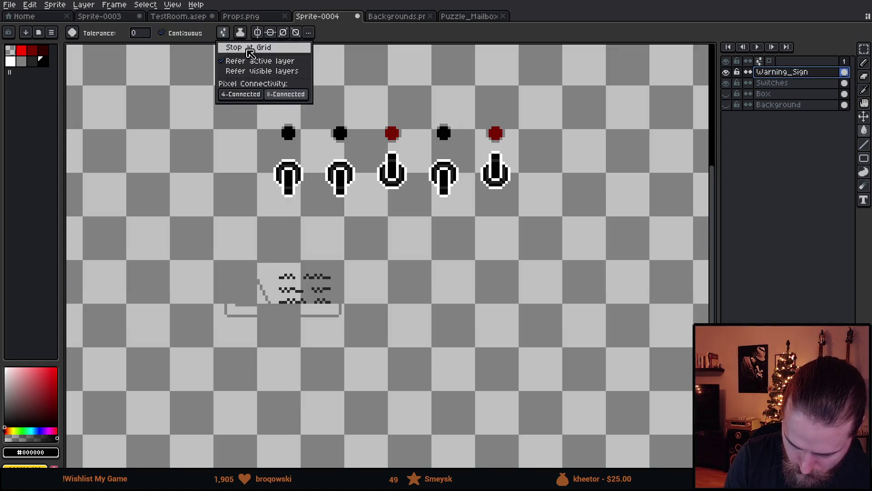
{"action": "left_click", "coordinate": [334, 307]}
{"action": "left_click", "coordinate": [327, 309]}
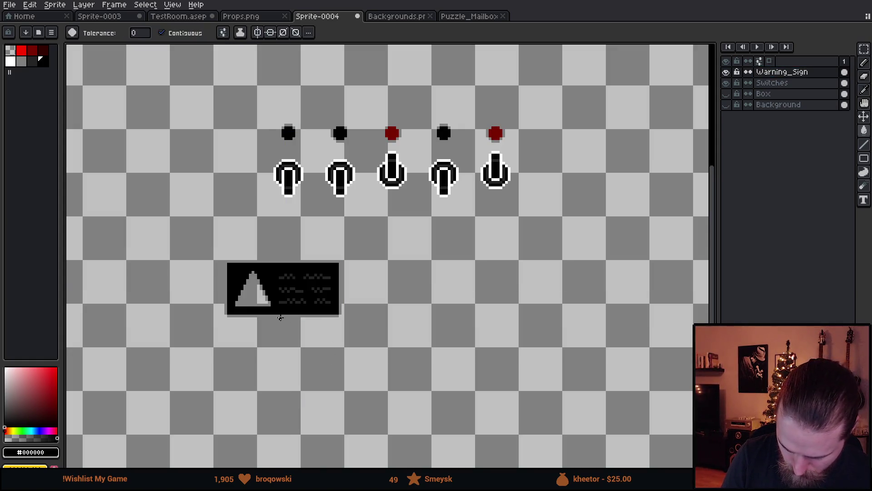
{"action": "left_click", "coordinate": [257, 296]}
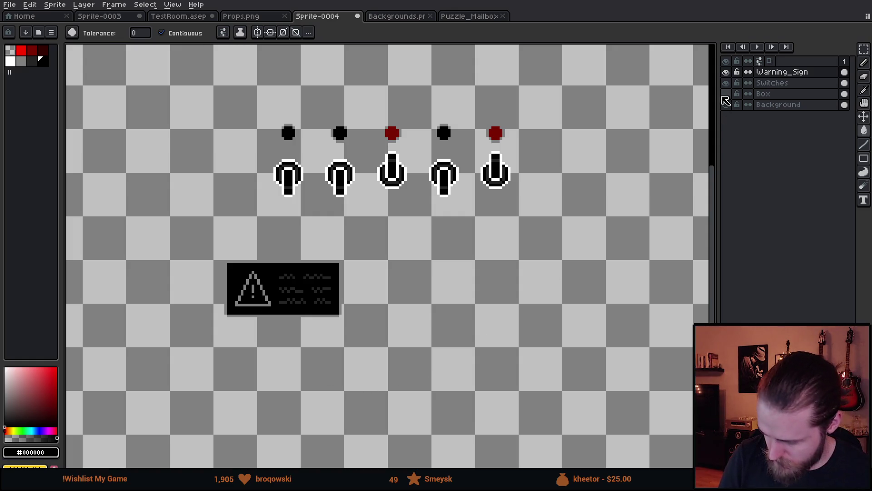
Show the black Background and the Box outline layers again.
{"action": "left_click", "coordinate": [727, 94]}
{"action": "left_click", "coordinate": [727, 94]}
{"action": "left_click", "coordinate": [727, 104]}
{"action": "left_click", "coordinate": [726, 93]}
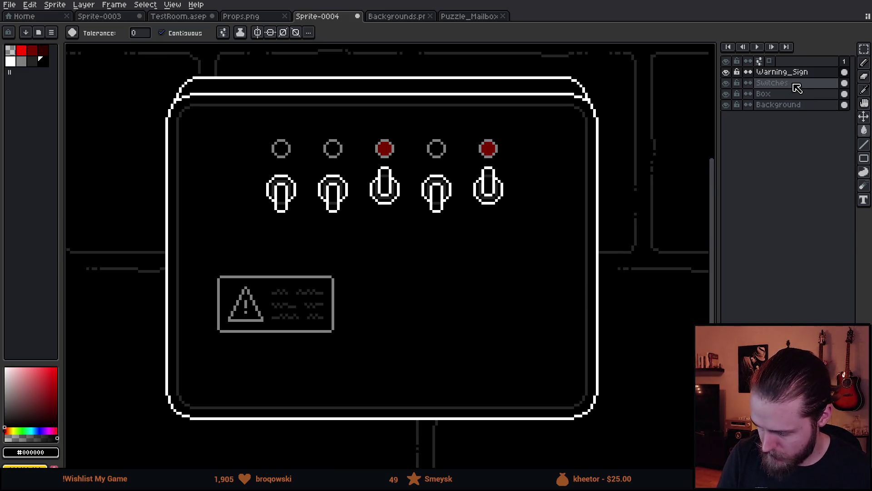
Move the warning sign down-left into the panel's lower-left corner.
{"action": "key", "text": "v"}
{"action": "mouse_move", "coordinate": [345, 323]}
{"action": "left_mouse_down"}
{"action": "mouse_move", "coordinate": [350, 331]}
{"action": "mouse_move", "coordinate": [325, 377]}
{"action": "left_mouse_up"}
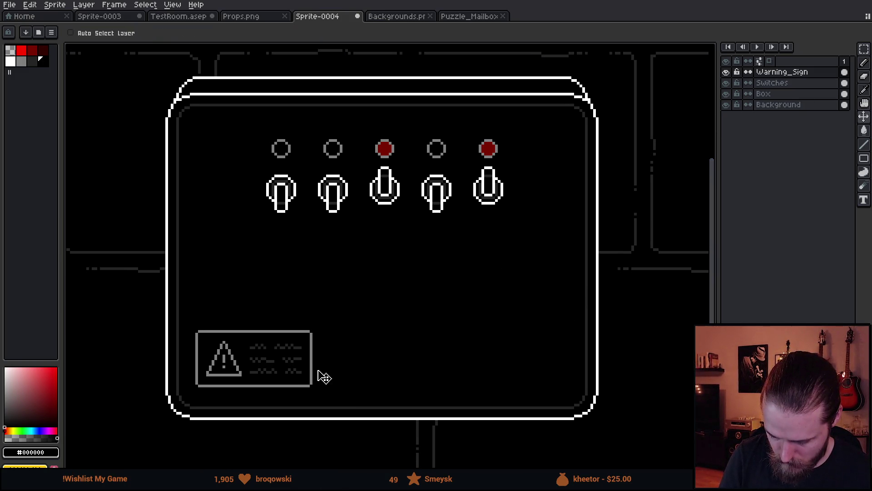
{"action": "scroll", "coordinate": [580, 366], "scroll_direction": "right", "scroll_amount": 1}
{"action": "scroll", "coordinate": [580, 366], "scroll_direction": "down", "scroll_amount": 1}
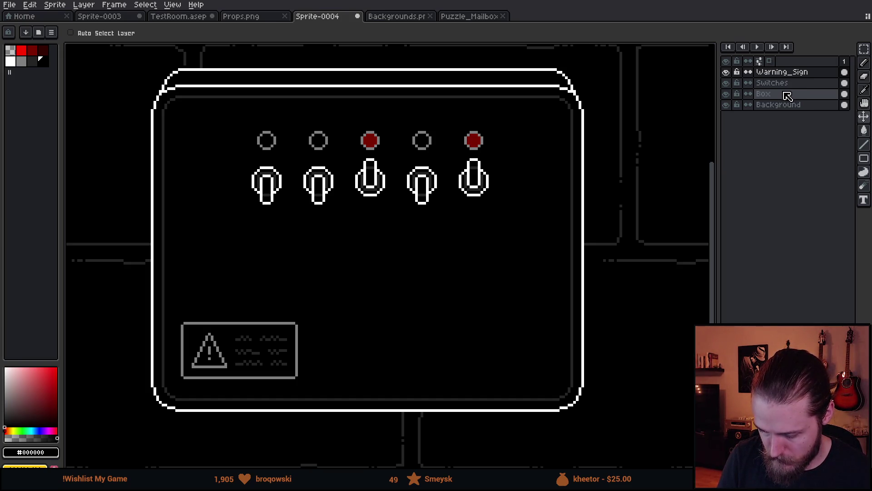
{"action": "left_click", "coordinate": [864, 158]}
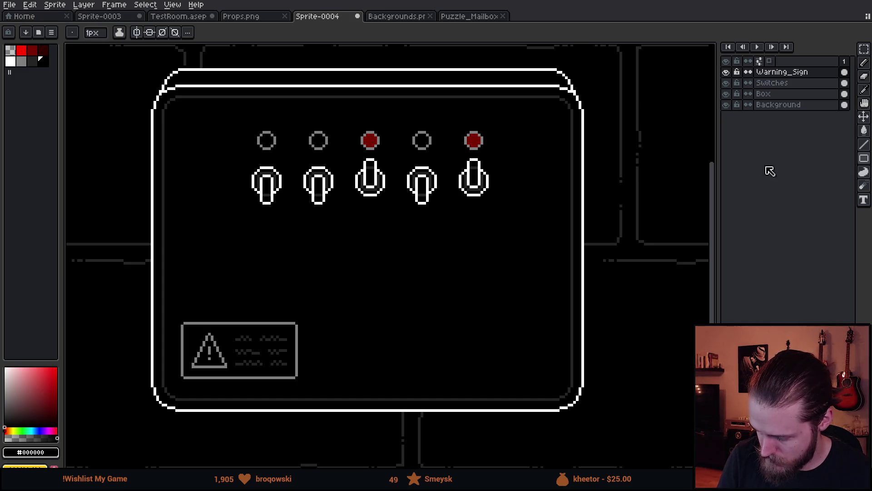
{"action": "left_click", "coordinate": [789, 84]}
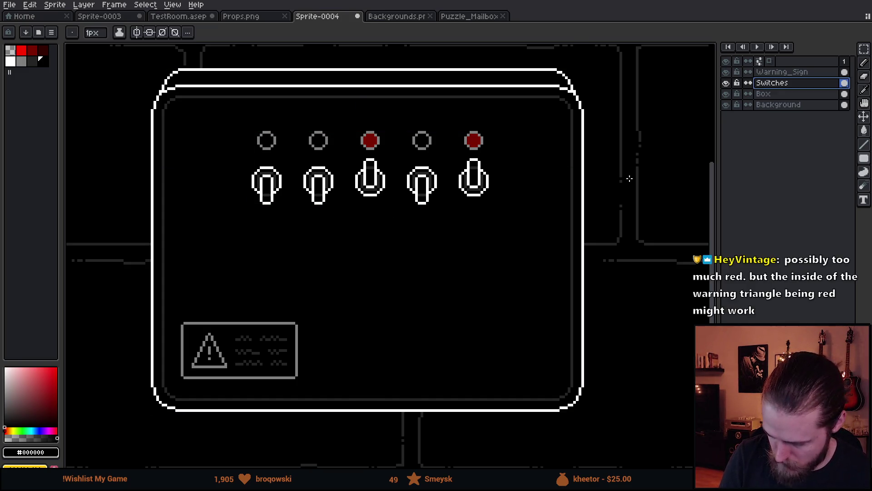
Draw a gray rectangle around the five switches and lights, then sample a light's dark red.
{"action": "left_click", "coordinate": [25, 64]}
{"action": "mouse_move", "coordinate": [222, 121]}
{"action": "left_mouse_down"}
{"action": "mouse_move", "coordinate": [258, 147]}
{"action": "mouse_move", "coordinate": [491, 214]}
{"action": "mouse_move", "coordinate": [509, 211]}
{"action": "left_mouse_up"}
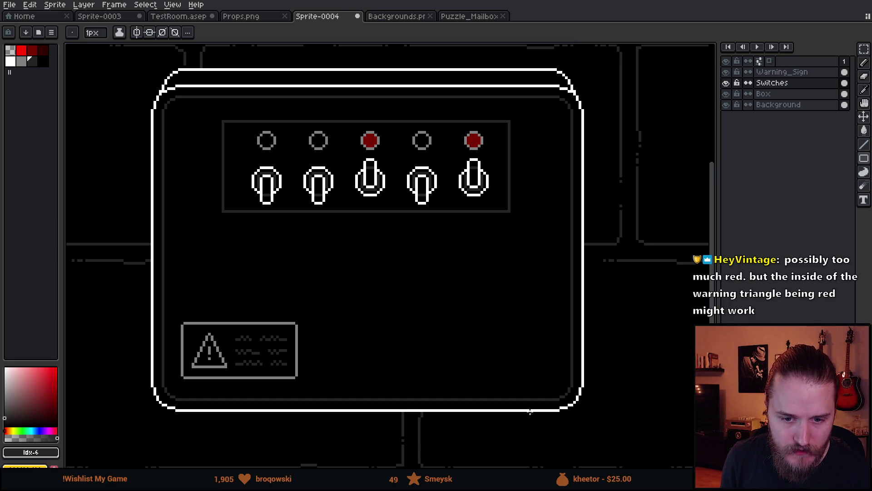
{"action": "mouse_move", "coordinate": [531, 411]}
{"action": "left_mouse_down"}
{"action": "mouse_move", "coordinate": [335, 321]}
{"action": "mouse_move", "coordinate": [511, 331]}
{"action": "mouse_move", "coordinate": [546, 379]}
{"action": "left_mouse_up"}
{"action": "left_click", "coordinate": [386, 109], "text": "alt"}
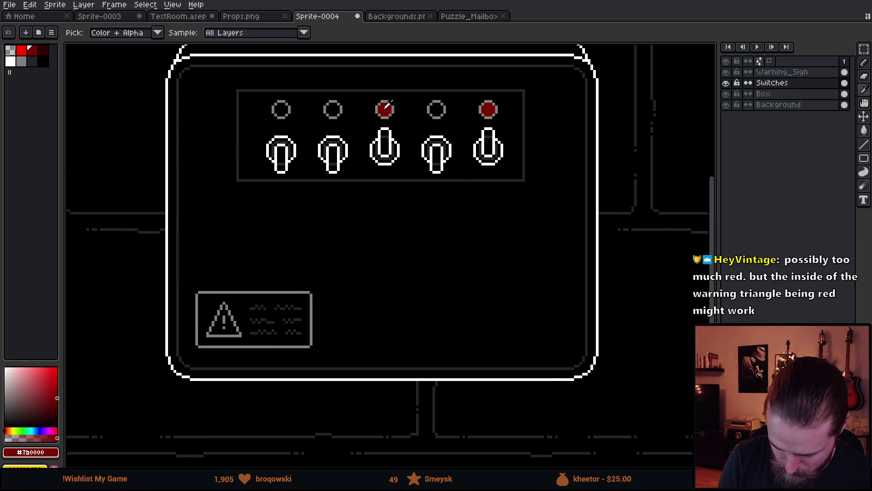
Try filling the warning triangle's interior red on the Warning_Sign layer, then undo it.
{"action": "left_click", "coordinate": [232, 327]}
{"action": "key", "text": "ctrl+z"}
{"action": "left_click", "coordinate": [790, 72]}
{"action": "left_click", "coordinate": [228, 328]}
{"action": "mouse_move", "coordinate": [375, 363]}
{"action": "left_mouse_down"}
{"action": "mouse_move", "coordinate": [388, 388]}
{"action": "mouse_move", "coordinate": [423, 312]}
{"action": "mouse_move", "coordinate": [382, 373]}
{"action": "left_mouse_up"}
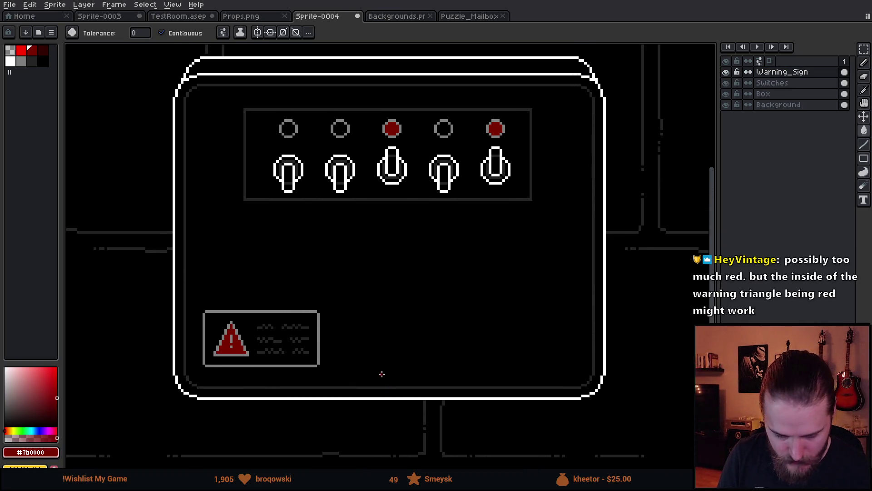
{"action": "scroll", "coordinate": [382, 370], "scroll_direction": "down", "scroll_amount": 3}
{"action": "scroll", "coordinate": [438, 384], "scroll_direction": "up", "scroll_amount": 2}
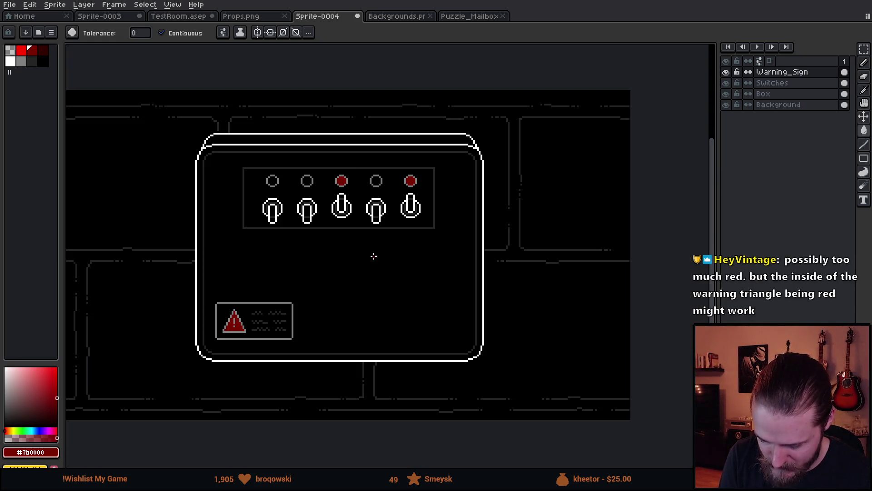
{"action": "left_click_drag", "start_coordinate": [403, 393], "coordinate": [442, 377]}
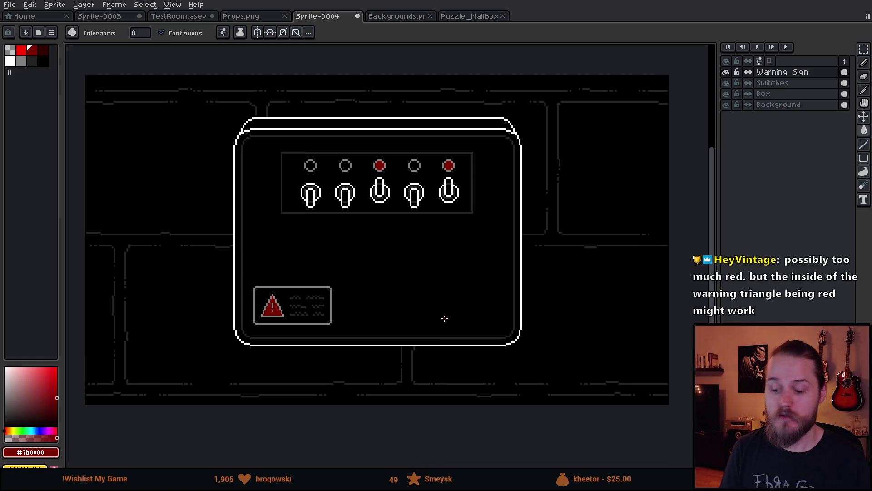
{"action": "scroll", "coordinate": [443, 319], "scroll_direction": "down", "scroll_amount": 2}
{"action": "scroll", "coordinate": [405, 339], "scroll_direction": "up", "scroll_amount": 2}
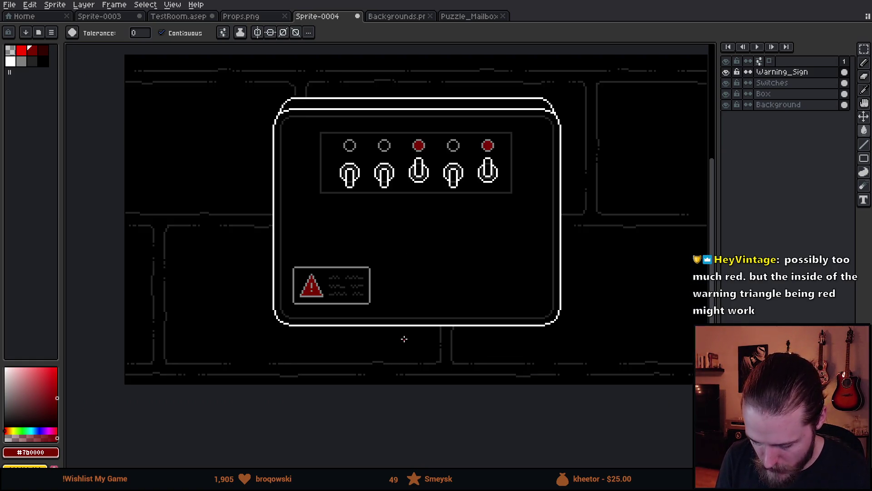
{"action": "scroll", "coordinate": [363, 325], "scroll_direction": "up", "scroll_amount": 2}
{"action": "key", "text": "ctrl+z"}
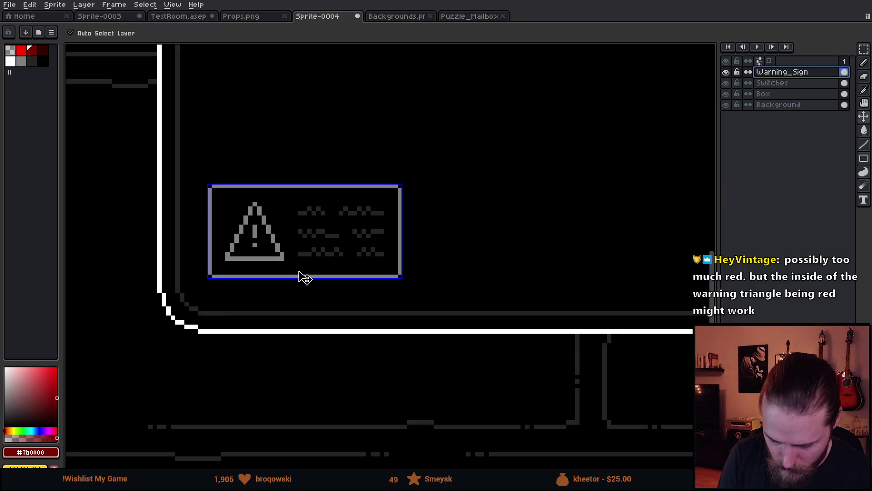
With 8-connected fill, colour the triangle outline, exclamation bar and dot darker red.
{"action": "left_click", "coordinate": [224, 32]}
{"action": "left_click", "coordinate": [285, 95]}
{"action": "left_click", "coordinate": [254, 231]}
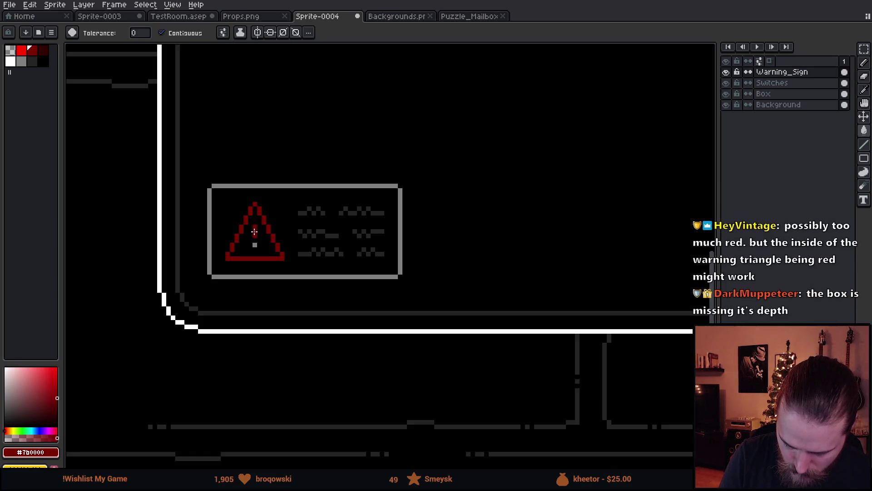
{"action": "scroll", "coordinate": [432, 267], "scroll_direction": "down", "scroll_amount": 4}
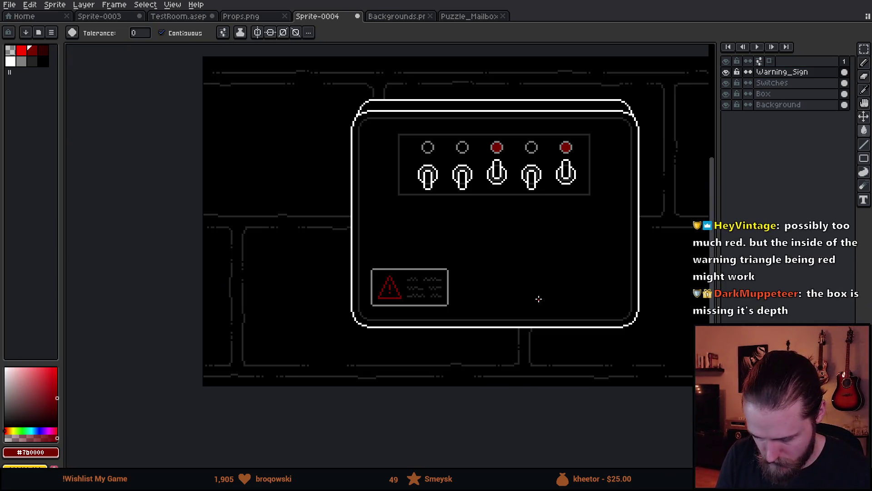
{"action": "scroll", "coordinate": [507, 333], "scroll_direction": "up", "scroll_amount": 1}
{"action": "left_click_drag", "start_coordinate": [506, 333], "coordinate": [445, 346]}
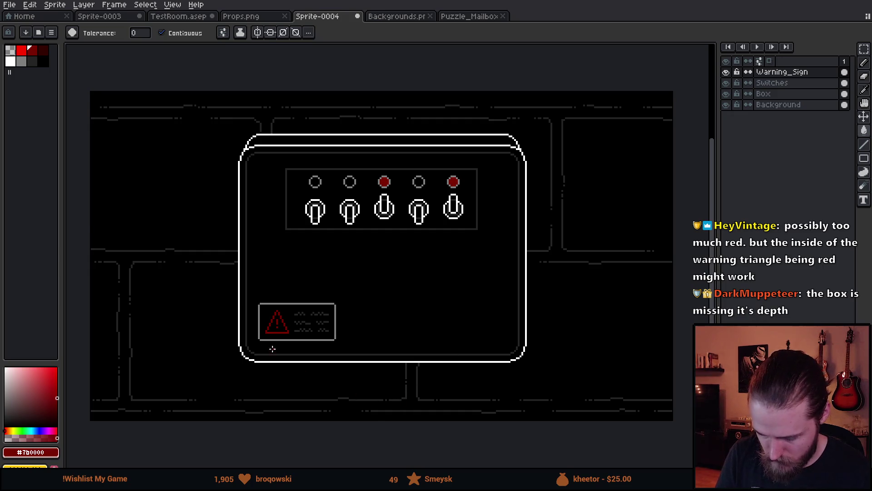
{"action": "scroll", "coordinate": [272, 349], "scroll_direction": "up", "scroll_amount": 5}
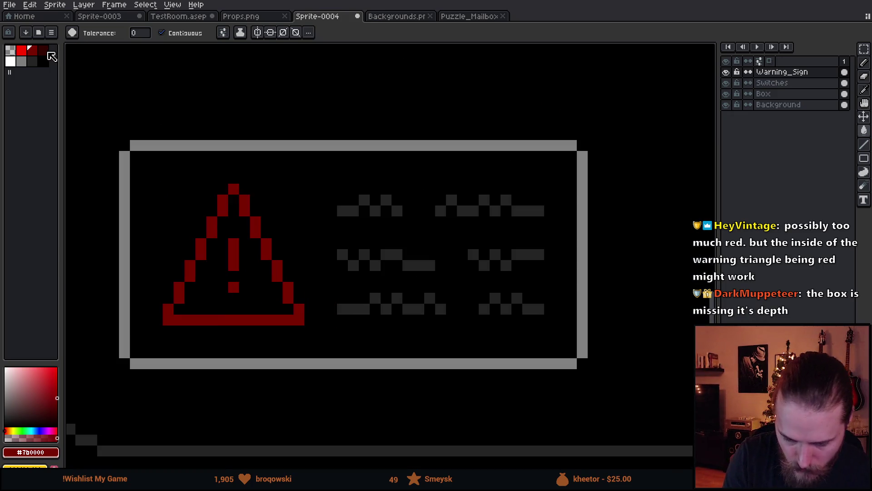
{"action": "left_click", "coordinate": [44, 50]}
{"action": "left_click", "coordinate": [249, 209]}
{"action": "left_click", "coordinate": [234, 254]}
{"action": "left_click", "coordinate": [233, 286]}
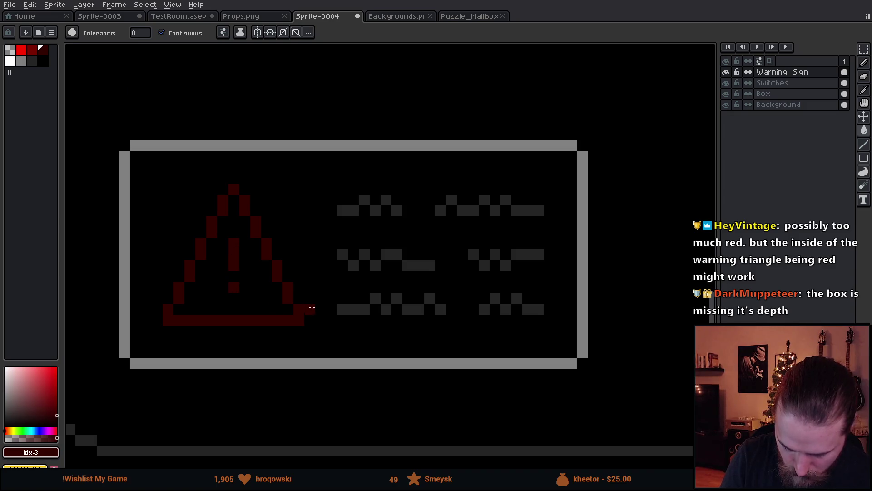
Recolour the triangle outline with the next dark red shade.
{"action": "scroll", "coordinate": [528, 299], "scroll_direction": "down", "scroll_amount": 4}
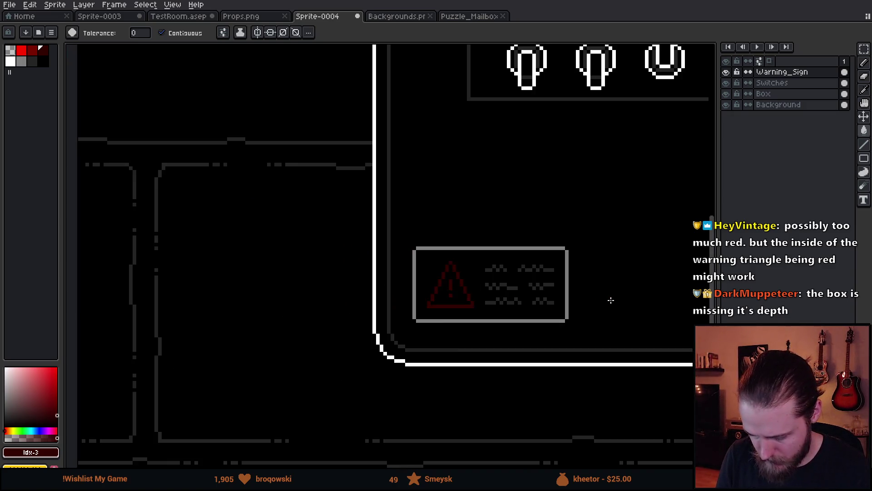
{"action": "left_click_drag", "start_coordinate": [631, 313], "coordinate": [429, 351]}
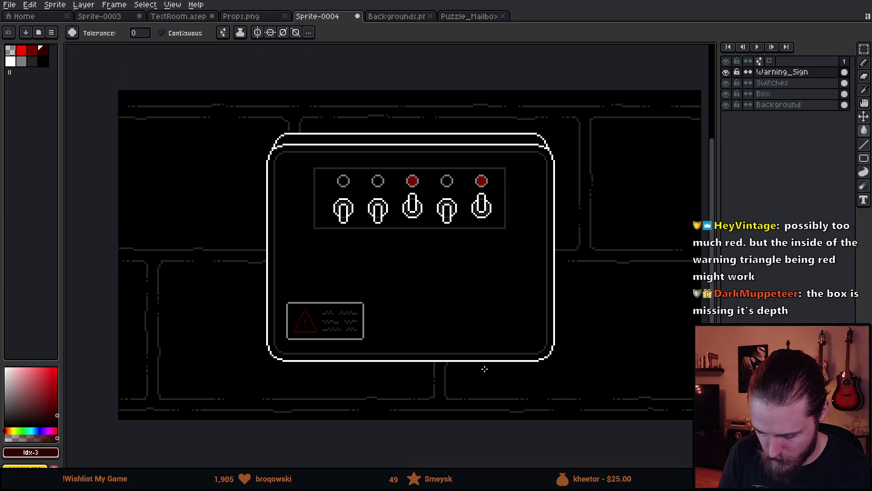
{"action": "scroll", "coordinate": [340, 362], "scroll_direction": "up", "scroll_amount": 3}
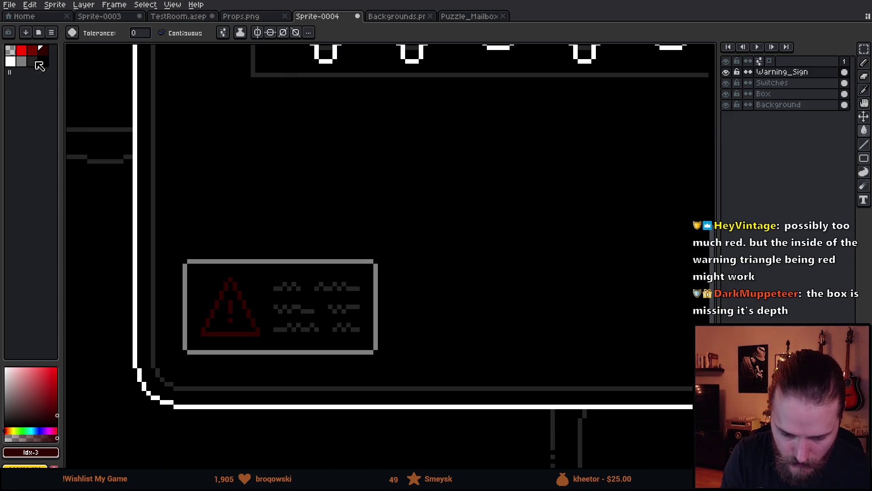
{"action": "left_click", "coordinate": [32, 53]}
{"action": "left_click", "coordinate": [242, 305]}
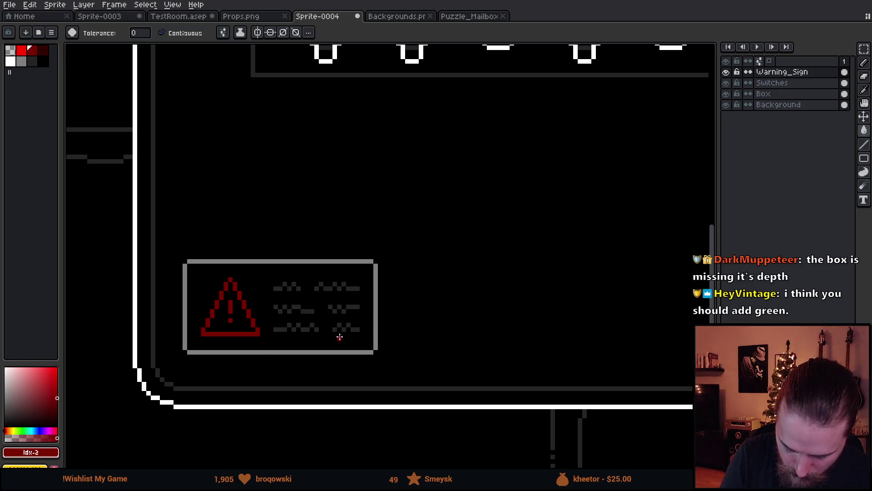
Select the warning sign and nudge it one pixel to the right.
{"action": "scroll", "coordinate": [464, 300], "scroll_direction": "down", "scroll_amount": 3}
{"action": "left_click_drag", "start_coordinate": [571, 296], "coordinate": [453, 325]}
{"action": "key", "text": "ctrl"}
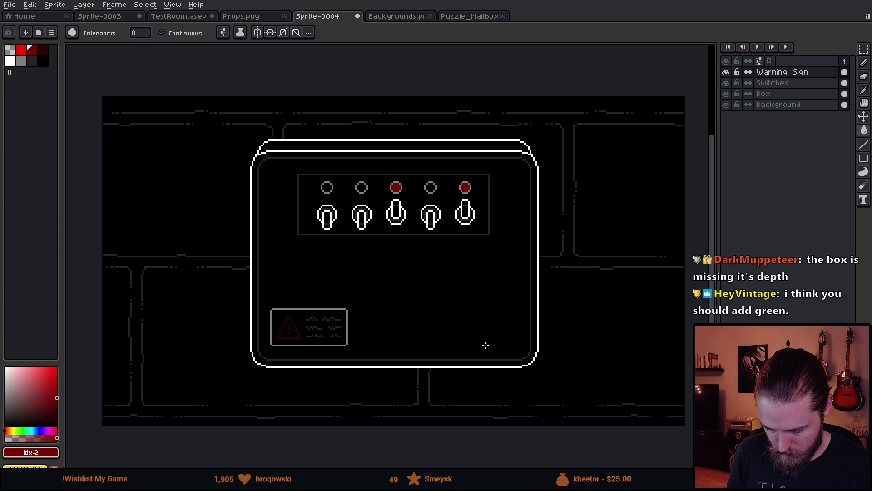
{"action": "left_click_drag", "start_coordinate": [500, 334], "coordinate": [462, 350]}
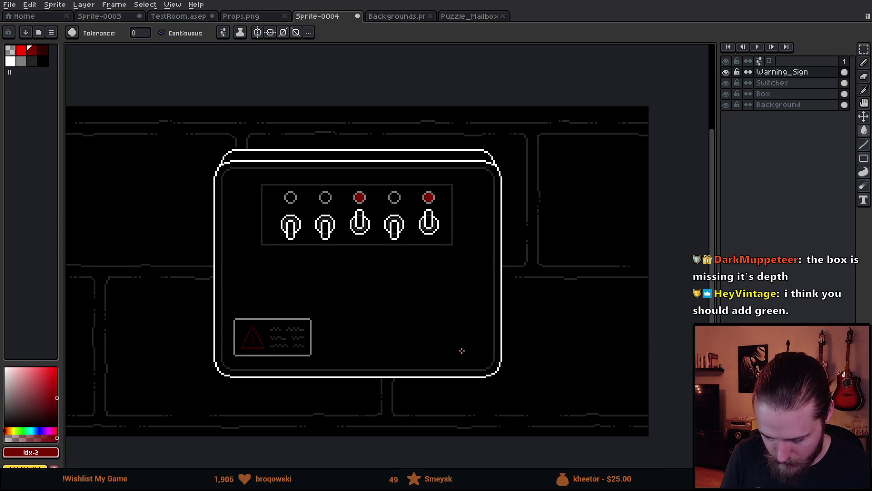
{"action": "key", "text": "m"}
{"action": "mouse_move", "coordinate": [199, 311]}
{"action": "left_mouse_down"}
{"action": "mouse_move", "coordinate": [262, 354]}
{"action": "mouse_move", "coordinate": [366, 398]}
{"action": "left_mouse_up"}
{"action": "left_click_drag", "start_coordinate": [333, 356], "coordinate": [334, 358]}
{"action": "key", "text": "Right"}
{"action": "key", "text": "ctrl+d"}
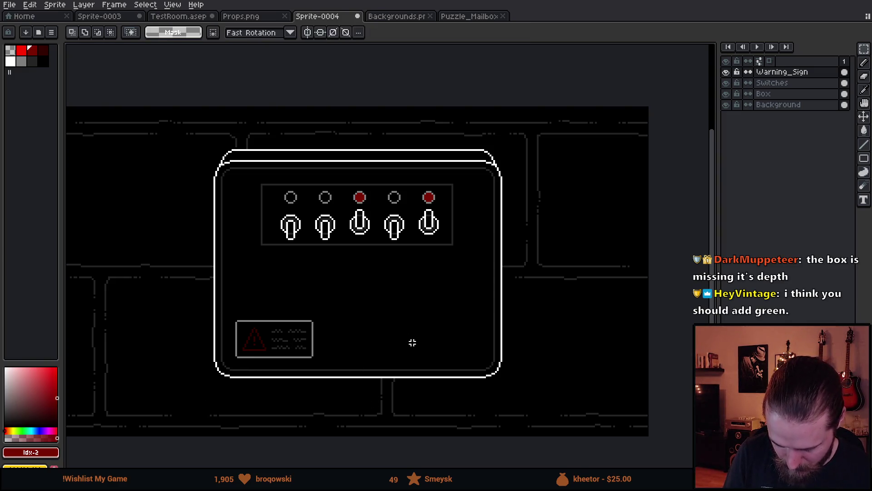
{"action": "left_click_drag", "start_coordinate": [441, 370], "coordinate": [419, 381]}
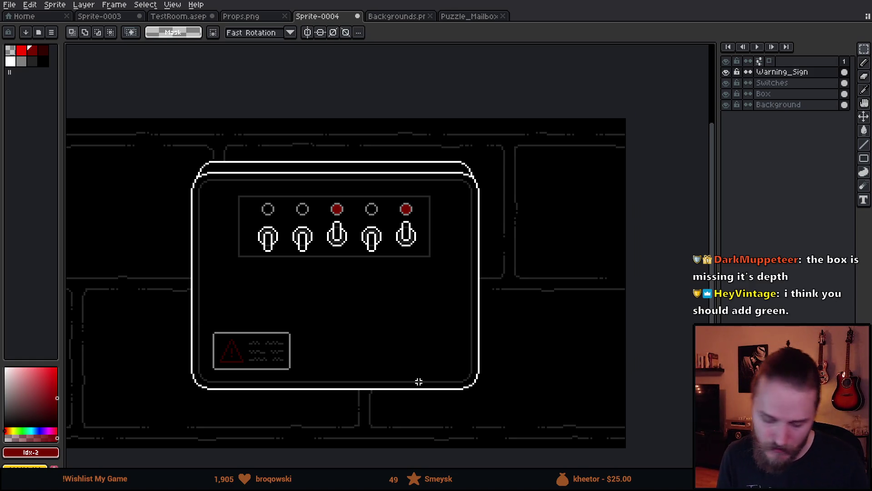
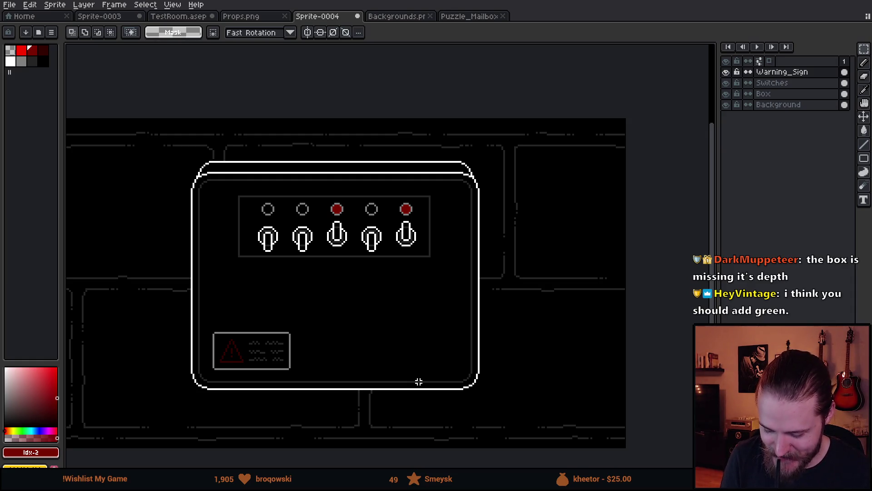
Select the top of the switch panel, then the row of switches, and drop them back in place.
{"action": "scroll", "coordinate": [396, 245], "scroll_direction": "up", "scroll_amount": 1}
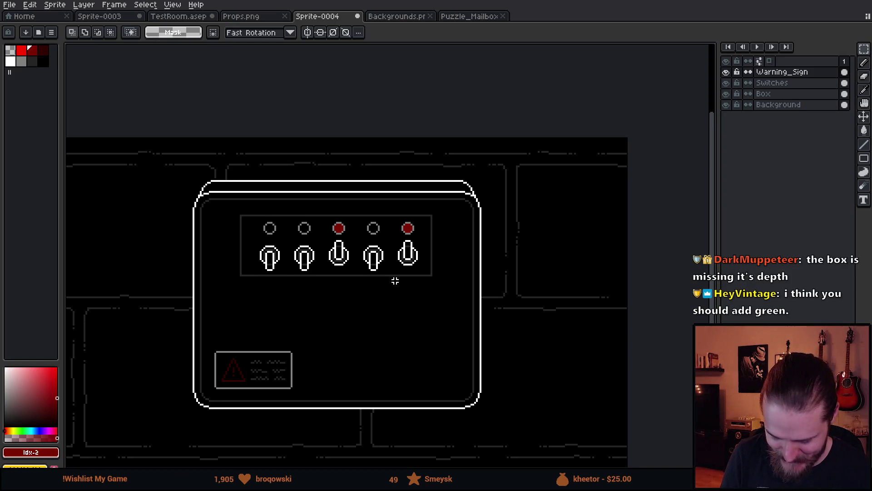
{"action": "scroll", "coordinate": [310, 309], "scroll_direction": "up", "scroll_amount": 3}
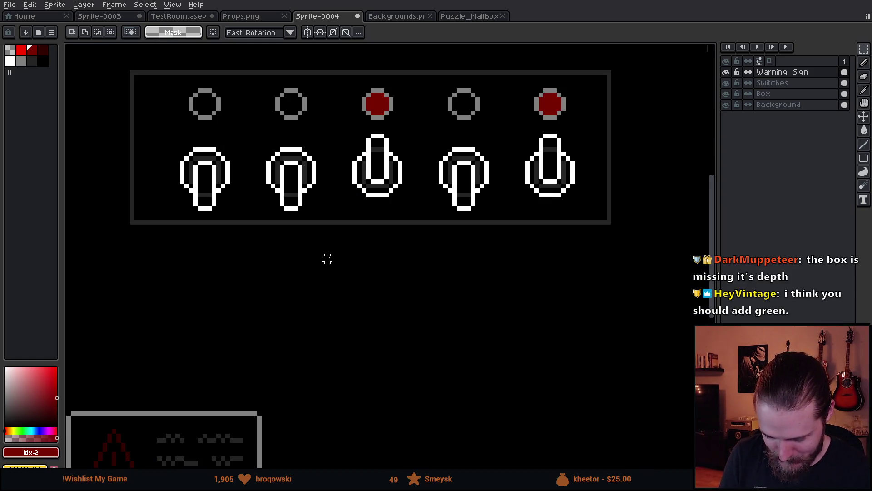
{"action": "left_click_drag", "start_coordinate": [108, 138], "coordinate": [630, 223]}
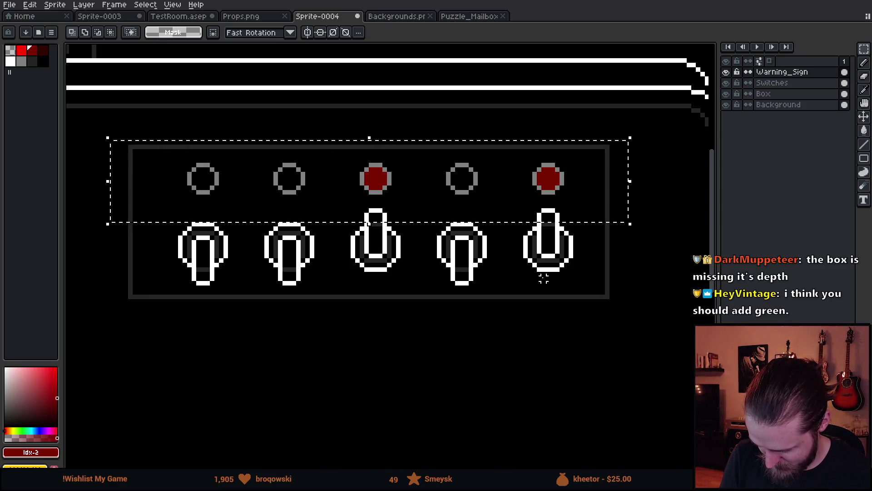
{"action": "key", "text": "g"}
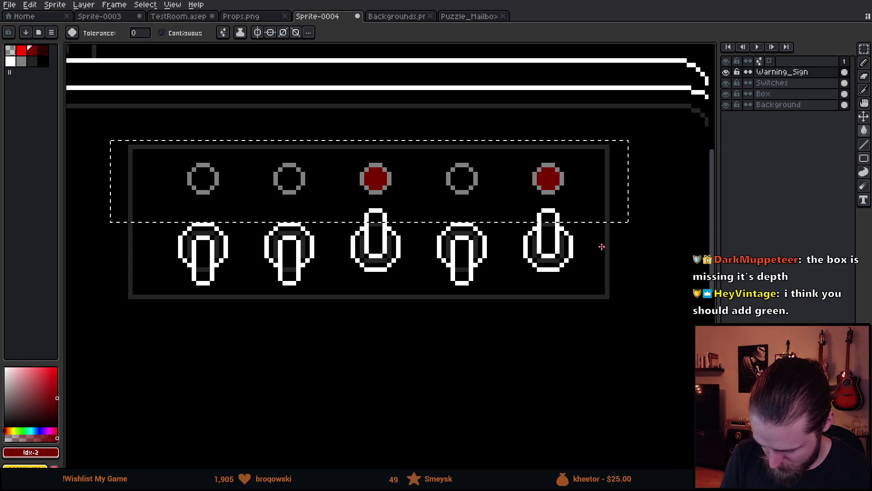
{"action": "key", "text": "b"}
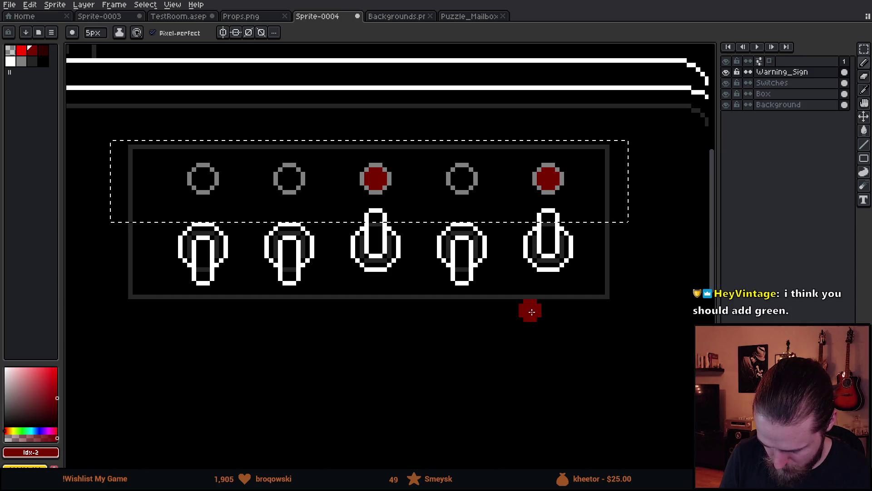
{"action": "key", "text": "m"}
{"action": "left_click", "coordinate": [434, 346]}
{"action": "left_click_drag", "start_coordinate": [103, 265], "coordinate": [637, 343]}
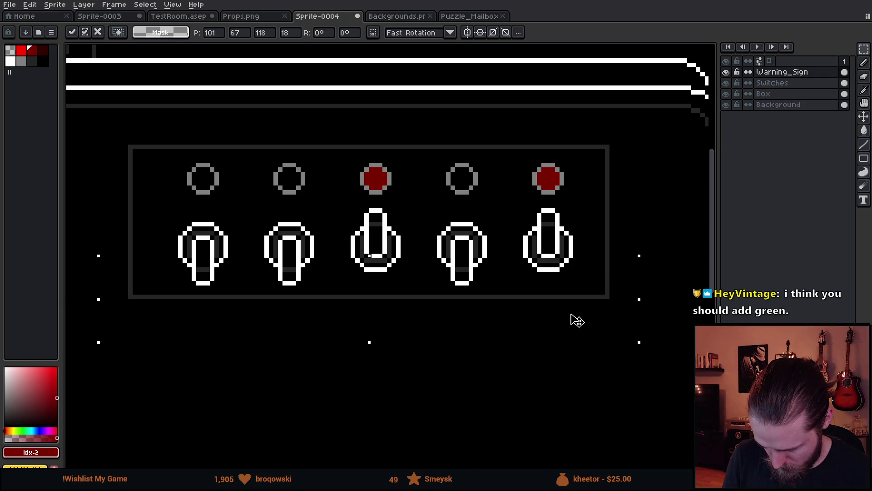
{"action": "key", "text": "Return"}
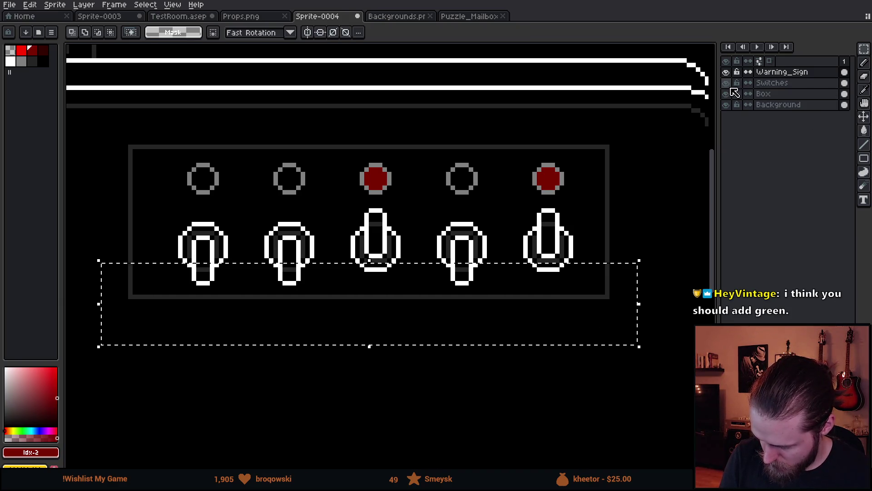
On the Switches layer, try raising the panel's bottom border one pixel, then undo it.
{"action": "left_click", "coordinate": [727, 83]}
{"action": "left_click", "coordinate": [727, 82]}
{"action": "left_click", "coordinate": [772, 83]}
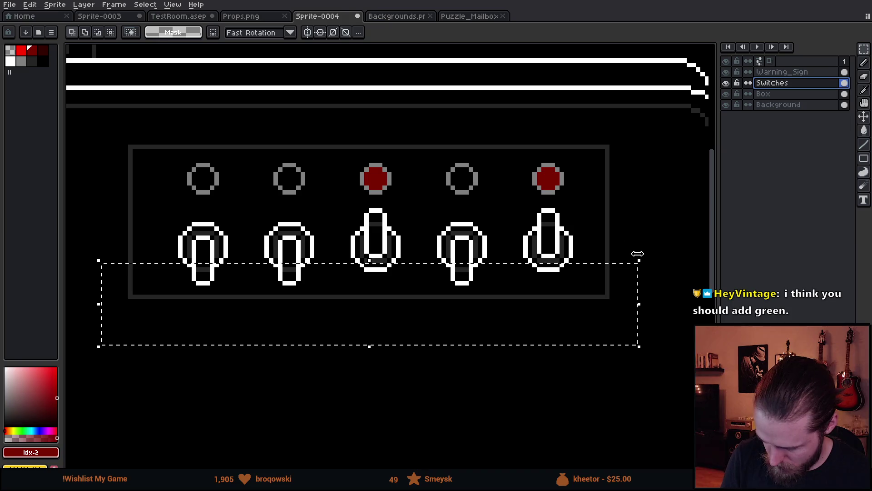
{"action": "left_click", "coordinate": [616, 283]}
{"action": "mouse_move", "coordinate": [619, 284]}
{"action": "left_mouse_down"}
{"action": "mouse_move", "coordinate": [320, 356]}
{"action": "mouse_move", "coordinate": [103, 350]}
{"action": "left_mouse_up"}
{"action": "left_click", "coordinate": [354, 324]}
{"action": "left_click_drag", "start_coordinate": [350, 317], "coordinate": [350, 313]}
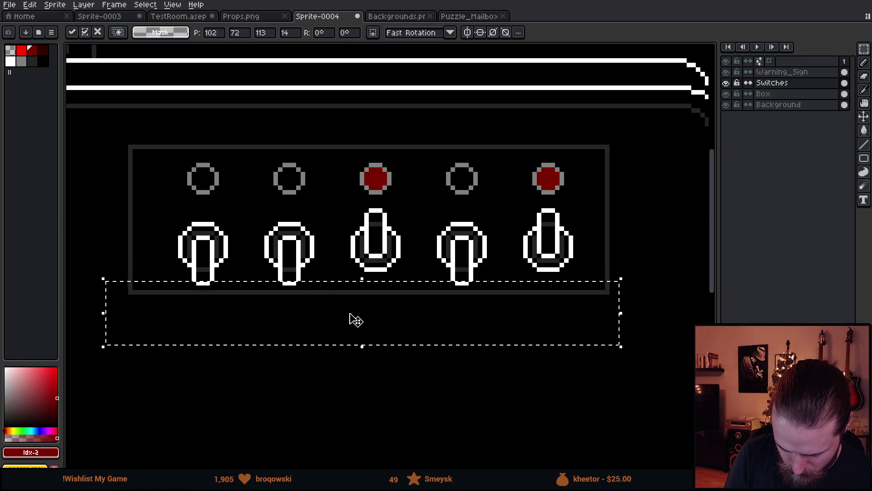
{"action": "left_click", "coordinate": [353, 378]}
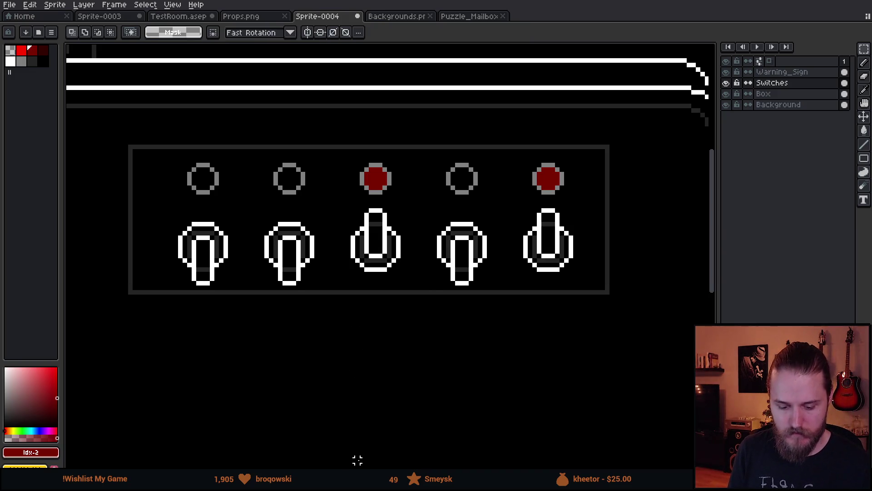
{"action": "scroll", "coordinate": [358, 461], "scroll_direction": "down", "scroll_amount": 3}
{"action": "left_click_drag", "start_coordinate": [544, 377], "coordinate": [573, 281]}
{"action": "key", "text": "ctrl+z"}
{"action": "key", "text": "ctrl+z"}
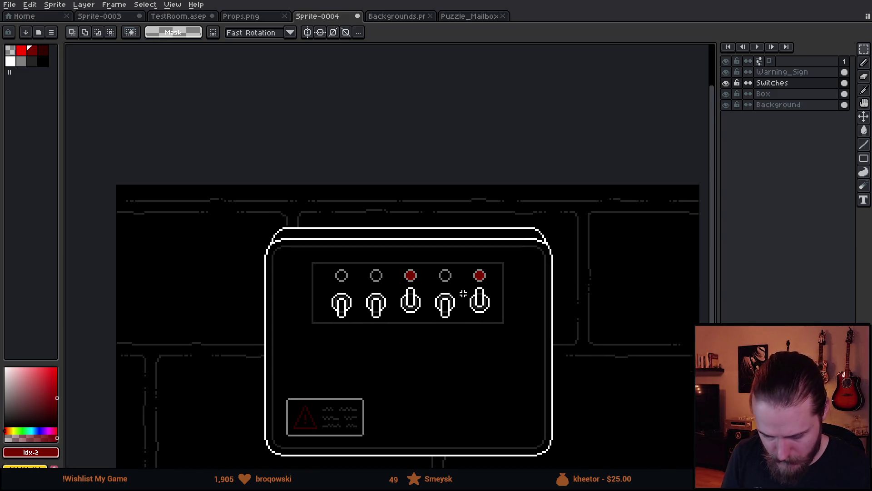
Raise the panel's top border strip up by one pixel.
{"action": "scroll", "coordinate": [443, 300], "scroll_direction": "up", "scroll_amount": 5}
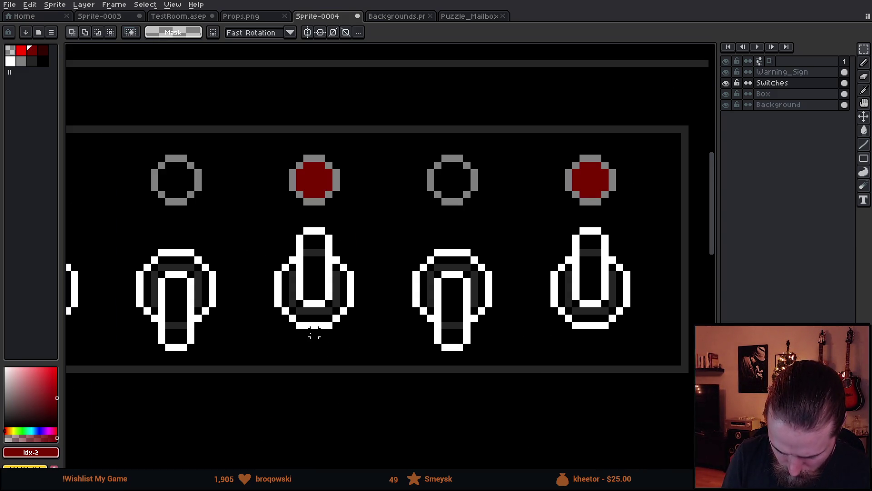
{"action": "scroll", "coordinate": [357, 239], "scroll_direction": "up", "scroll_amount": 3}
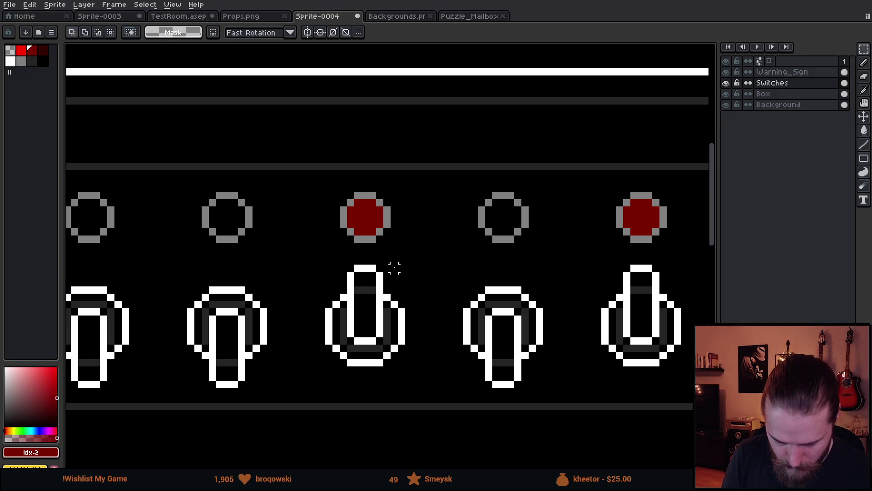
{"action": "scroll", "coordinate": [394, 268], "scroll_direction": "down", "scroll_amount": 2}
{"action": "mouse_move", "coordinate": [103, 196]}
{"action": "left_mouse_down"}
{"action": "mouse_move", "coordinate": [613, 200]}
{"action": "mouse_move", "coordinate": [626, 213]}
{"action": "left_mouse_up"}
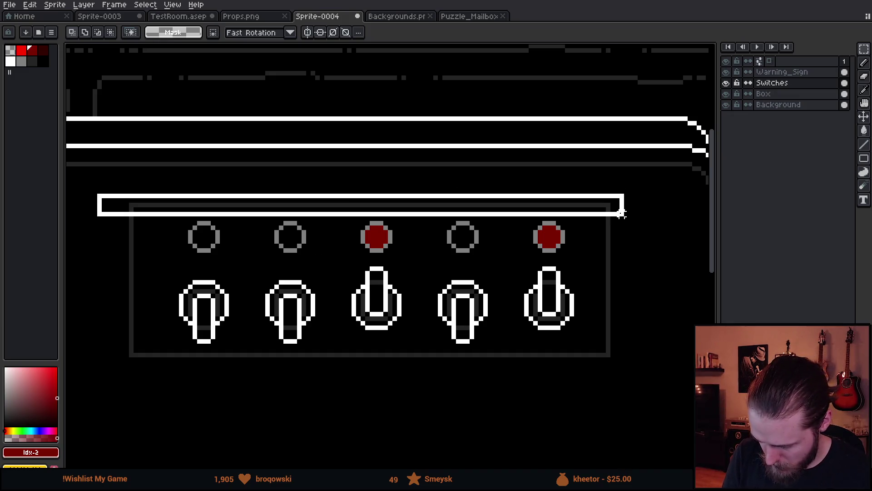
{"action": "key", "text": "Up"}
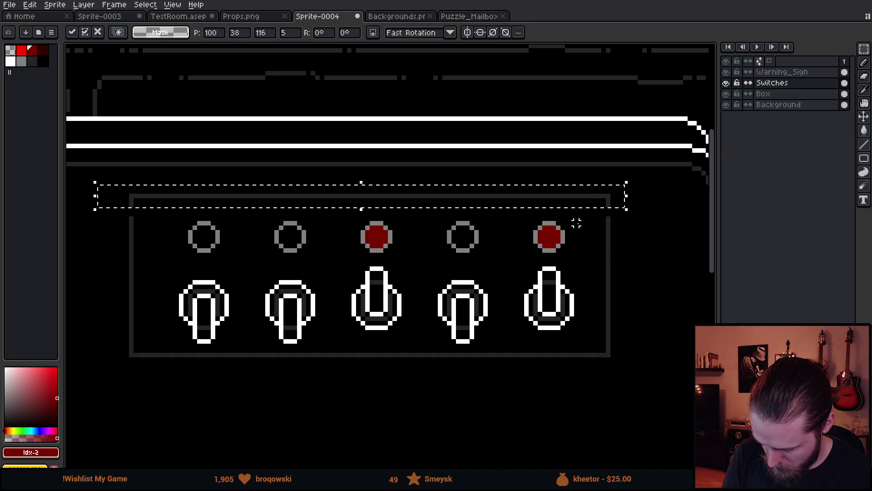
{"action": "key", "text": "Return"}
Pick the dark grey border colour #242424 with a 1px pencil for patching gaps.
{"action": "left_click_drag", "start_coordinate": [595, 223], "coordinate": [622, 274]}
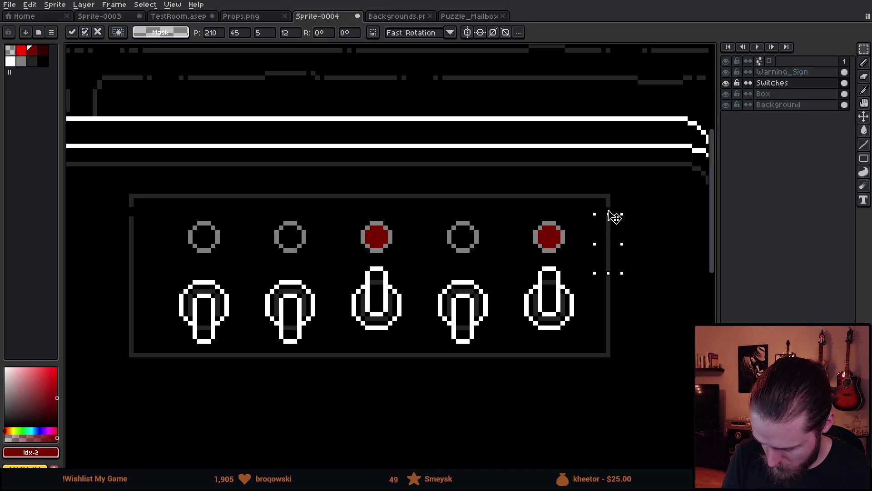
{"action": "left_click_drag", "start_coordinate": [590, 227], "coordinate": [513, 305]}
{"action": "key", "text": "ctrl+d"}
{"action": "key", "text": "b"}
{"action": "left_click", "coordinate": [163, 190], "text": "alt"}
{"action": "key", "text": "minus"}
{"action": "key", "text": "minus"}
{"action": "key", "text": "minus"}
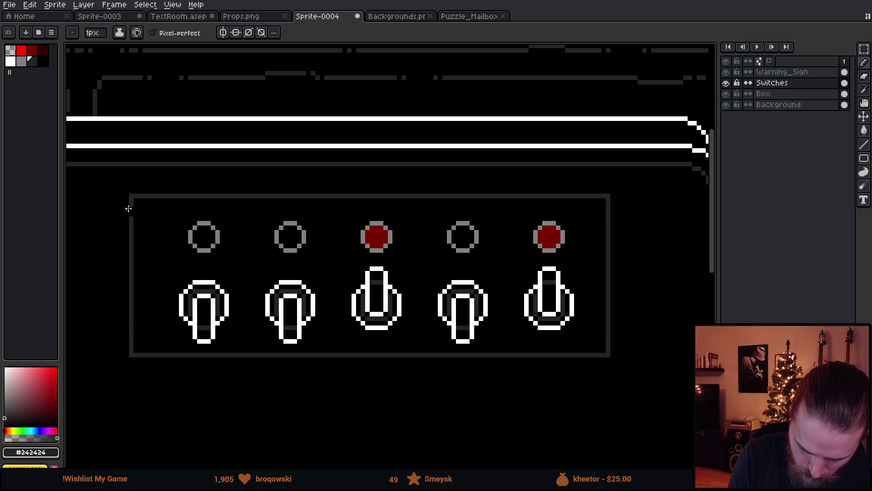
{"action": "scroll", "coordinate": [446, 445], "scroll_direction": "down", "scroll_amount": 5}
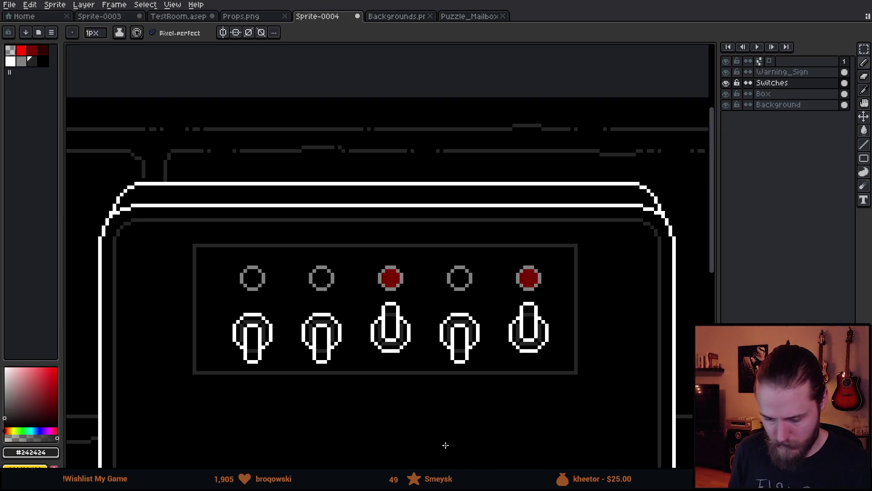
{"action": "left_click_drag", "start_coordinate": [571, 378], "coordinate": [521, 289]}
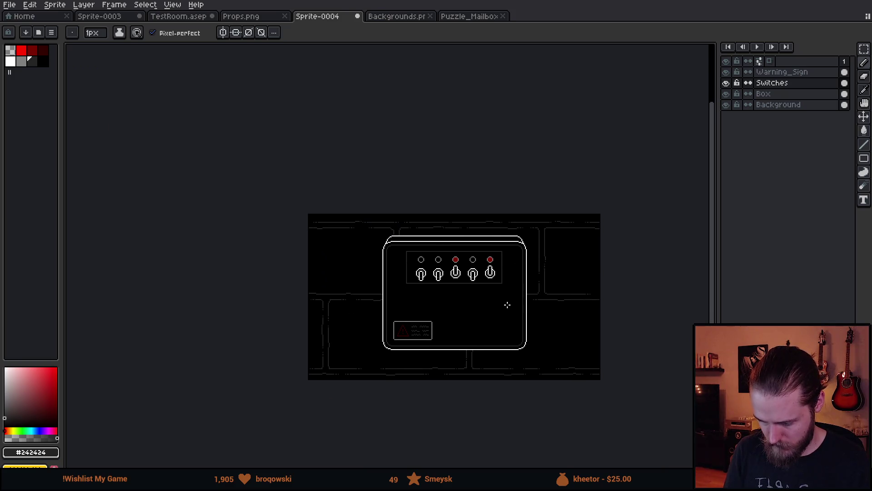
{"action": "scroll", "coordinate": [429, 279], "scroll_direction": "up", "scroll_amount": 6}
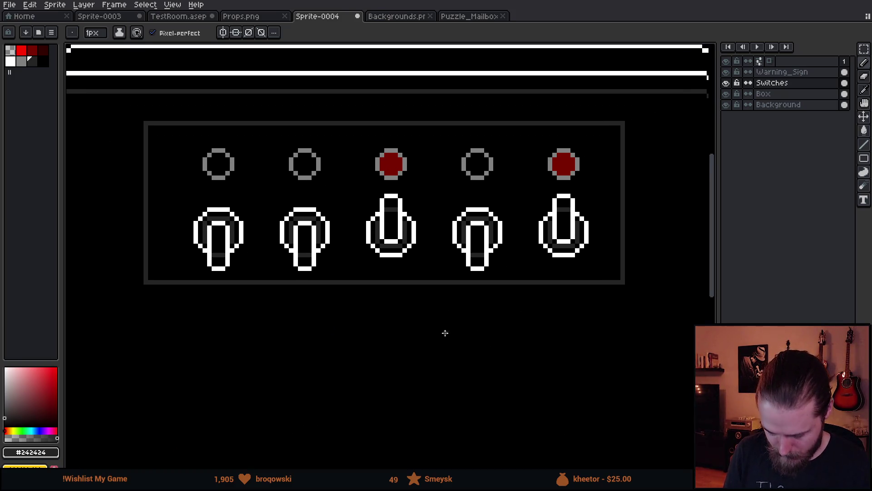
Lower the panel's bottom border by one pixel below the switches.
{"action": "key", "text": "m"}
{"action": "mouse_move", "coordinate": [121, 248]}
{"action": "left_mouse_down"}
{"action": "mouse_move", "coordinate": [528, 335]}
{"action": "mouse_move", "coordinate": [659, 351]}
{"action": "left_mouse_up"}
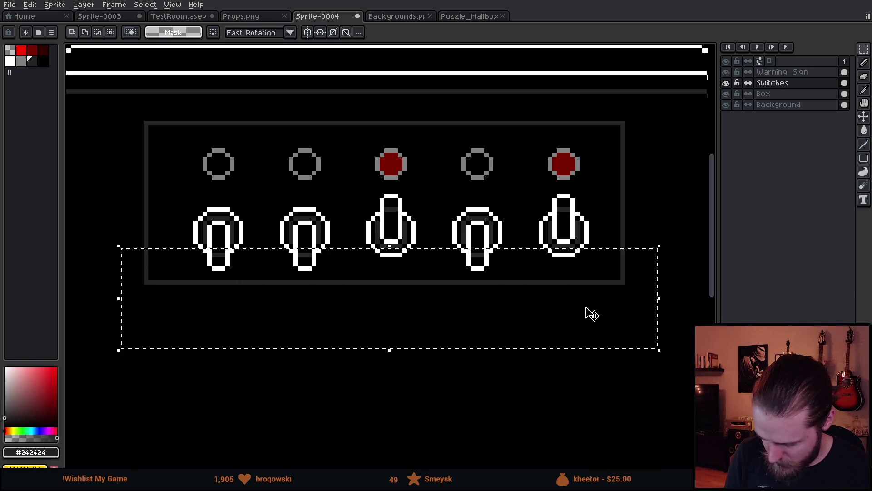
{"action": "key", "text": "Down"}
{"action": "key", "text": "ctrl+z"}
{"action": "mouse_move", "coordinate": [651, 269]}
{"action": "left_mouse_down"}
{"action": "mouse_move", "coordinate": [502, 318]}
{"action": "mouse_move", "coordinate": [110, 337]}
{"action": "left_mouse_up"}
{"action": "key", "text": "Down"}
{"action": "key", "text": "ctrl+d"}
Select the gap in the panel's right edge up past the lights row, then deselect.
{"action": "left_click_drag", "start_coordinate": [175, 109], "coordinate": [662, 138]}
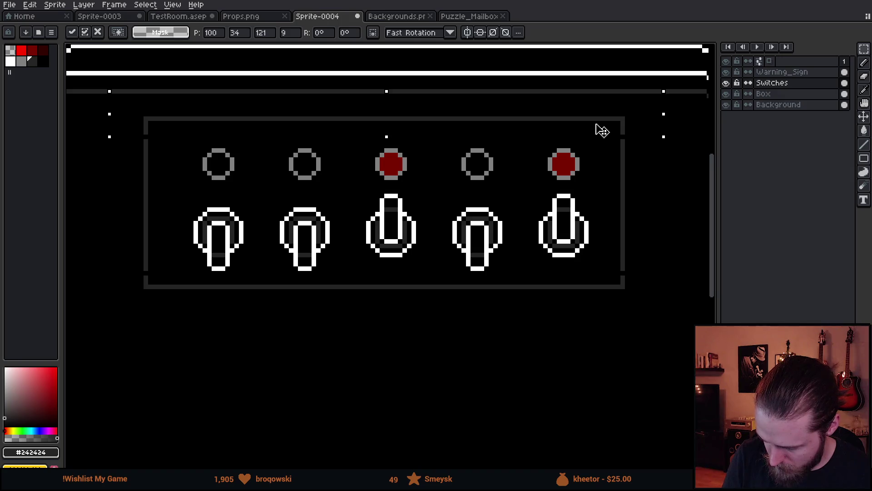
{"action": "key", "text": "ctrl+d"}
{"action": "left_click_drag", "start_coordinate": [612, 156], "coordinate": [639, 205]}
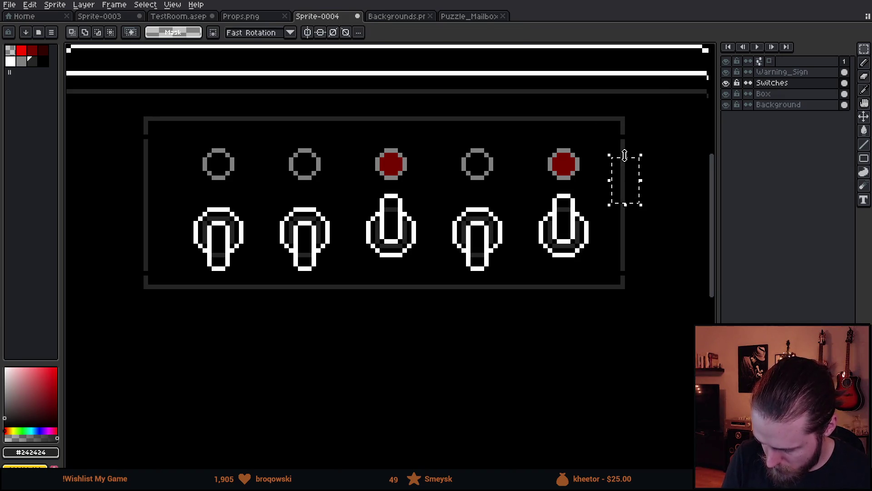
{"action": "left_click_drag", "start_coordinate": [625, 156], "coordinate": [626, 123]}
{"action": "key", "text": "ctrl+d"}
{"action": "key", "text": "b"}
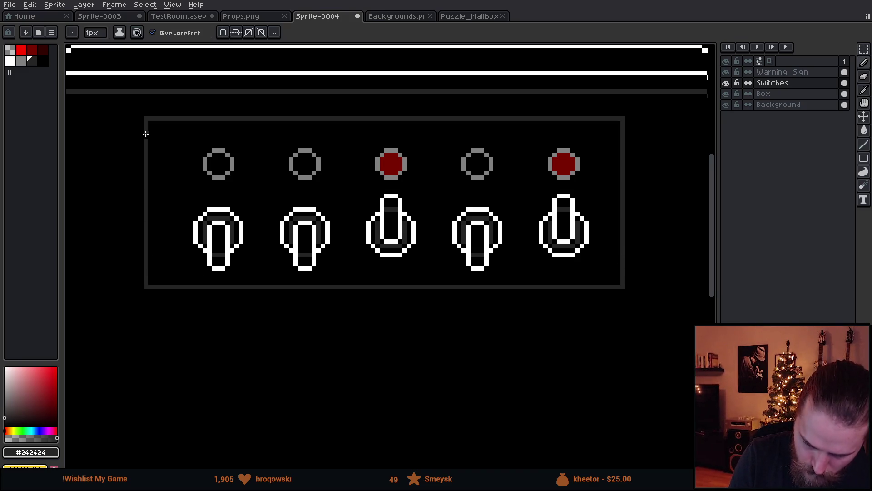
Try moving the fifth switch left, then put it back.
{"action": "left_click_drag", "start_coordinate": [467, 349], "coordinate": [454, 356]}
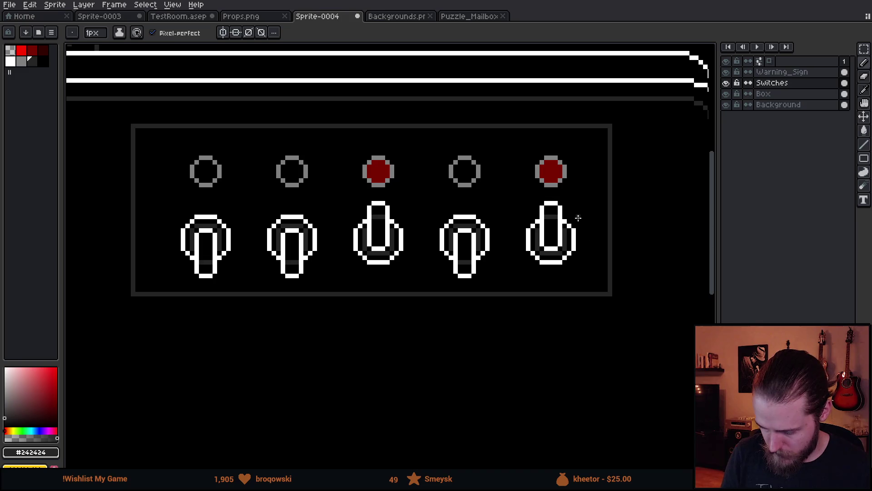
{"action": "key", "text": "m"}
{"action": "left_click_drag", "start_coordinate": [540, 114], "coordinate": [646, 334]}
{"action": "left_click_drag", "start_coordinate": [633, 286], "coordinate": [618, 287]}
{"action": "key", "text": "ctrl+z"}
{"action": "left_click", "coordinate": [660, 267]}
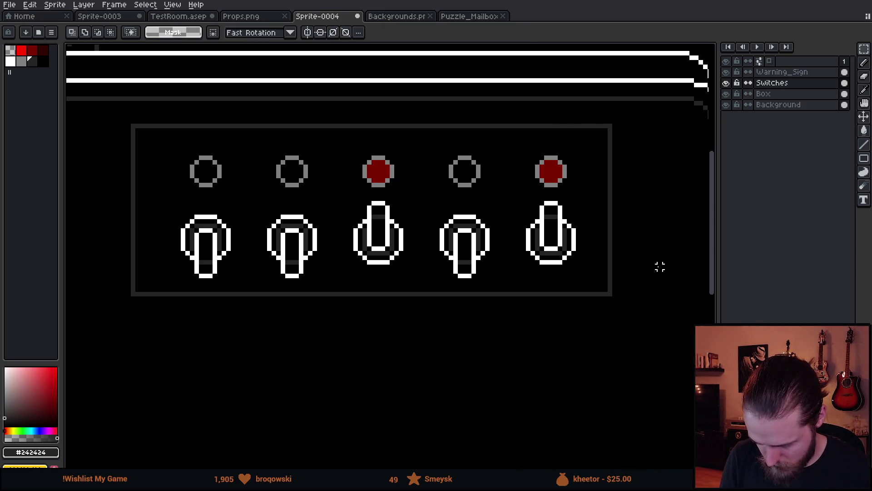
Move the panel's right edge inward, then set it back one pixel to the right.
{"action": "left_click_drag", "start_coordinate": [590, 109], "coordinate": [648, 320]}
{"action": "left_click_drag", "start_coordinate": [633, 288], "coordinate": [619, 283]}
{"action": "left_click", "coordinate": [659, 279]}
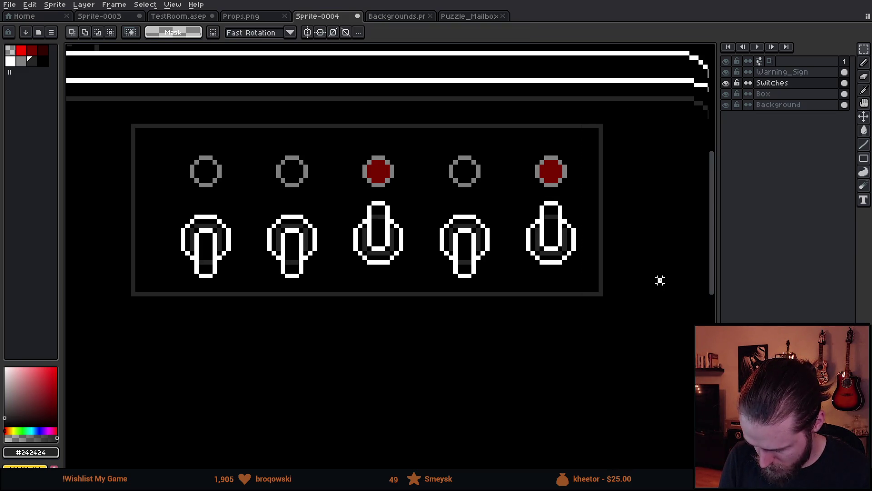
{"action": "key", "text": "ctrl+shift+d"}
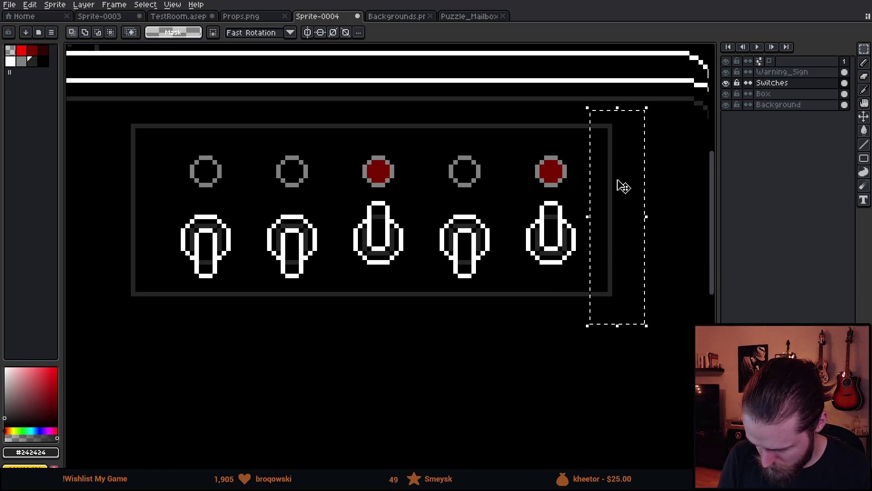
{"action": "key", "text": "Right"}
{"action": "key", "text": "ctrl+d"}
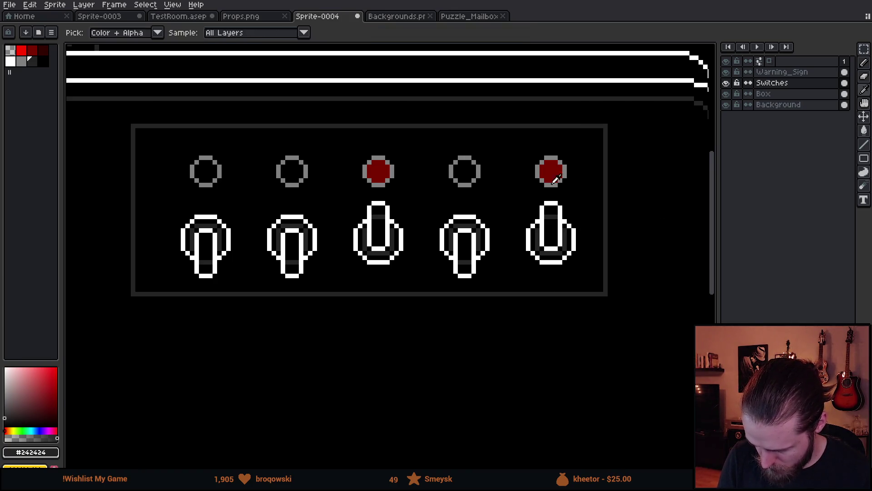
Try a 6px dark red stroke left of the first switch, then undo it.
{"action": "left_click", "coordinate": [551, 173], "text": "alt"}
{"action": "key", "text": "b"}
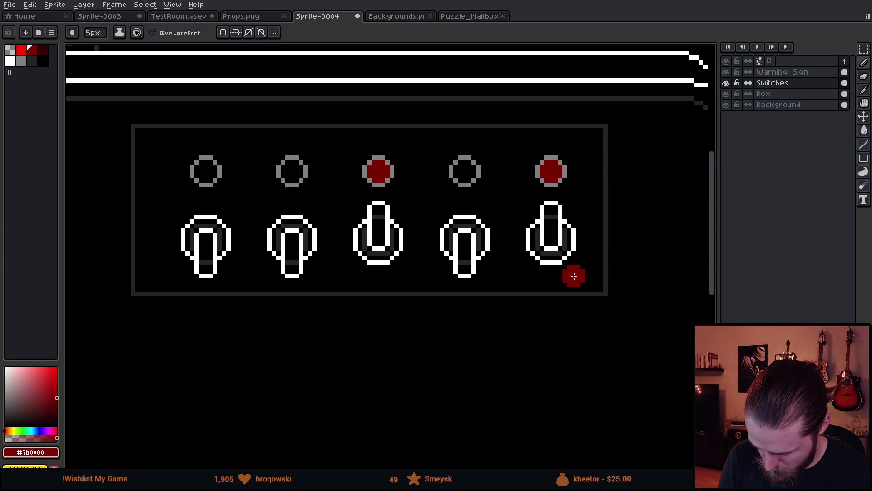
{"action": "key", "text": "plus"}
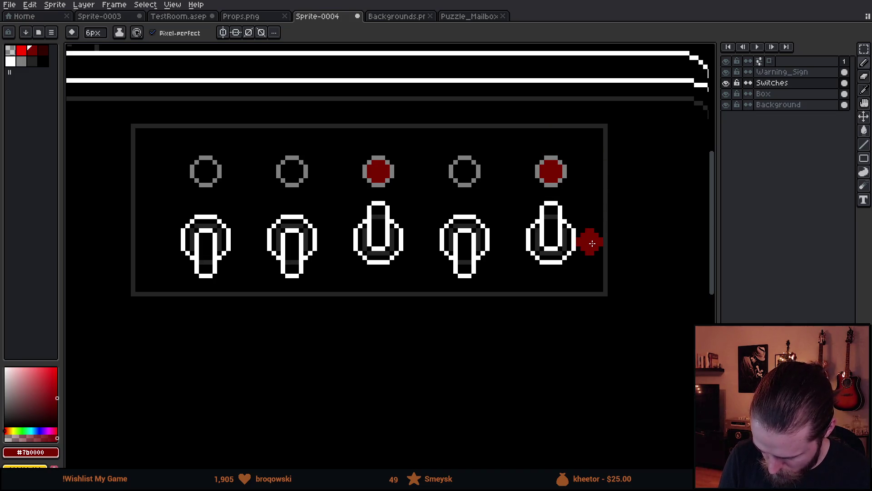
{"action": "left_click_drag", "start_coordinate": [166, 238], "coordinate": [150, 252]}
{"action": "key", "text": "ctrl+z"}
Paint over the red blob beside the first switch and zoom out to the whole box.
{"action": "key", "text": "m"}
{"action": "mouse_move", "coordinate": [102, 112]}
{"action": "left_mouse_down"}
{"action": "mouse_move", "coordinate": [124, 266]}
{"action": "mouse_move", "coordinate": [147, 331]}
{"action": "mouse_move", "coordinate": [141, 306]}
{"action": "mouse_move", "coordinate": [158, 308]}
{"action": "left_mouse_up"}
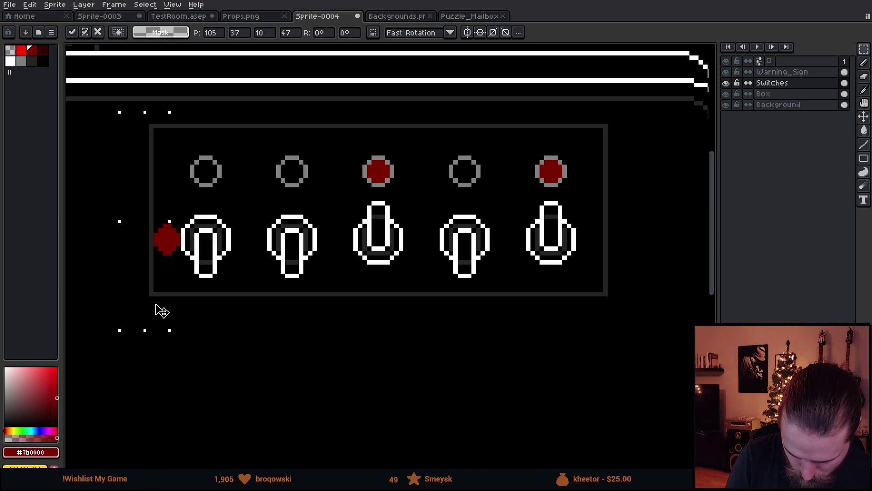
{"action": "key", "text": "ctrl+d"}
{"action": "key", "text": "b"}
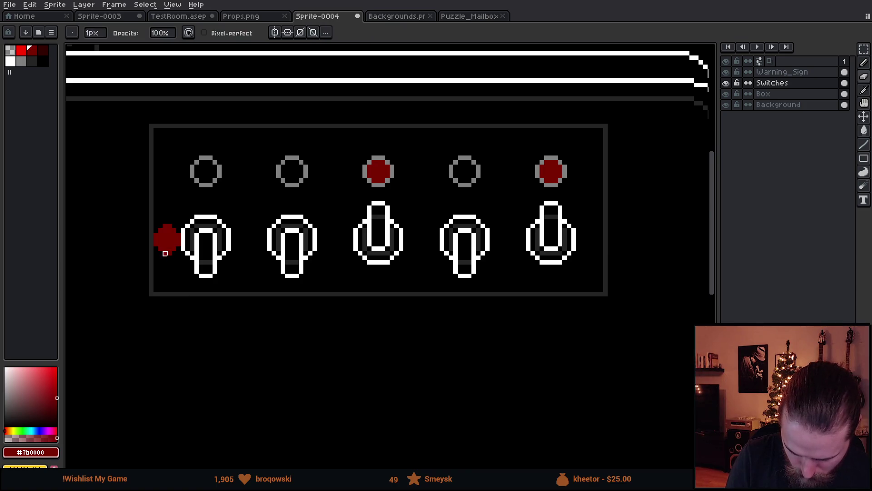
{"action": "mouse_move", "coordinate": [163, 237]}
{"action": "left_mouse_down"}
{"action": "mouse_move", "coordinate": [166, 215]}
{"action": "mouse_move", "coordinate": [157, 238]}
{"action": "mouse_move", "coordinate": [164, 224]}
{"action": "mouse_move", "coordinate": [172, 247]}
{"action": "mouse_move", "coordinate": [171, 235]}
{"action": "left_mouse_up"}
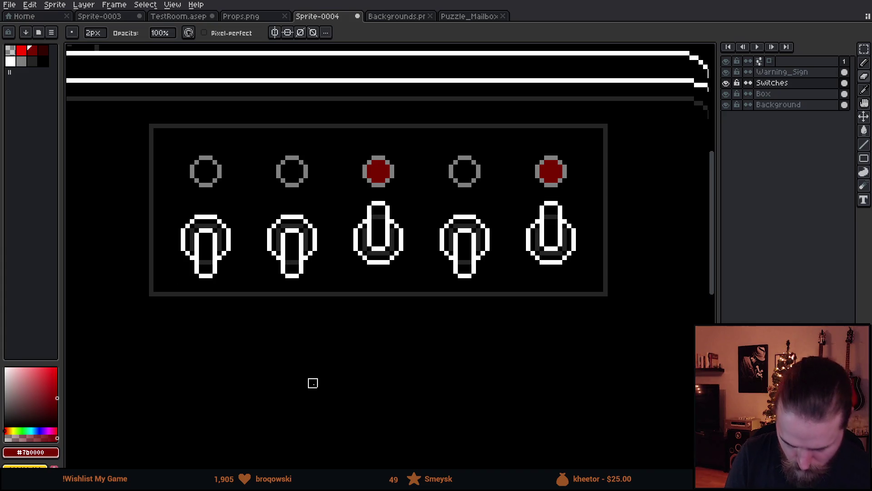
{"action": "scroll", "coordinate": [386, 376], "scroll_direction": "down", "scroll_amount": 1}
{"action": "scroll", "coordinate": [386, 375], "scroll_direction": "down", "scroll_amount": 2}
{"action": "left_click_drag", "start_coordinate": [551, 362], "coordinate": [521, 298]}
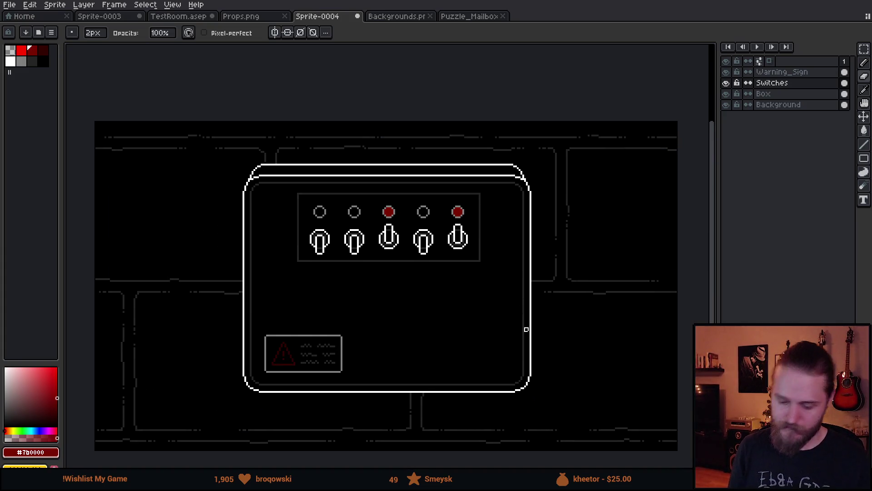
Select the switch panel on the Switches layer and drag it down about 16 px.
{"action": "key", "text": "m"}
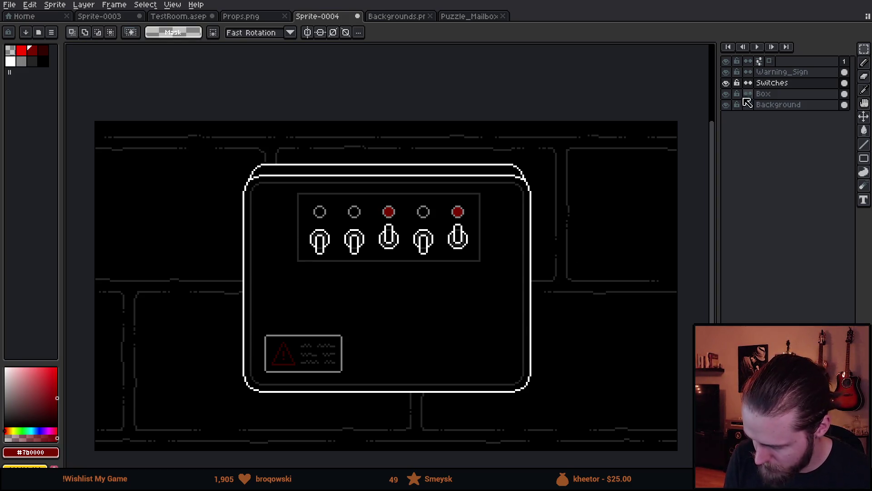
{"action": "left_click", "coordinate": [726, 83]}
{"action": "left_click", "coordinate": [726, 83]}
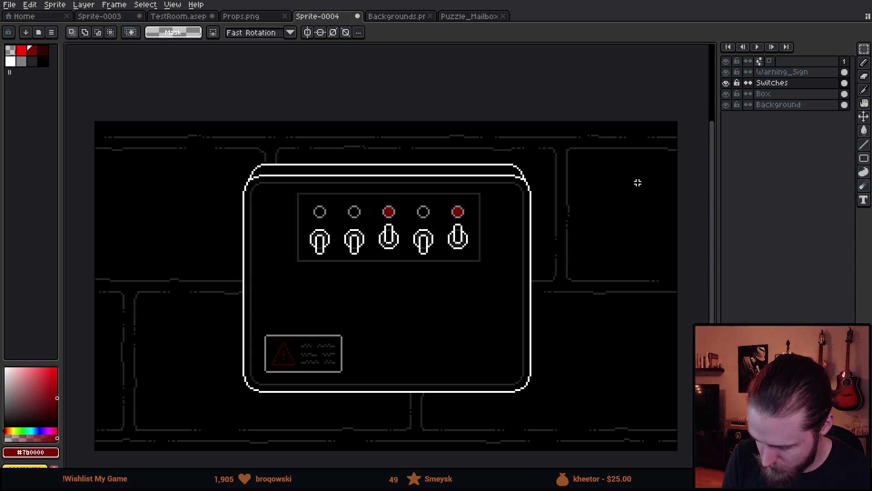
{"action": "left_click_drag", "start_coordinate": [284, 170], "coordinate": [495, 302]}
{"action": "left_click_drag", "start_coordinate": [483, 270], "coordinate": [483, 278]}
{"action": "key", "text": "ctrl+d"}
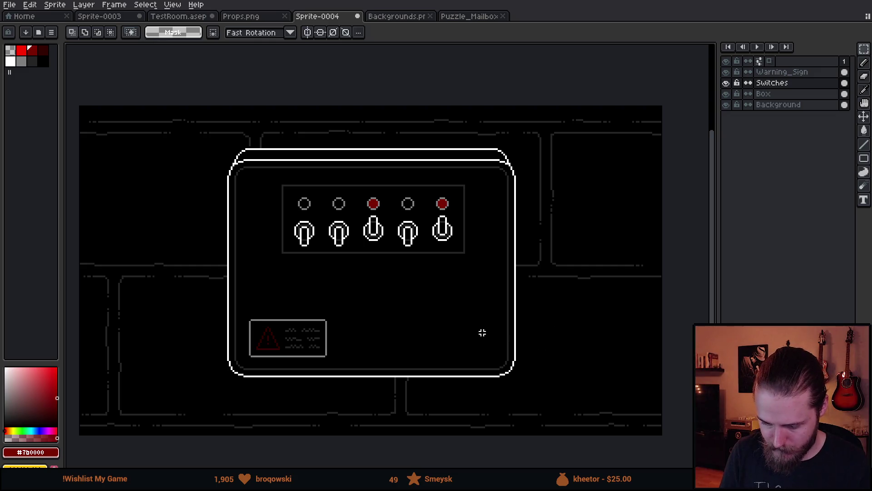
{"action": "left_click_drag", "start_coordinate": [392, 282], "coordinate": [410, 319]}
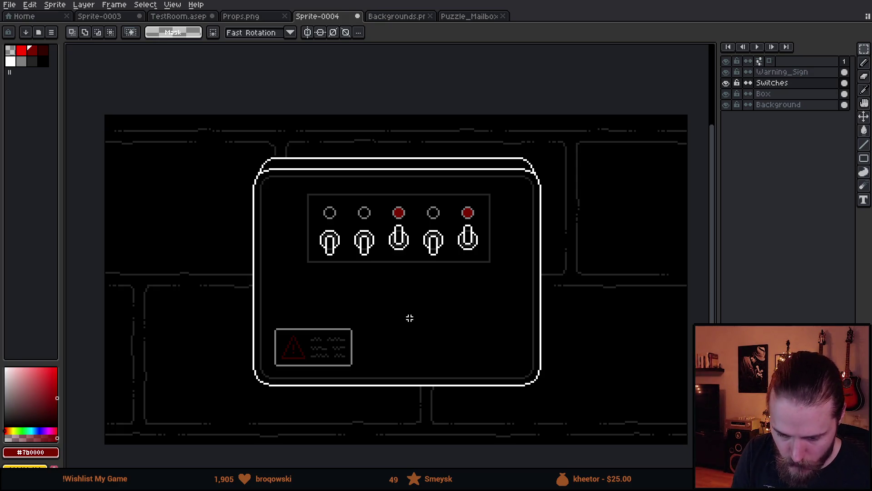
{"action": "mouse_move", "coordinate": [241, 140]}
{"action": "left_mouse_down"}
{"action": "mouse_move", "coordinate": [570, 189]}
{"action": "mouse_move", "coordinate": [592, 169]}
{"action": "left_mouse_up"}
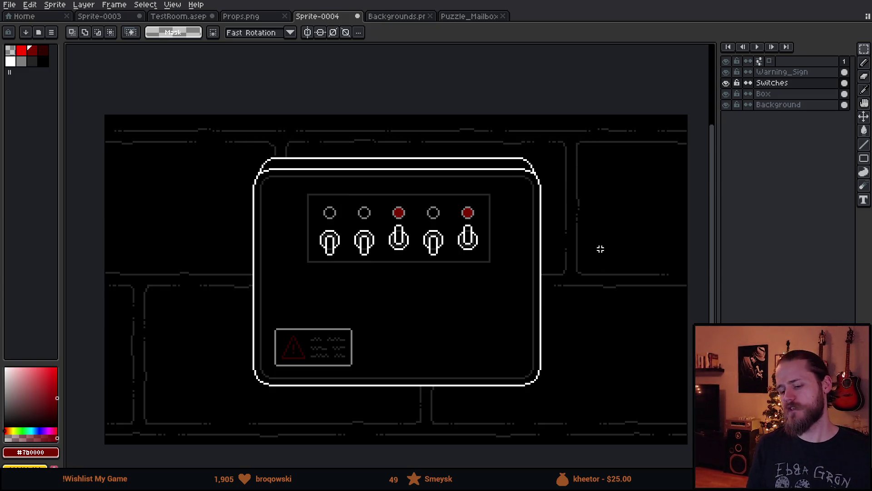
{"action": "scroll", "coordinate": [500, 328], "scroll_direction": "up", "scroll_amount": 1}
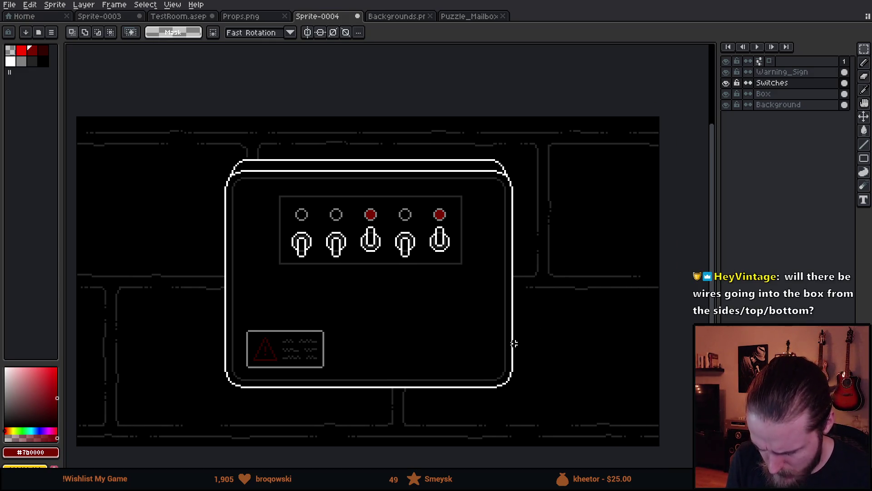
{"action": "scroll", "coordinate": [515, 342], "scroll_direction": "down", "scroll_amount": 1}
{"action": "scroll", "coordinate": [514, 341], "scroll_direction": "up", "scroll_amount": 2}
{"action": "scroll", "coordinate": [501, 342], "scroll_direction": "down", "scroll_amount": 1}
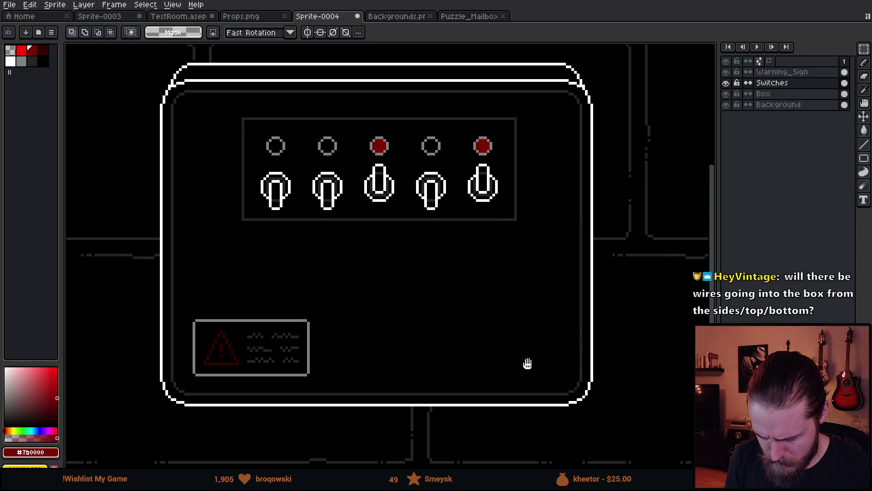
{"action": "left_click_drag", "start_coordinate": [526, 362], "coordinate": [529, 373]}
{"action": "mouse_move", "coordinate": [183, 318]}
{"action": "left_mouse_down"}
{"action": "mouse_move", "coordinate": [343, 371]}
{"action": "mouse_move", "coordinate": [351, 392]}
{"action": "left_mouse_up"}
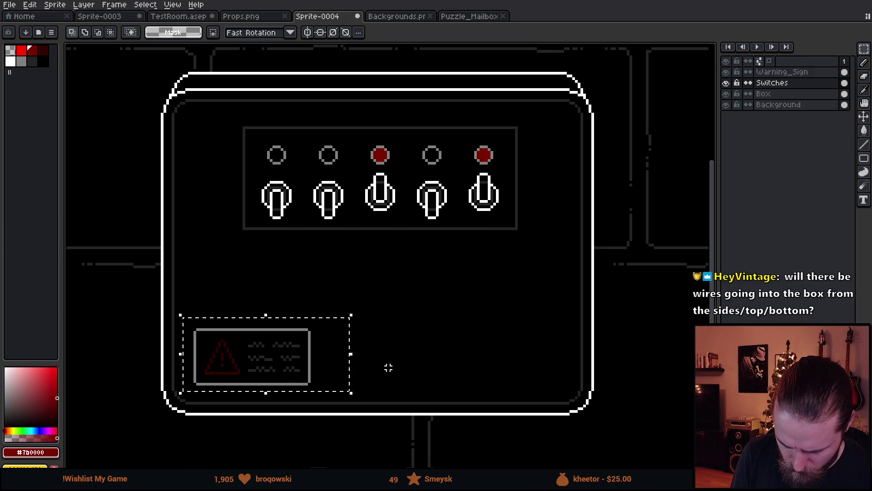
{"action": "mouse_move", "coordinate": [442, 355]}
{"action": "left_mouse_down"}
{"action": "mouse_move", "coordinate": [464, 349]}
{"action": "mouse_move", "coordinate": [438, 356]}
{"action": "mouse_move", "coordinate": [398, 349]}
{"action": "left_mouse_up"}
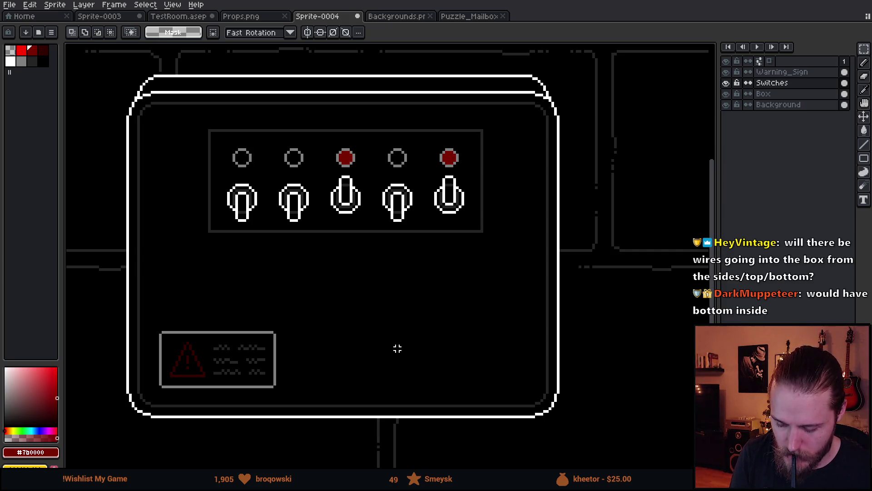
{"action": "left_click", "coordinate": [145, 396], "text": "alt"}
Sketch grey wire strokes around the box sides and corners, then undo them.
{"action": "key", "text": "b"}
{"action": "mouse_move", "coordinate": [143, 397]}
{"action": "left_mouse_down"}
{"action": "mouse_move", "coordinate": [175, 370]}
{"action": "mouse_move", "coordinate": [179, 199]}
{"action": "mouse_move", "coordinate": [273, 143]}
{"action": "mouse_move", "coordinate": [477, 143]}
{"action": "mouse_move", "coordinate": [498, 250]}
{"action": "mouse_move", "coordinate": [422, 357]}
{"action": "mouse_move", "coordinate": [321, 356]}
{"action": "left_mouse_up"}
{"action": "left_click_drag", "start_coordinate": [495, 362], "coordinate": [566, 391]}
{"action": "left_click_drag", "start_coordinate": [489, 144], "coordinate": [553, 109]}
{"action": "left_click_drag", "start_coordinate": [179, 146], "coordinate": [132, 110]}
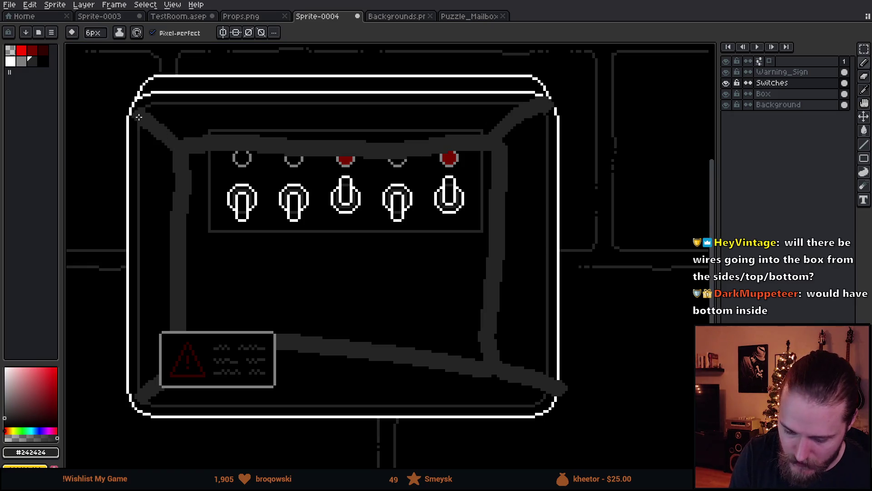
{"action": "key", "text": "ctrl+z"}
{"action": "key", "text": "ctrl+z"}
{"action": "key", "text": "ctrl+z"}
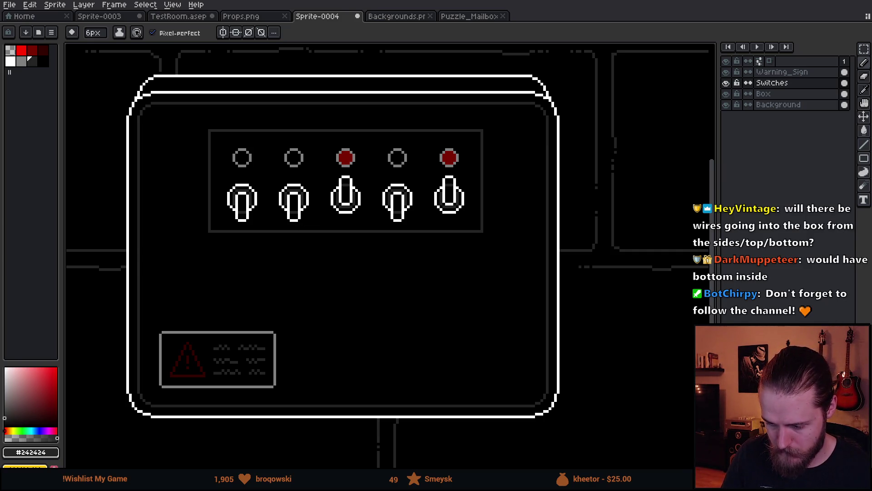
{"action": "scroll", "coordinate": [428, 241], "scroll_direction": "down", "scroll_amount": 3}
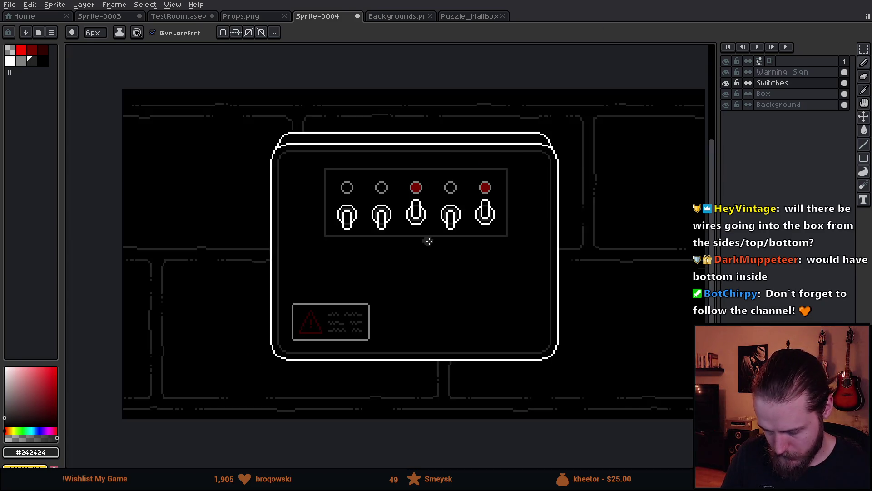
On the Box layer, zoom to the top-left corner and ready the colour picker, pencil and 2px eraser.
{"action": "scroll", "coordinate": [474, 252], "scroll_direction": "up", "scroll_amount": 1}
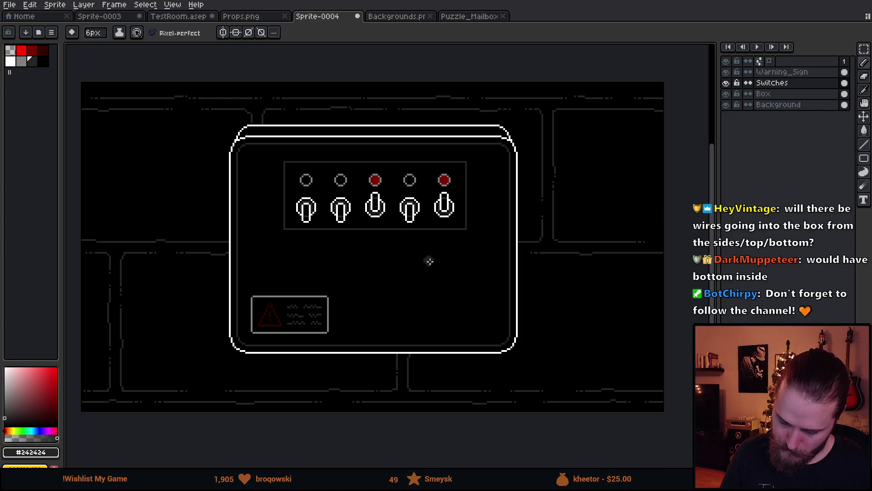
{"action": "scroll", "coordinate": [413, 265], "scroll_direction": "up", "scroll_amount": 1}
{"action": "scroll", "coordinate": [414, 265], "scroll_direction": "down", "scroll_amount": 1}
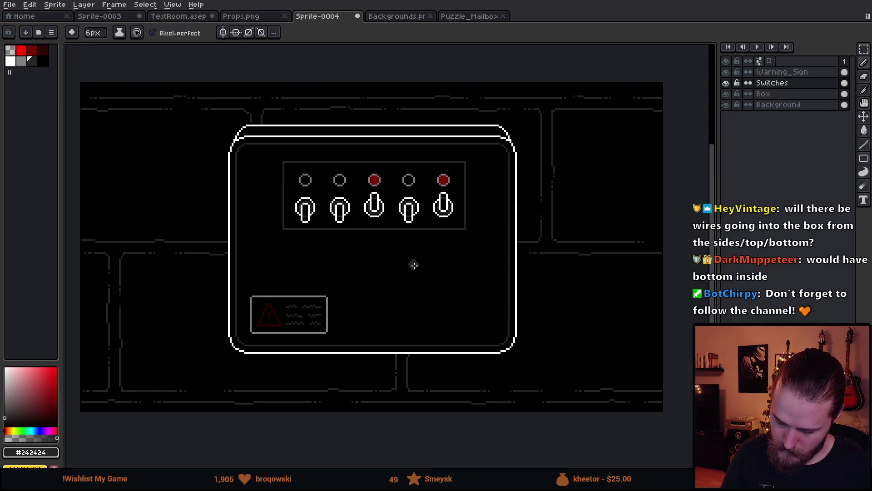
{"action": "scroll", "coordinate": [317, 277], "scroll_direction": "up", "scroll_amount": 1}
{"action": "left_click_drag", "start_coordinate": [271, 226], "coordinate": [380, 353]}
{"action": "left_click", "coordinate": [773, 93]}
{"action": "scroll", "coordinate": [492, 165], "scroll_direction": "up", "scroll_amount": 5}
{"action": "key", "text": "i"}
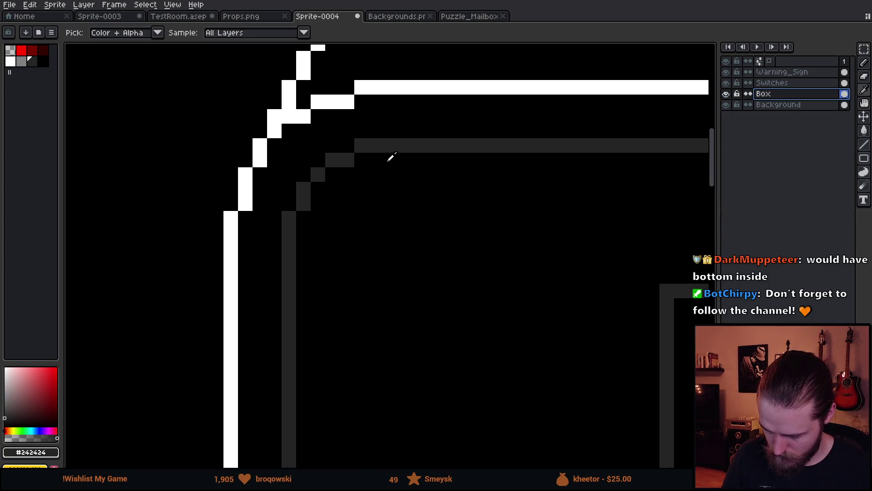
{"action": "key", "text": "b"}
{"action": "scroll", "coordinate": [353, 227], "scroll_direction": "up", "scroll_amount": 11}
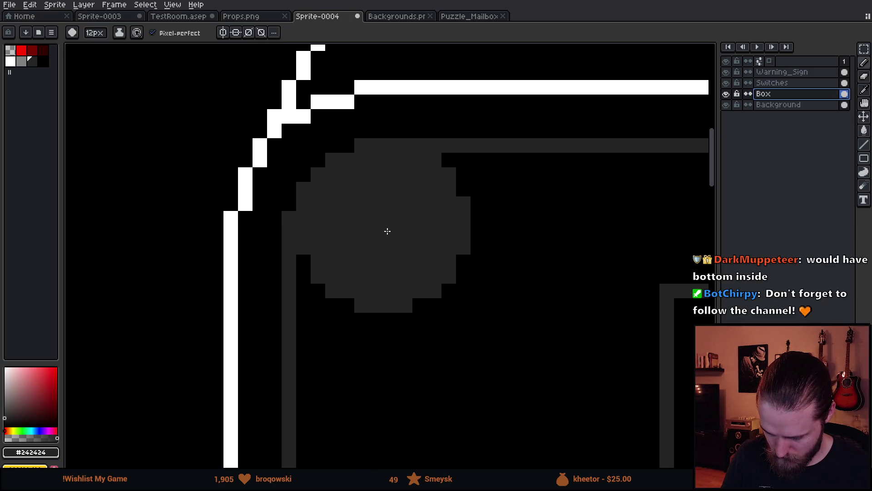
{"action": "scroll", "coordinate": [378, 243], "scroll_direction": "down", "scroll_amount": 8}
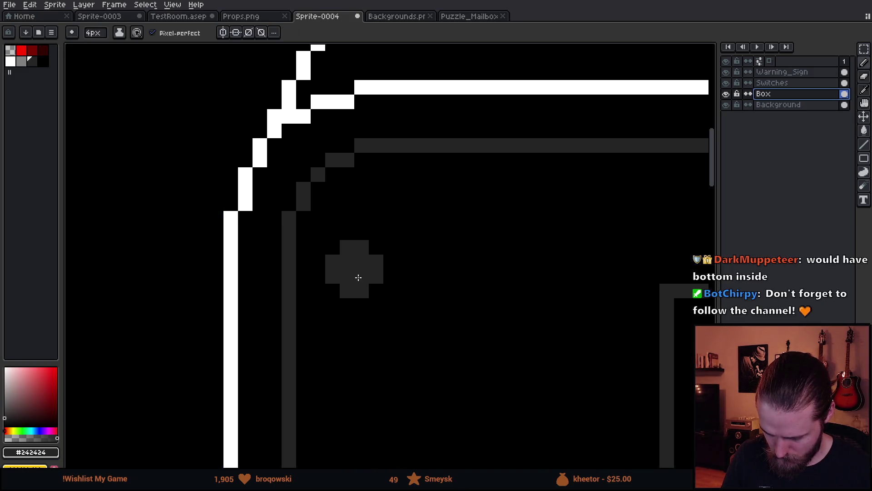
{"action": "scroll", "coordinate": [368, 216], "scroll_direction": "down", "scroll_amount": 5}
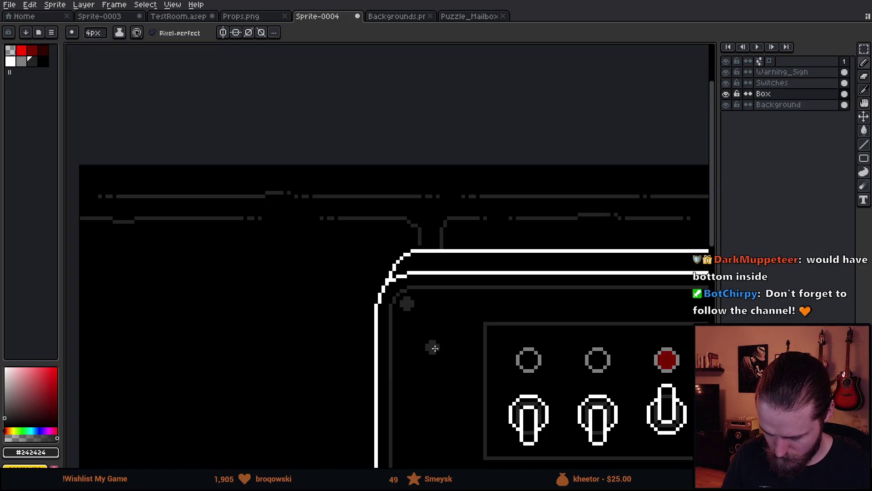
{"action": "scroll", "coordinate": [214, 217], "scroll_direction": "up", "scroll_amount": 1}
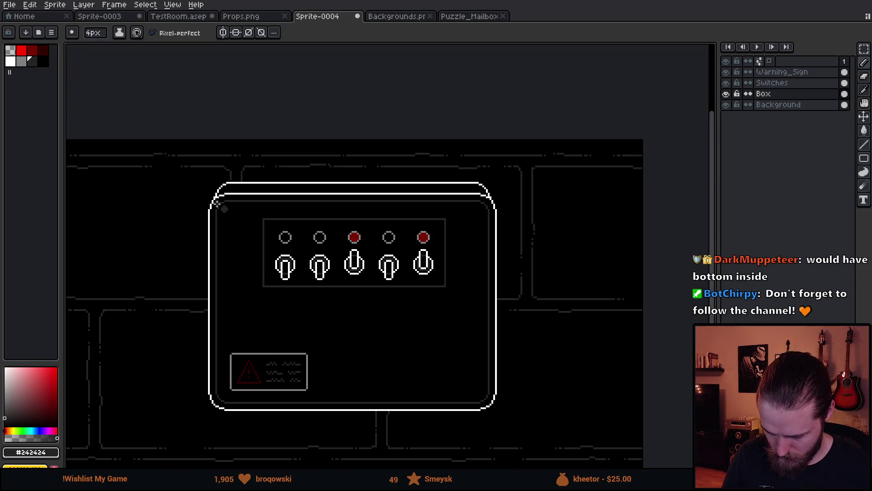
{"action": "scroll", "coordinate": [227, 202], "scroll_direction": "up", "scroll_amount": 4}
{"action": "key", "text": "e"}
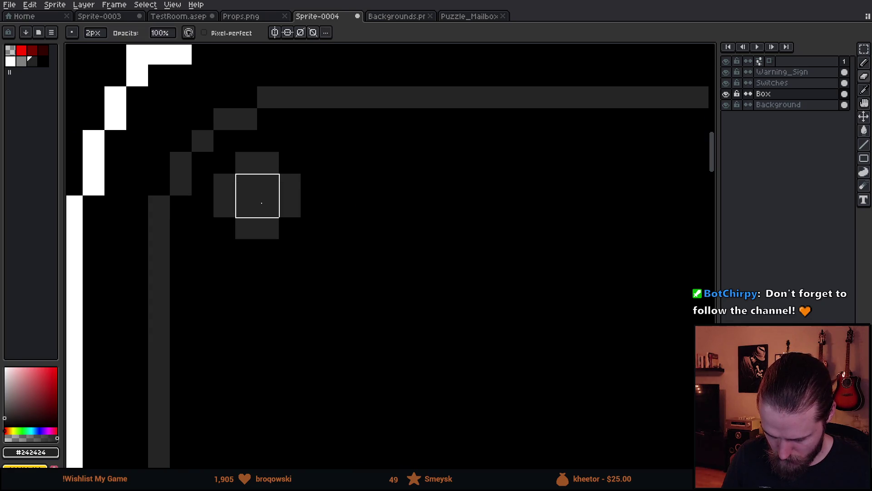
{"action": "scroll", "coordinate": [257, 196], "scroll_direction": "down", "scroll_amount": 5}
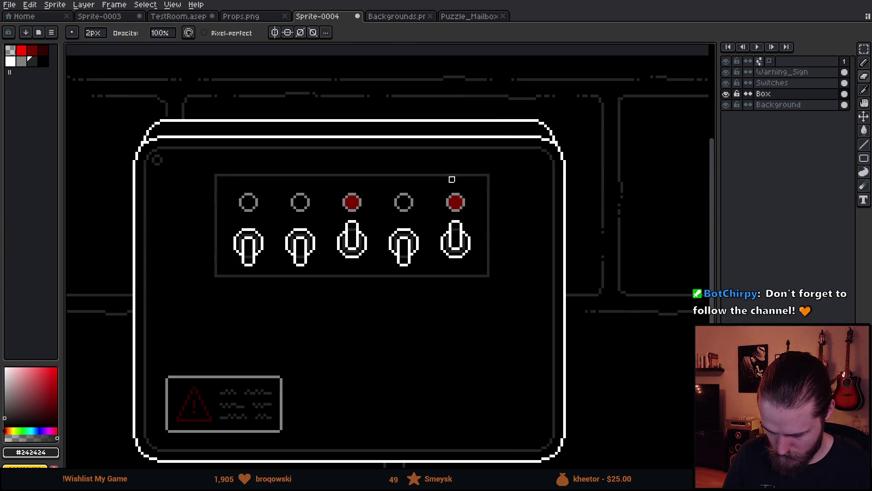
{"action": "scroll", "coordinate": [594, 154], "scroll_direction": "up", "scroll_amount": 5}
Draw a small grey screw hole at the box corner with the 4px pencil and 2px eraser.
{"action": "key", "text": "b"}
{"action": "left_click", "coordinate": [385, 184]}
{"action": "key", "text": "e"}
{"action": "left_click", "coordinate": [385, 183]}
{"action": "scroll", "coordinate": [384, 268], "scroll_direction": "down", "scroll_amount": 2}
{"action": "scroll", "coordinate": [438, 310], "scroll_direction": "up", "scroll_amount": 4}
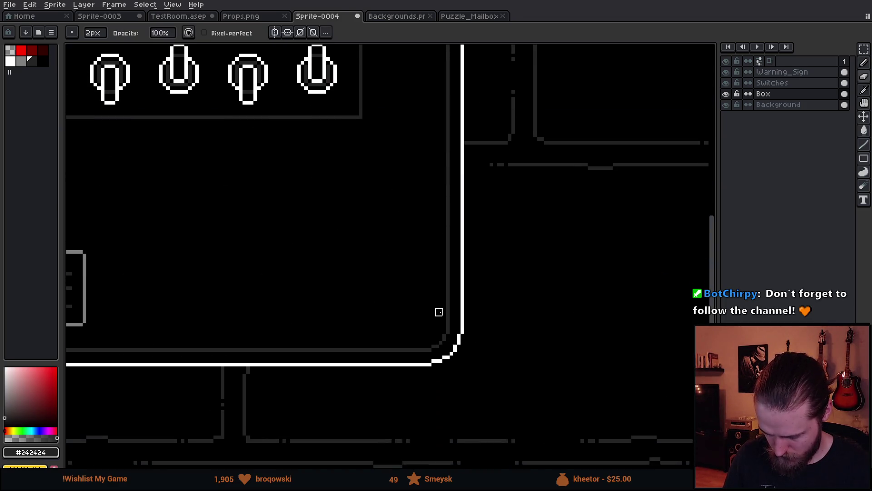
{"action": "key", "text": "b"}
{"action": "key", "text": "e"}
Bring the whole switch box into view and select the Warning_Sign layer.
{"action": "scroll", "coordinate": [419, 314], "scroll_direction": "down", "scroll_amount": 3}
{"action": "scroll", "coordinate": [498, 249], "scroll_direction": "up", "scroll_amount": 4}
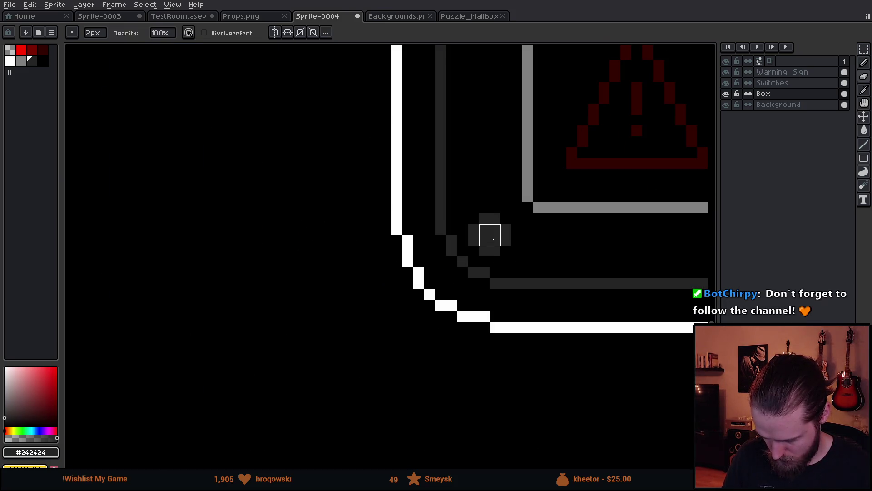
{"action": "scroll", "coordinate": [491, 237], "scroll_direction": "down", "scroll_amount": 6}
{"action": "left_click_drag", "start_coordinate": [630, 259], "coordinate": [380, 332]}
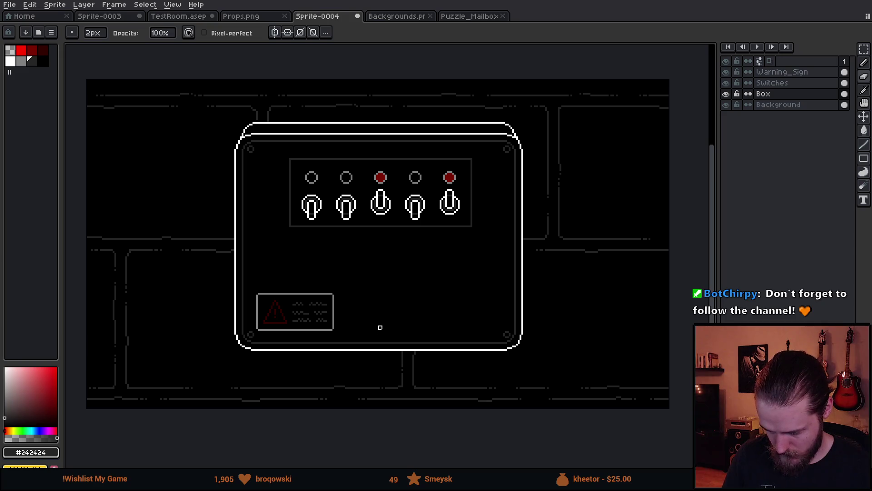
{"action": "scroll", "coordinate": [325, 314], "scroll_direction": "up", "scroll_amount": 1}
{"action": "key", "text": "Up"}
{"action": "key", "text": "Up"}
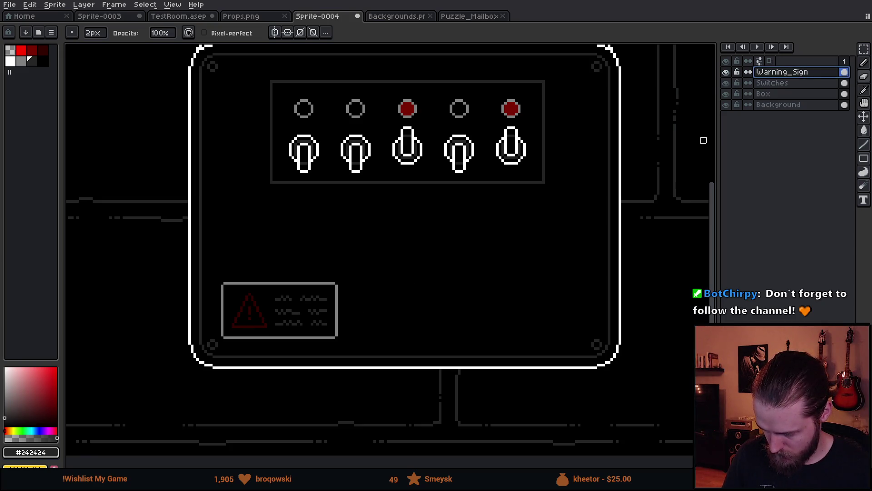
Nudge the warning sign plate up slightly and toggle its visibility to check underneath.
{"action": "key", "text": "v"}
{"action": "left_click_drag", "start_coordinate": [267, 325], "coordinate": [270, 322]}
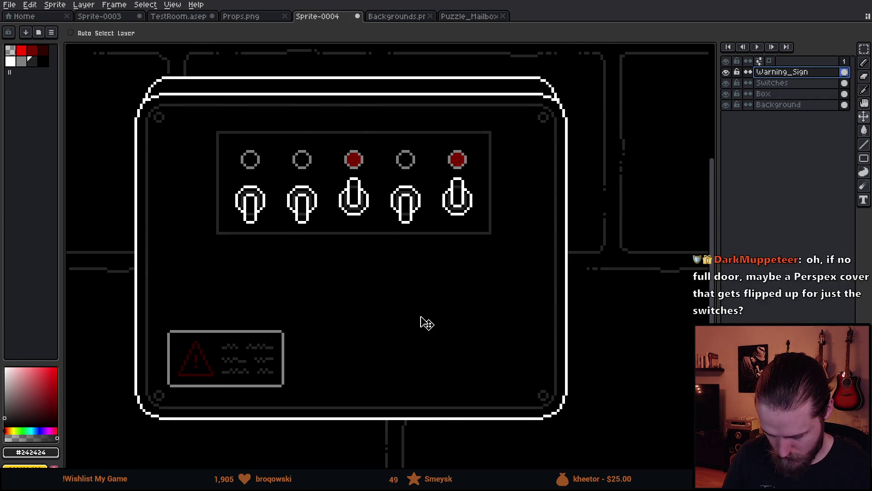
{"action": "scroll", "coordinate": [427, 319], "scroll_direction": "down", "scroll_amount": 2}
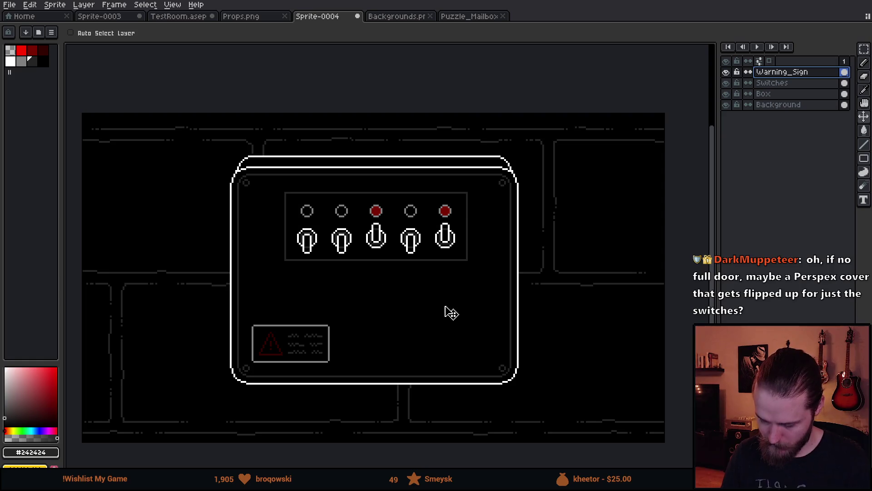
{"action": "left_click", "coordinate": [729, 71]}
{"action": "left_click", "coordinate": [729, 72]}
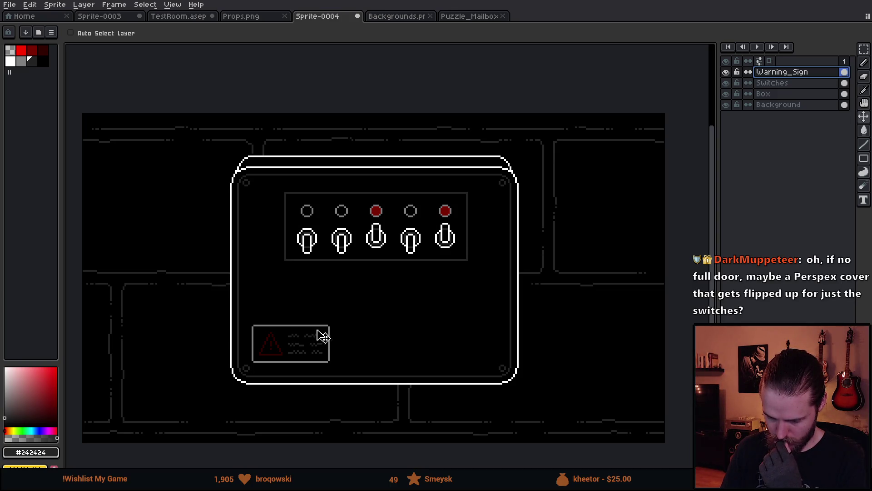
{"action": "scroll", "coordinate": [288, 353], "scroll_direction": "up", "scroll_amount": 3}
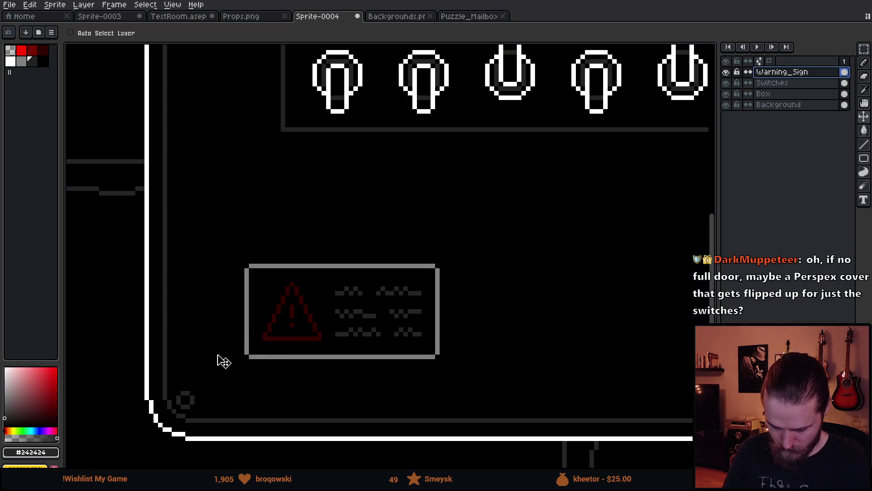
On the Box layer, paint short dark strokes near the bottom-left corner screw.
{"action": "left_click", "coordinate": [786, 97]}
{"action": "scroll", "coordinate": [129, 370], "scroll_direction": "up", "scroll_amount": 3}
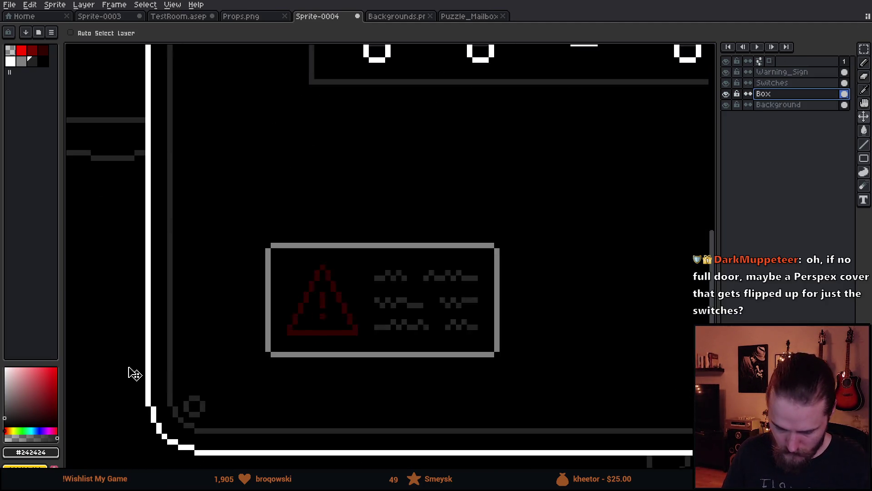
{"action": "scroll", "coordinate": [194, 357], "scroll_direction": "down", "scroll_amount": 2}
{"action": "key", "text": "b"}
{"action": "scroll", "coordinate": [244, 383], "scroll_direction": "up", "scroll_amount": 3}
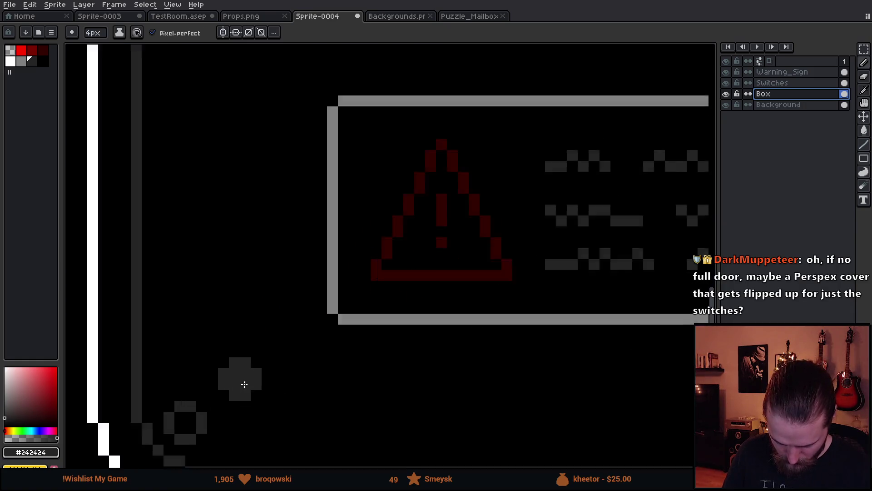
{"action": "scroll", "coordinate": [253, 364], "scroll_direction": "up", "scroll_amount": 2}
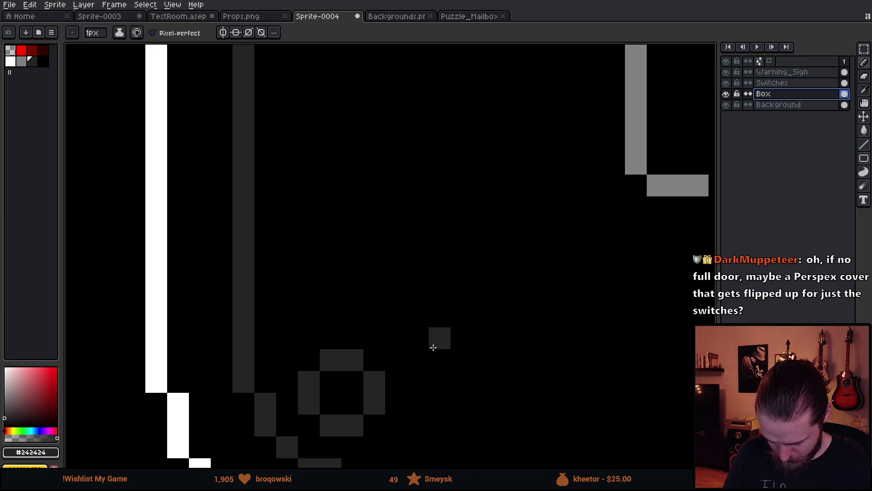
{"action": "left_click_drag", "start_coordinate": [412, 341], "coordinate": [396, 294]}
{"action": "left_click_drag", "start_coordinate": [438, 356], "coordinate": [464, 356]}
{"action": "scroll", "coordinate": [464, 357], "scroll_direction": "down", "scroll_amount": 5}
{"action": "scroll", "coordinate": [424, 387], "scroll_direction": "down", "scroll_amount": 2}
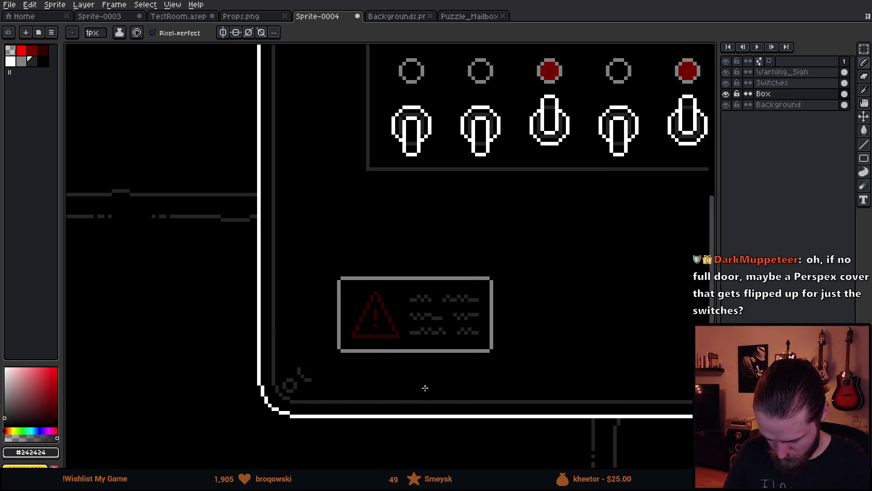
{"action": "scroll", "coordinate": [314, 382], "scroll_direction": "up", "scroll_amount": 4}
{"action": "key", "text": "v"}
{"action": "key", "text": "b"}
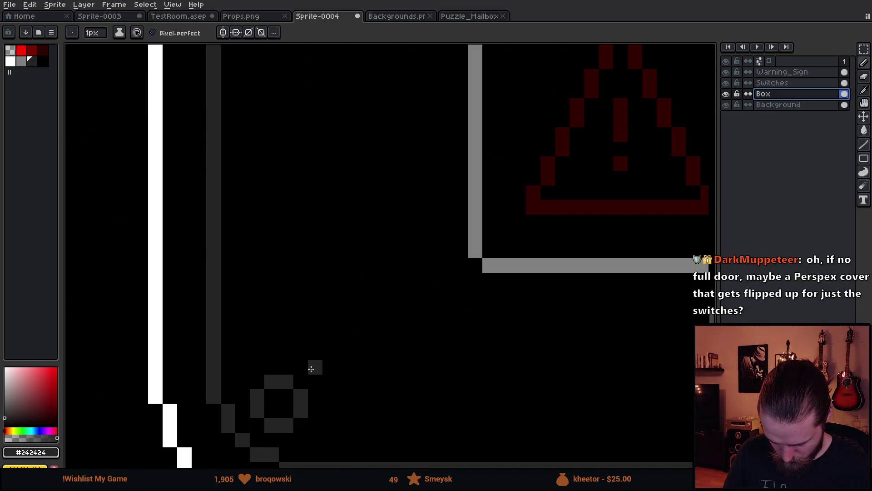
Draw straight grey lines along the box's inner bottom edge and up its left edge.
{"action": "mouse_move", "coordinate": [313, 367]}
{"action": "left_mouse_down"}
{"action": "mouse_move", "coordinate": [301, 337]}
{"action": "mouse_move", "coordinate": [323, 379]}
{"action": "mouse_move", "coordinate": [385, 373]}
{"action": "mouse_move", "coordinate": [384, 382]}
{"action": "mouse_move", "coordinate": [333, 382]}
{"action": "left_mouse_up"}
{"action": "key", "text": "ctrl+z"}
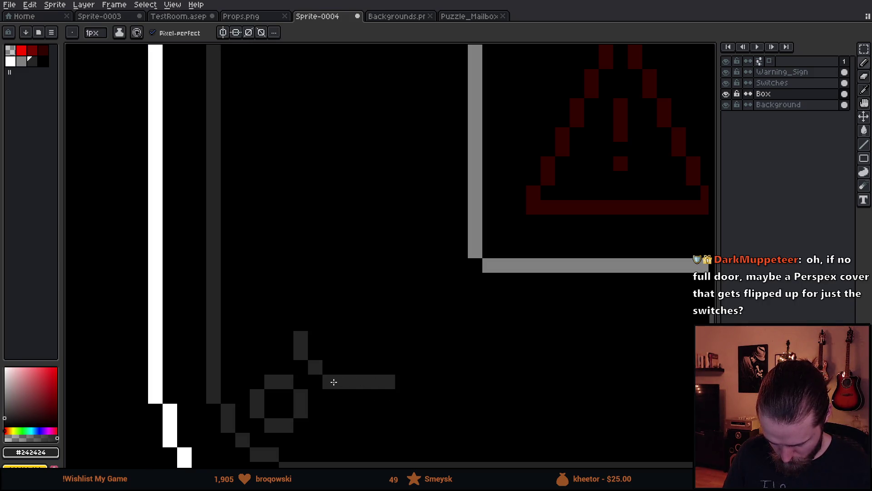
{"action": "scroll", "coordinate": [337, 382], "scroll_direction": "down", "scroll_amount": 3}
{"action": "scroll", "coordinate": [455, 372], "scroll_direction": "down", "scroll_amount": 2}
{"action": "scroll", "coordinate": [481, 383], "scroll_direction": "up", "scroll_amount": 2}
{"action": "left_click_drag", "start_coordinate": [482, 383], "coordinate": [537, 393]}
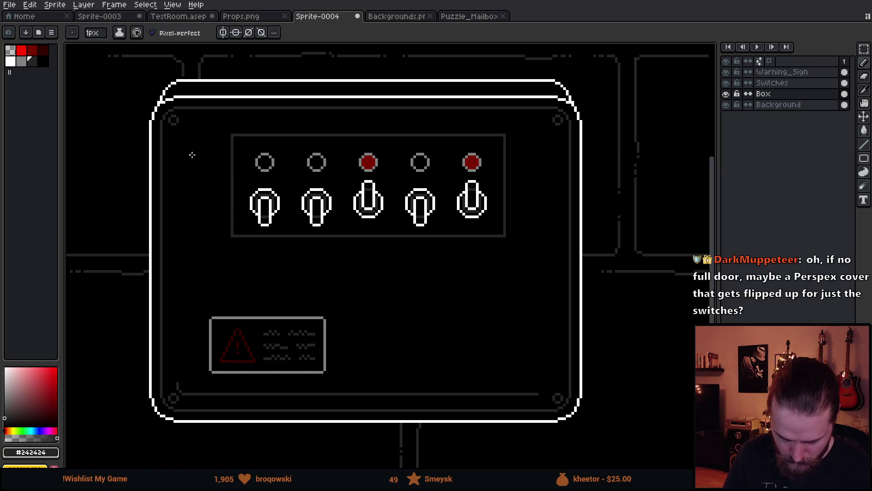
{"action": "left_click", "coordinate": [178, 134], "text": "shift"}
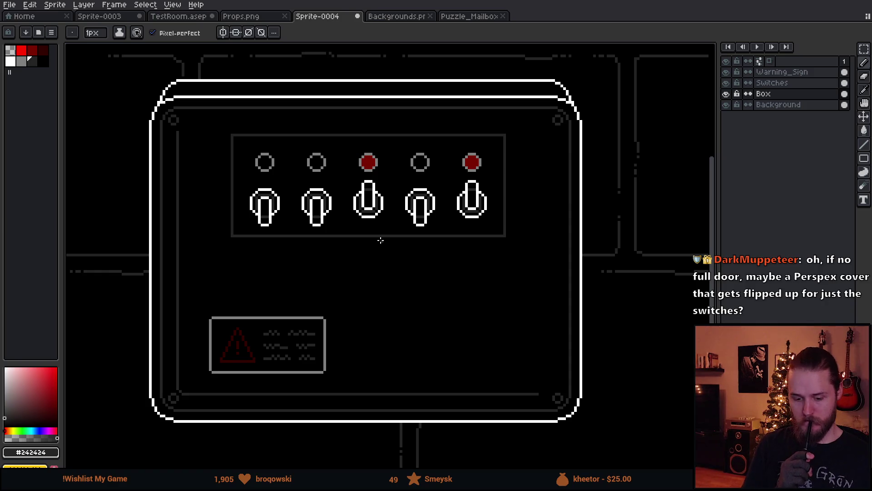
{"action": "scroll", "coordinate": [381, 241], "scroll_direction": "down", "scroll_amount": 2}
{"action": "scroll", "coordinate": [381, 240], "scroll_direction": "up", "scroll_amount": 1}
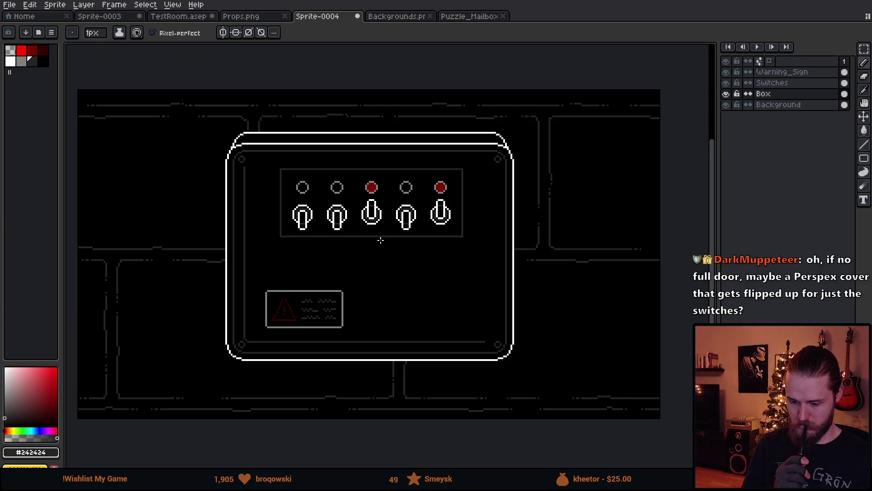
{"action": "scroll", "coordinate": [381, 240], "scroll_direction": "up", "scroll_amount": 1}
Pan over the finished box with its grey inset border, then switch to Unity.
{"action": "key", "text": "v"}
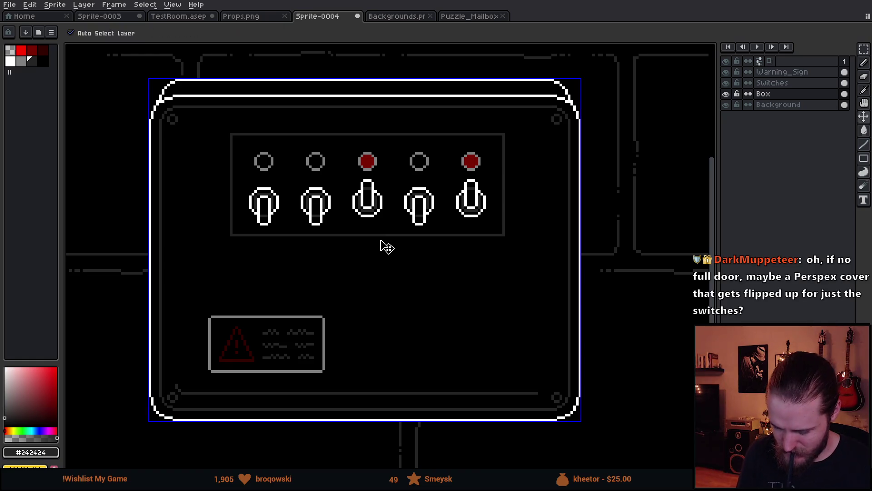
{"action": "key", "text": "b"}
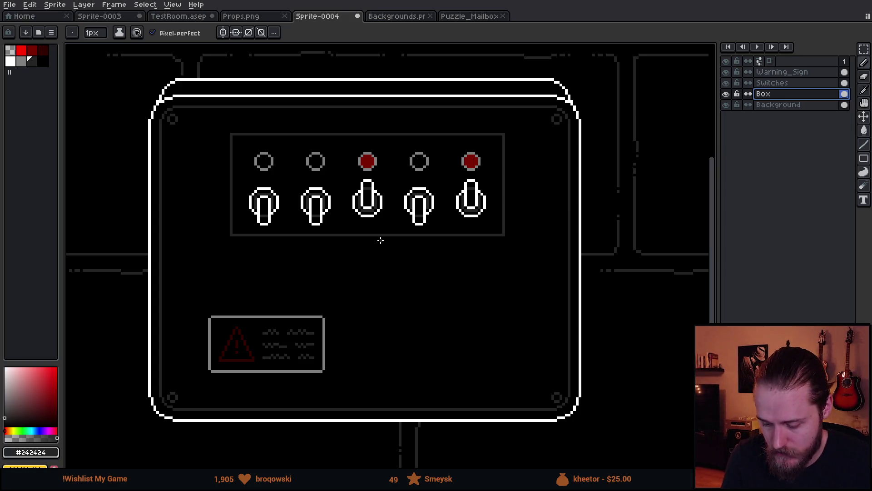
{"action": "left_click_drag", "start_coordinate": [536, 288], "coordinate": [590, 262]}
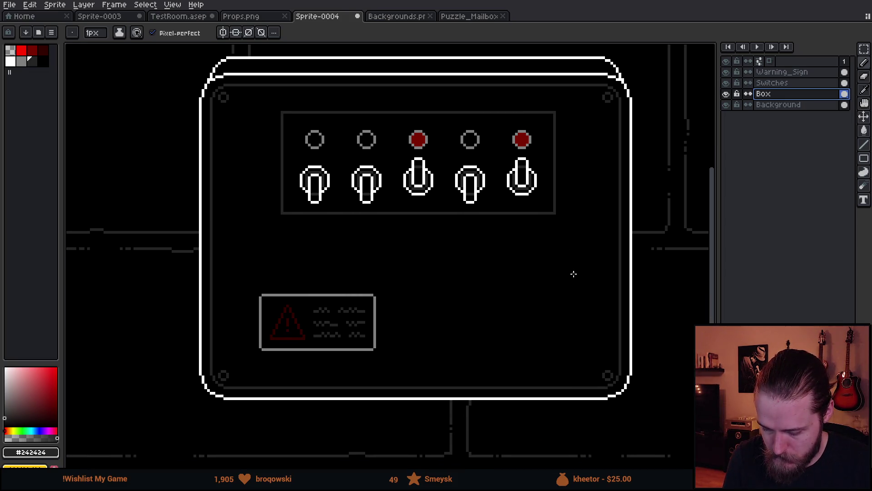
{"action": "mouse_move", "coordinate": [575, 274]}
{"action": "left_mouse_down"}
{"action": "mouse_move", "coordinate": [561, 321]}
{"action": "mouse_move", "coordinate": [565, 289]}
{"action": "mouse_move", "coordinate": [501, 307]}
{"action": "left_mouse_up"}
{"action": "scroll", "coordinate": [564, 290], "scroll_direction": "down", "scroll_amount": 1}
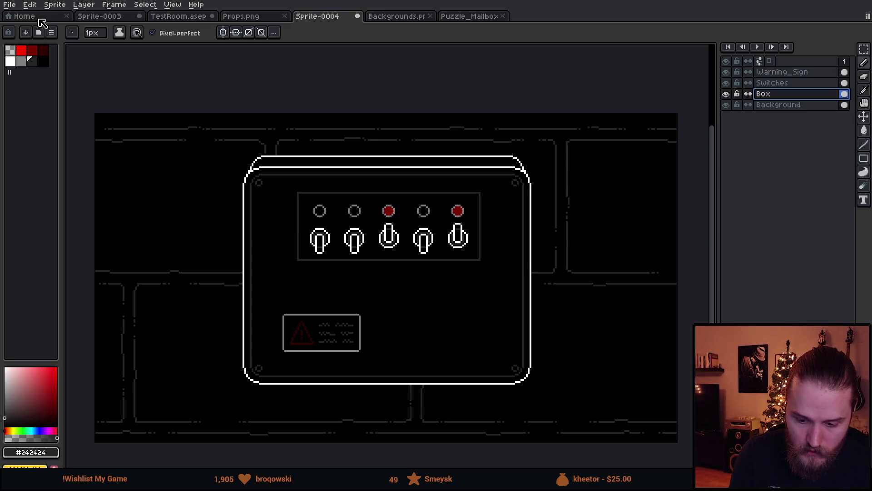
{"action": "key", "text": "alt+Tab"}
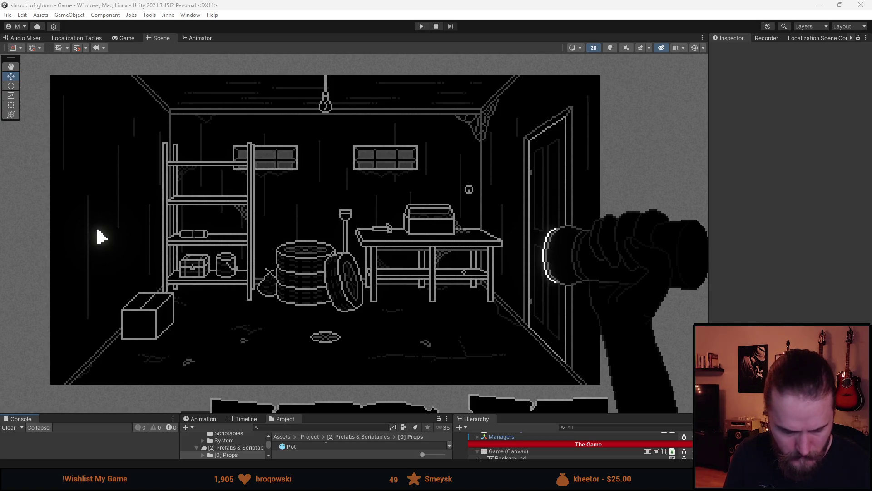
Return from Unity's room scene to the Outside_Areas sprite in Aseprite.
{"action": "key", "text": "alt+Tab"}
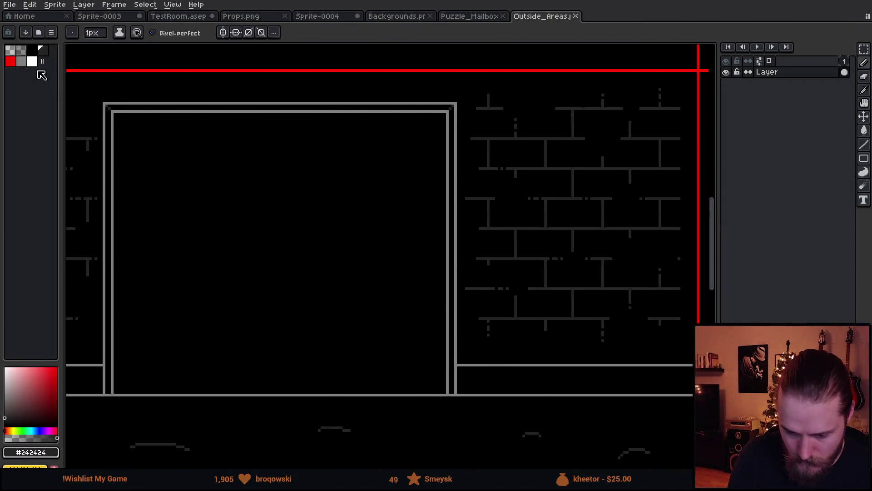
Sketch a white box right of the door with lines to floor and doorframe, then open Puzzle_Mailbox.
{"action": "left_click", "coordinate": [32, 61]}
{"action": "mouse_move", "coordinate": [527, 205]}
{"action": "left_mouse_down"}
{"action": "mouse_move", "coordinate": [532, 249]}
{"action": "mouse_move", "coordinate": [586, 227]}
{"action": "mouse_move", "coordinate": [536, 210]}
{"action": "left_mouse_up"}
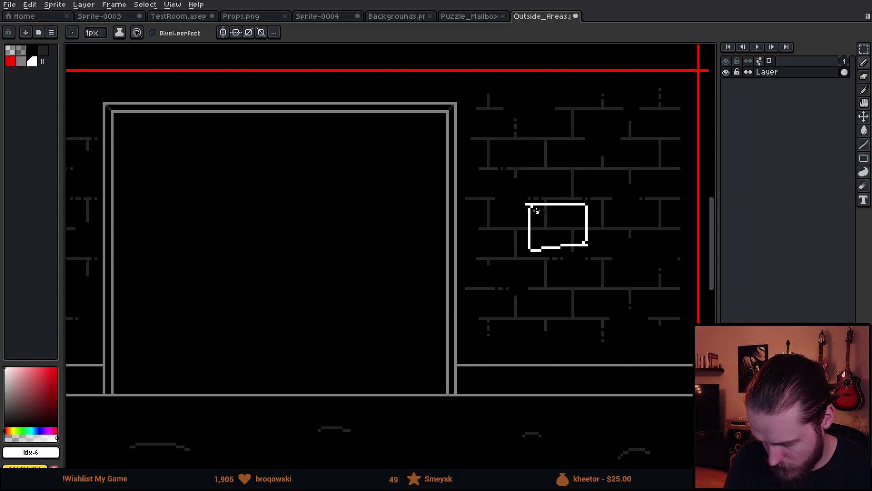
{"action": "mouse_move", "coordinate": [560, 249]}
{"action": "left_mouse_down"}
{"action": "mouse_move", "coordinate": [562, 389]}
{"action": "mouse_move", "coordinate": [562, 366]}
{"action": "left_mouse_up"}
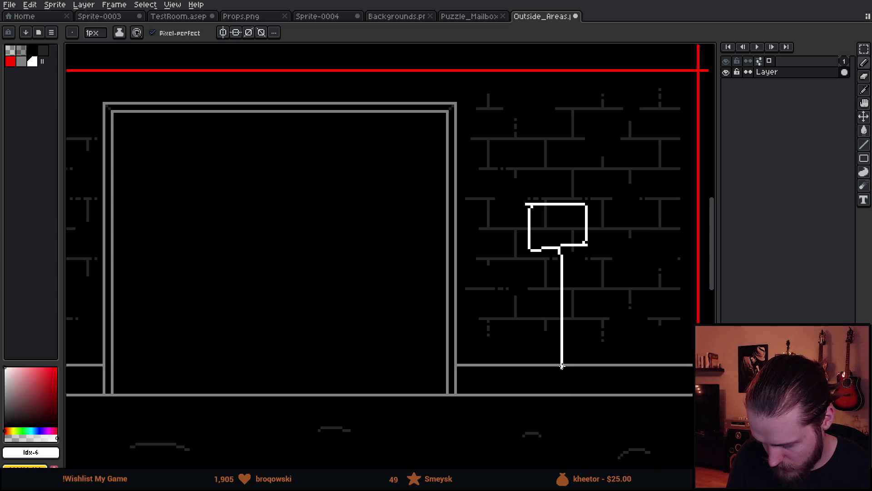
{"action": "mouse_move", "coordinate": [559, 203]}
{"action": "left_mouse_down"}
{"action": "mouse_move", "coordinate": [558, 147]}
{"action": "mouse_move", "coordinate": [464, 149]}
{"action": "left_mouse_up"}
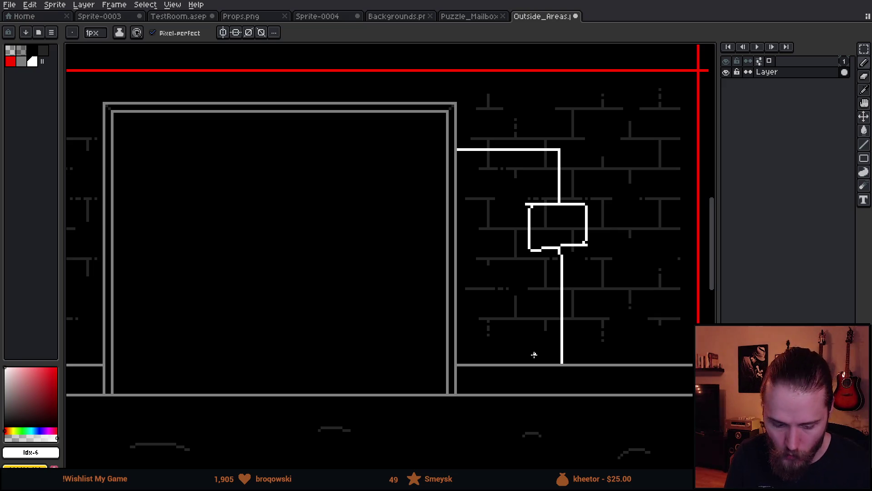
{"action": "scroll", "coordinate": [534, 355], "scroll_direction": "down", "scroll_amount": 2}
{"action": "scroll", "coordinate": [534, 355], "scroll_direction": "up", "scroll_amount": 4}
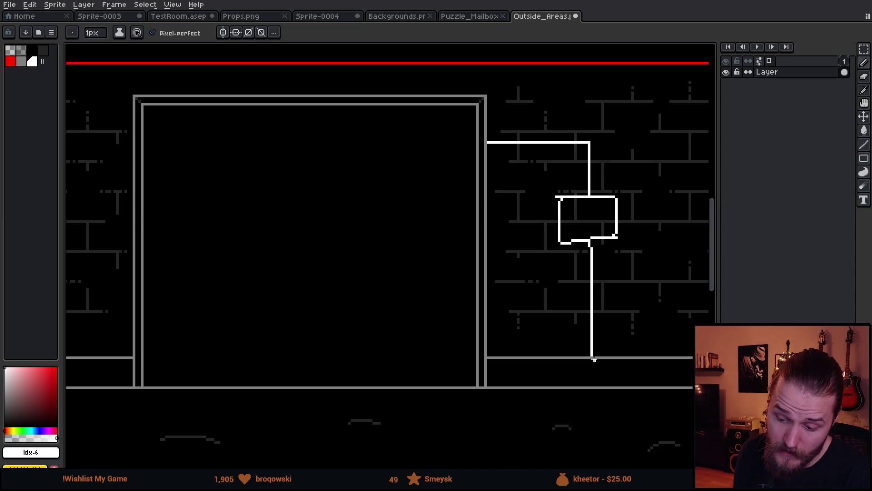
{"action": "left_click", "coordinate": [466, 19]}
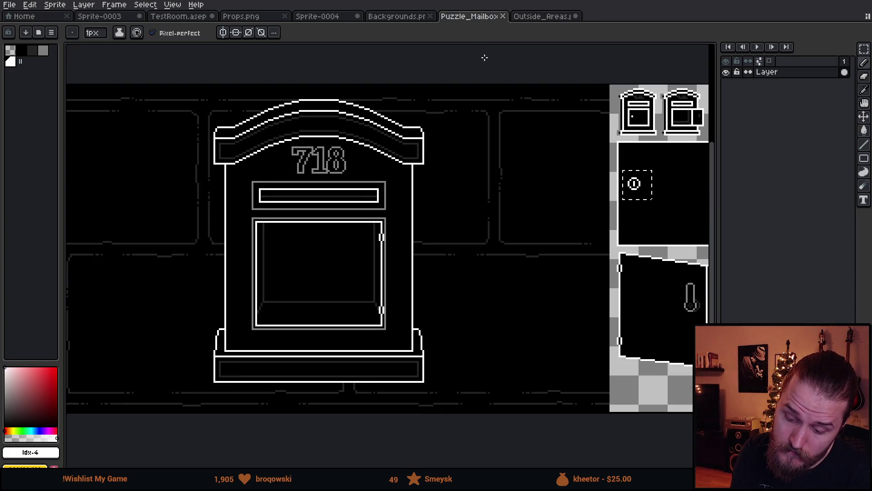
In the switch-box sprite, add a new layer named 'Cover' above the Switches layer.
{"action": "left_click", "coordinate": [327, 18]}
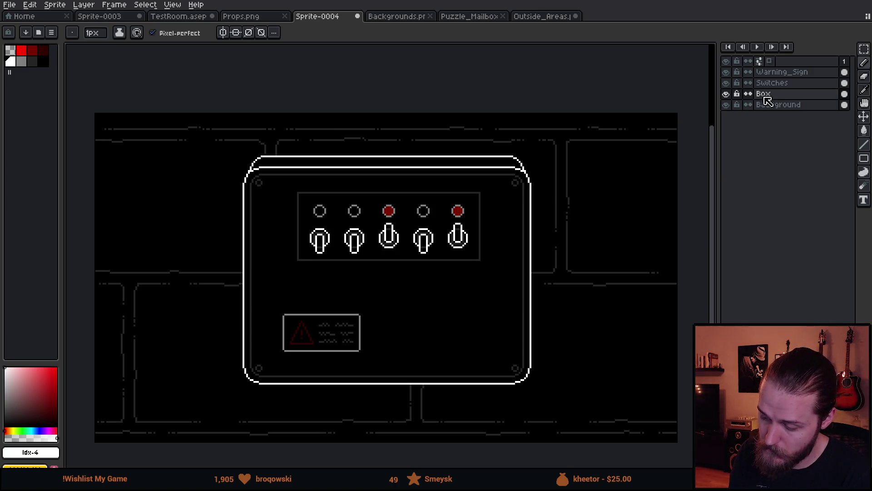
{"action": "left_click", "coordinate": [792, 85]}
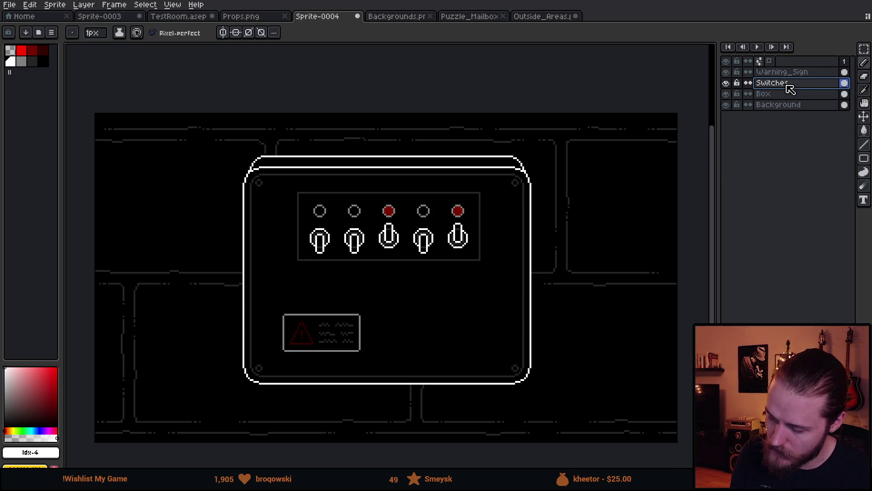
{"action": "key", "text": "shift+n"}
{"action": "double_click", "coordinate": [783, 84]}
{"action": "type", "text": "Cover"}
{"action": "key", "text": "Return"}
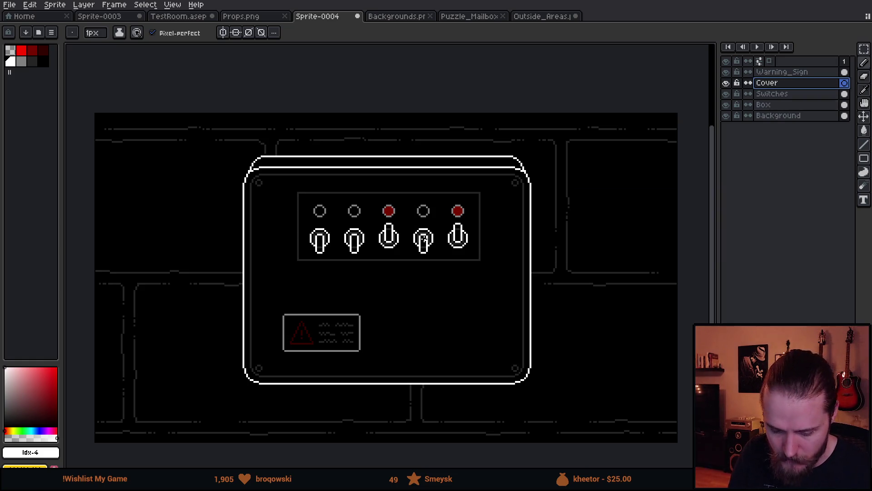
Place a light grey pixel at the top-left, then try and undo a white left-edge line.
{"action": "scroll", "coordinate": [387, 237], "scroll_direction": "up", "scroll_amount": 2}
{"action": "left_click_drag", "start_coordinate": [363, 236], "coordinate": [406, 259]}
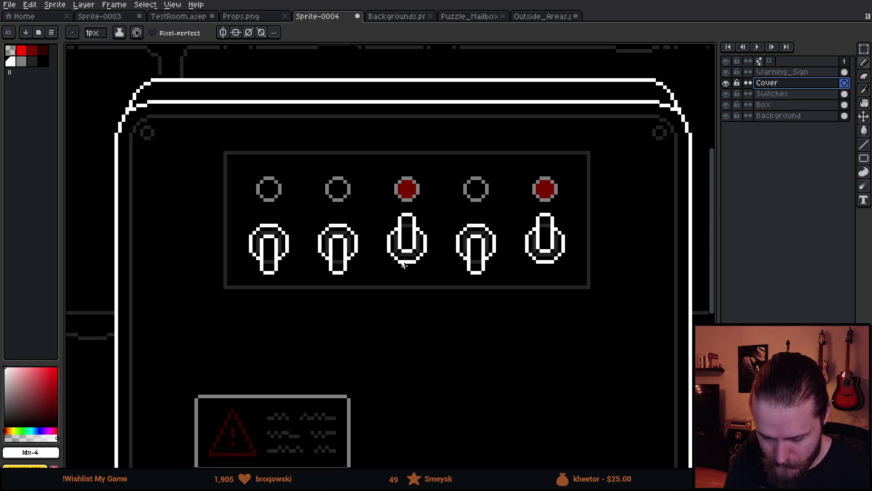
{"action": "scroll", "coordinate": [405, 266], "scroll_direction": "up", "scroll_amount": 1}
{"action": "left_click", "coordinate": [22, 63]}
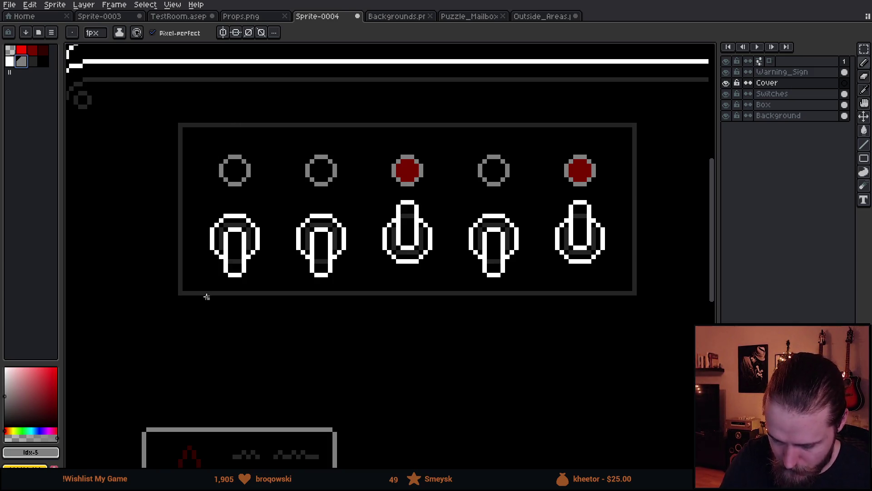
{"action": "left_click", "coordinate": [180, 125]}
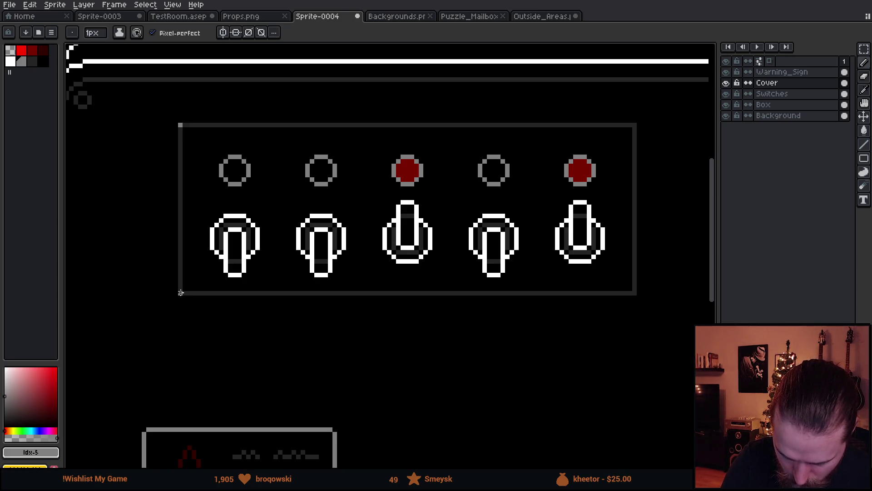
{"action": "key", "text": "bracketleft"}
{"action": "left_click", "coordinate": [180, 125]}
{"action": "left_click", "coordinate": [181, 294], "text": "shift"}
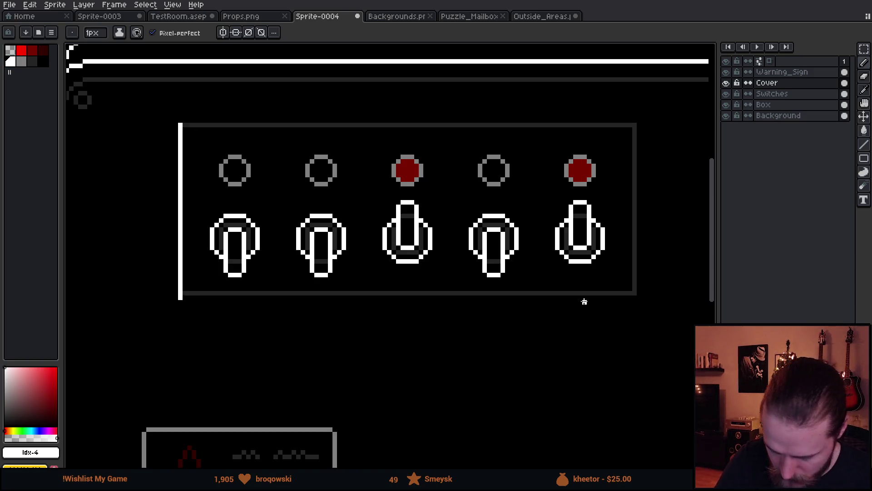
{"action": "key", "text": "ctrl+z"}
Draw straight white lines down the left, along the bottom, up the right and across the top.
{"action": "scroll", "coordinate": [558, 328], "scroll_direction": "down", "scroll_amount": 4}
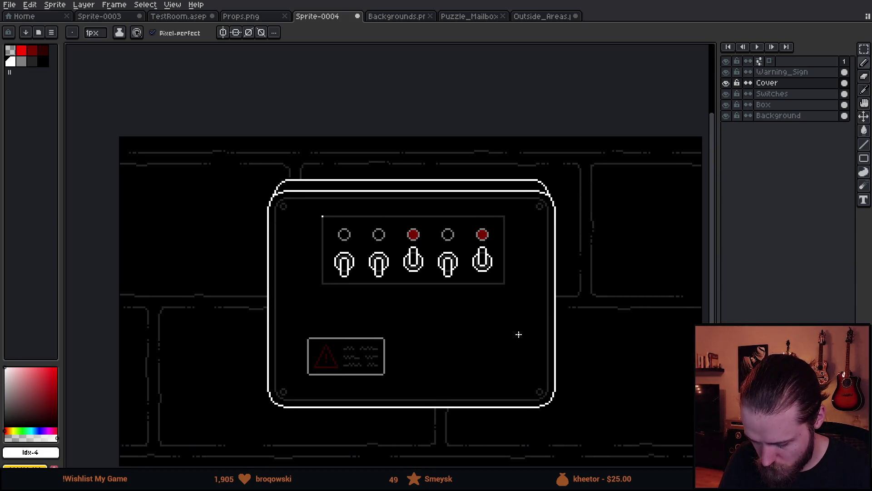
{"action": "scroll", "coordinate": [517, 333], "scroll_direction": "up", "scroll_amount": 2}
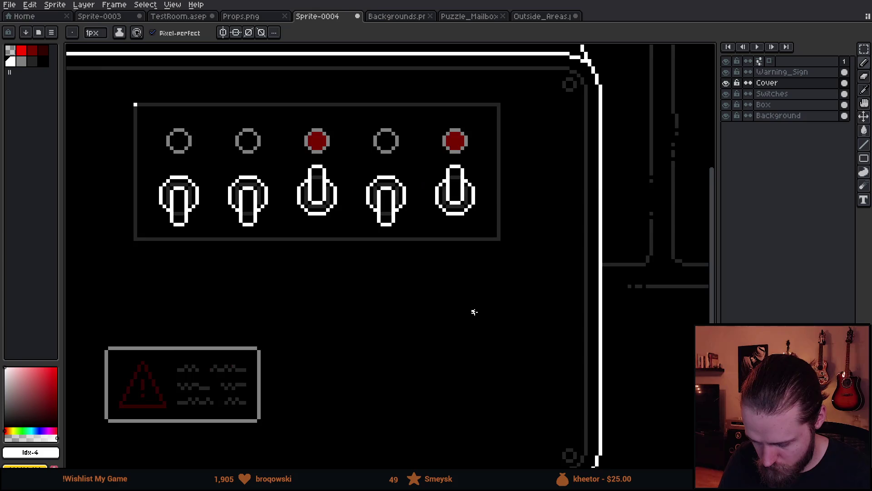
{"action": "left_click_drag", "start_coordinate": [348, 262], "coordinate": [443, 312]}
{"action": "scroll", "coordinate": [444, 312], "scroll_direction": "up", "scroll_amount": 1}
{"action": "left_click_drag", "start_coordinate": [359, 278], "coordinate": [333, 318]}
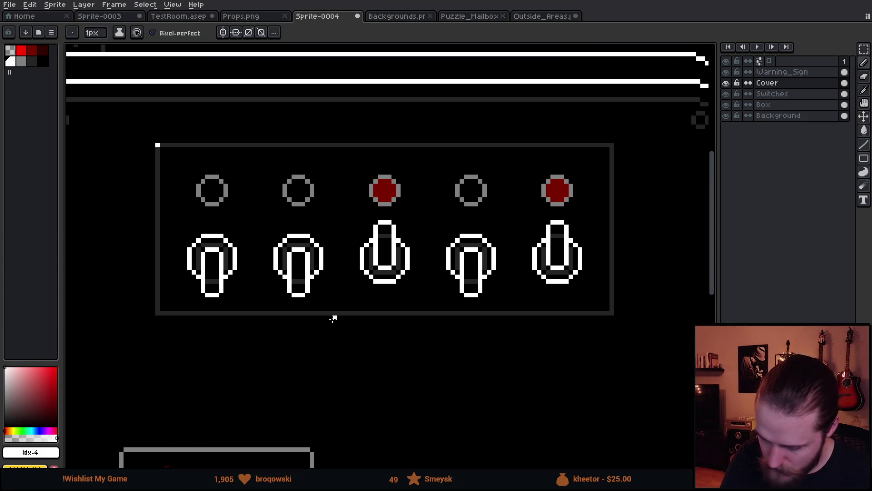
{"action": "left_click", "coordinate": [158, 313], "text": "shift"}
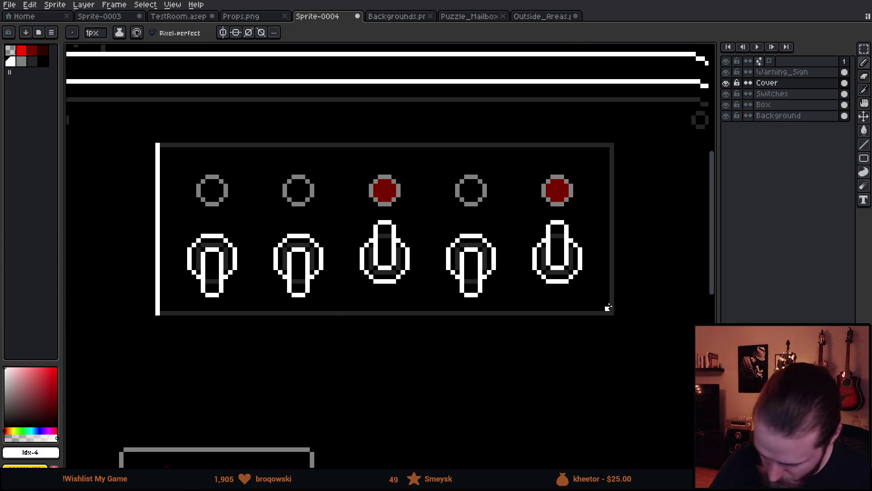
{"action": "left_click", "coordinate": [614, 313], "text": "shift"}
{"action": "left_click", "coordinate": [613, 147], "text": "shift"}
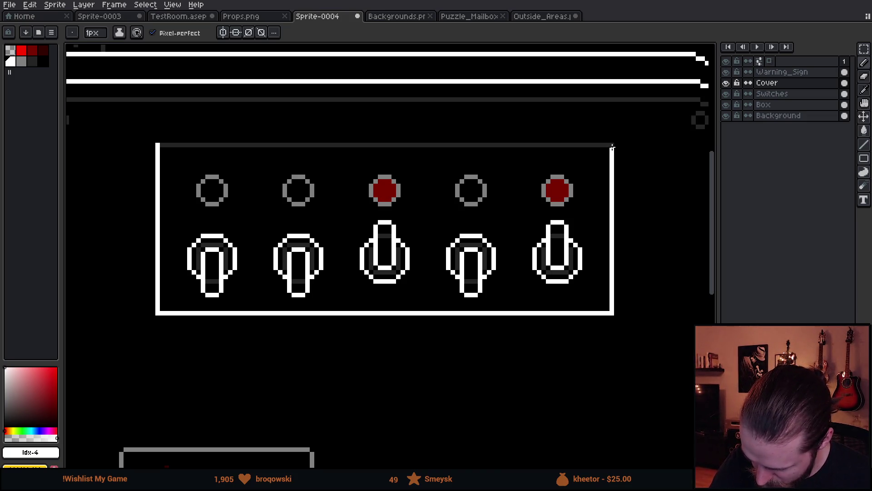
{"action": "left_click", "coordinate": [159, 145], "text": "shift"}
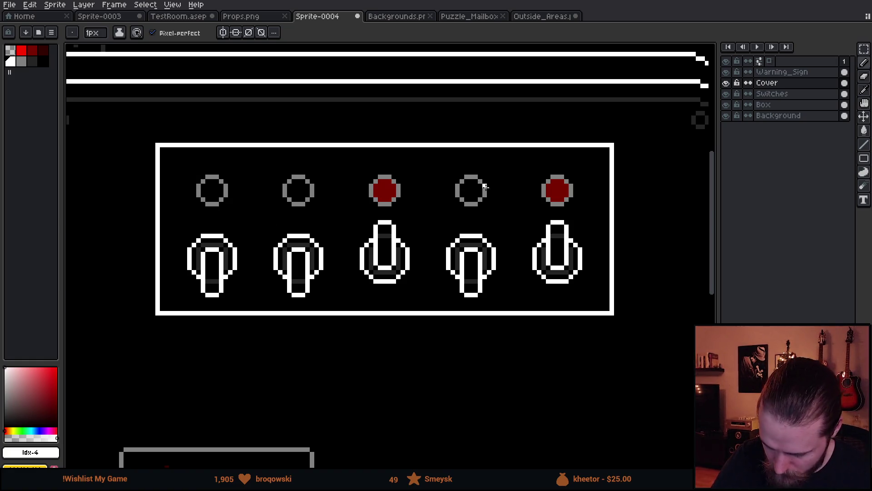
{"action": "scroll", "coordinate": [495, 191], "scroll_direction": "down", "scroll_amount": 1}
{"action": "scroll", "coordinate": [495, 191], "scroll_direction": "left", "scroll_amount": 1}
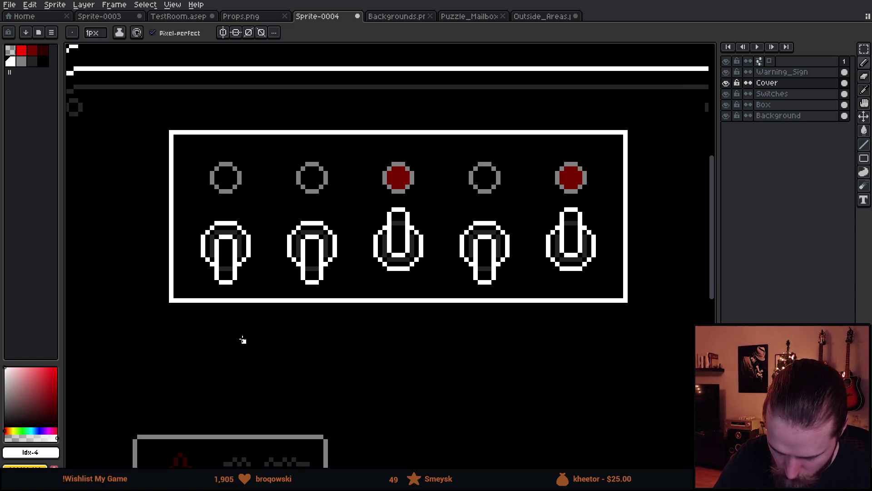
Erase the white outline's bottom-left and top-right corner pixels.
{"action": "key", "text": "e"}
{"action": "left_click", "coordinate": [169, 302]}
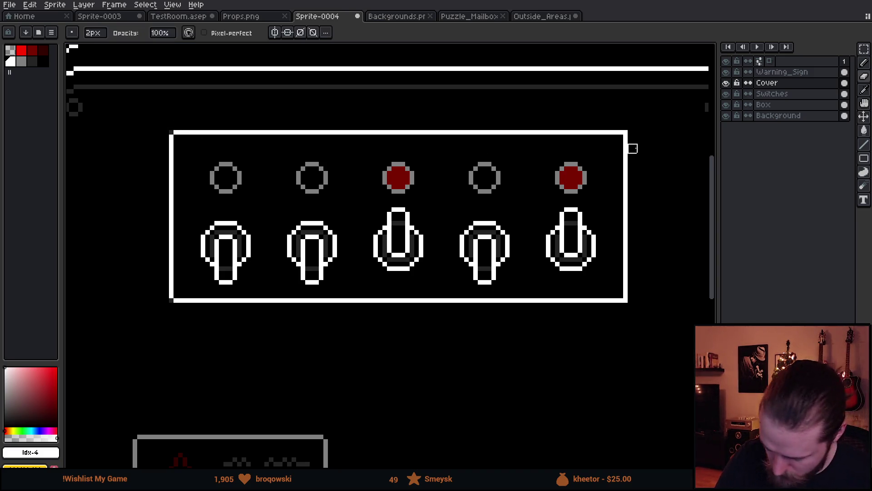
{"action": "left_click", "coordinate": [633, 135]}
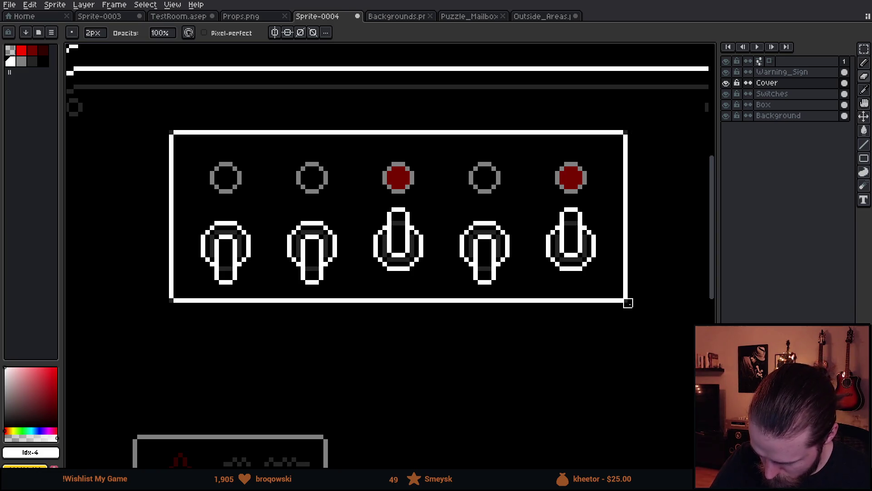
{"action": "scroll", "coordinate": [568, 341], "scroll_direction": "up", "scroll_amount": 1}
{"action": "scroll", "coordinate": [555, 335], "scroll_direction": "left", "scroll_amount": 2}
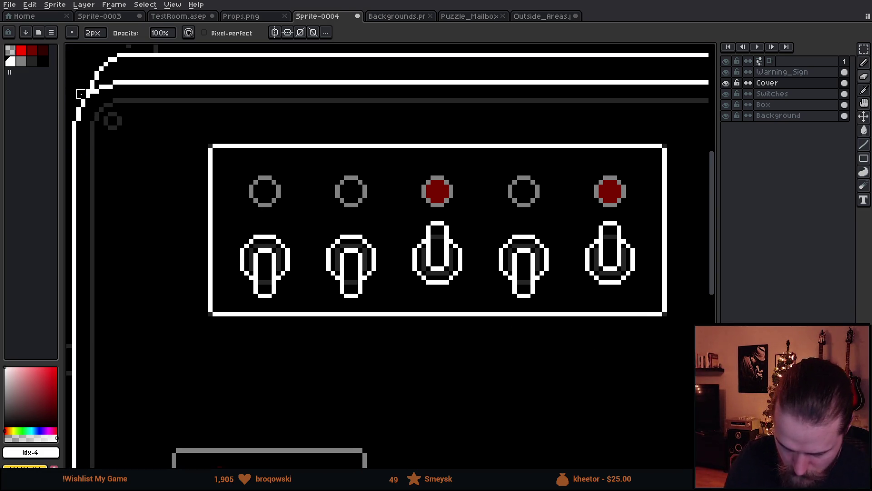
Pick grey and draw a rectangle as an inner border inside the panel.
{"action": "left_click", "coordinate": [22, 61]}
{"action": "key", "text": "b"}
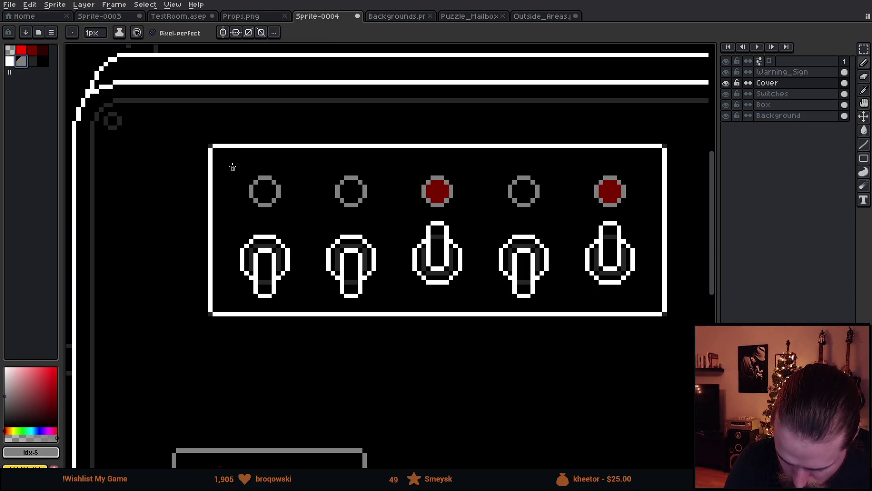
{"action": "key", "text": "v"}
{"action": "mouse_move", "coordinate": [863, 159]}
{"action": "left_click", "coordinate": [810, 160]}
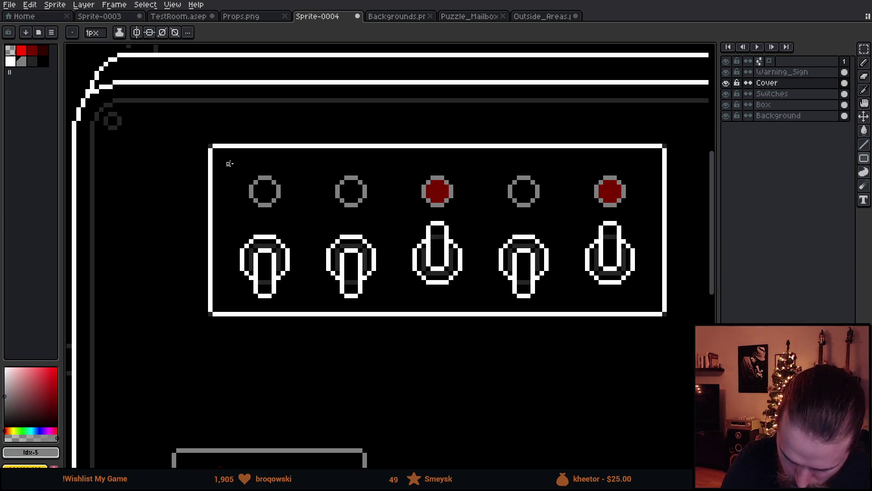
{"action": "mouse_move", "coordinate": [228, 163]}
{"action": "left_mouse_down"}
{"action": "mouse_move", "coordinate": [427, 254]}
{"action": "mouse_move", "coordinate": [658, 295]}
{"action": "mouse_move", "coordinate": [646, 296]}
{"action": "left_mouse_up"}
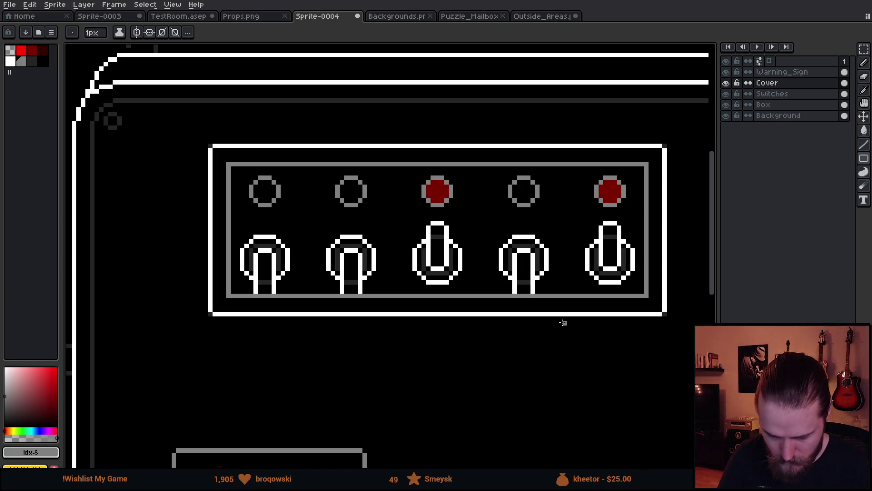
{"action": "scroll", "coordinate": [562, 323], "scroll_direction": "down", "scroll_amount": 2}
{"action": "scroll", "coordinate": [651, 360], "scroll_direction": "up", "scroll_amount": 2}
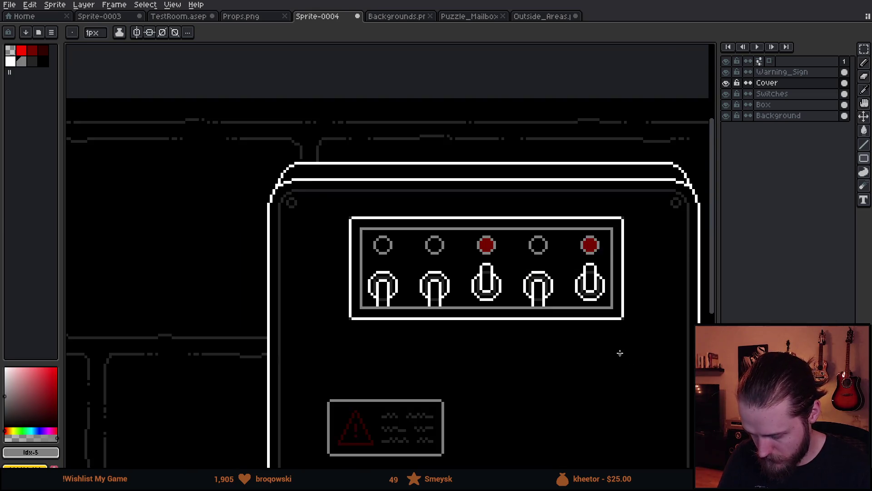
{"action": "scroll", "coordinate": [502, 345], "scroll_direction": "up", "scroll_amount": 1}
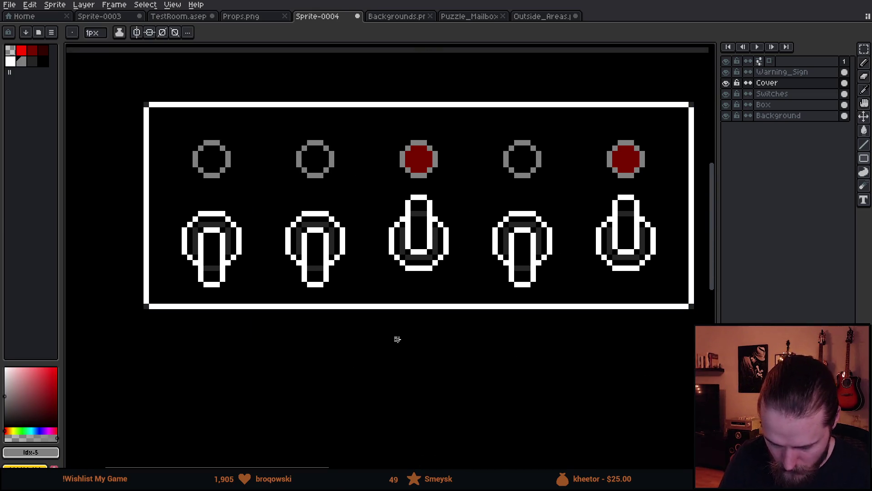
Sample the grey again and redraw the inner border rectangle around the switches.
{"action": "left_click", "coordinate": [31, 438]}
{"action": "key", "text": "b"}
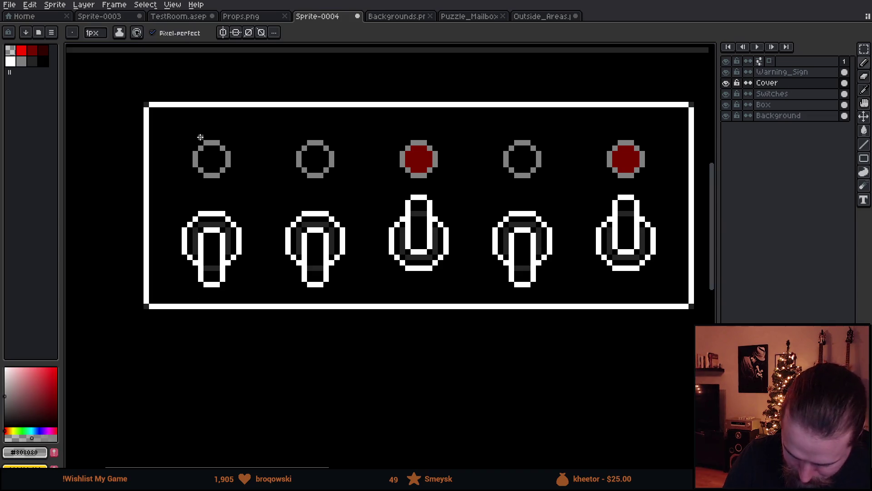
{"action": "key", "text": "e"}
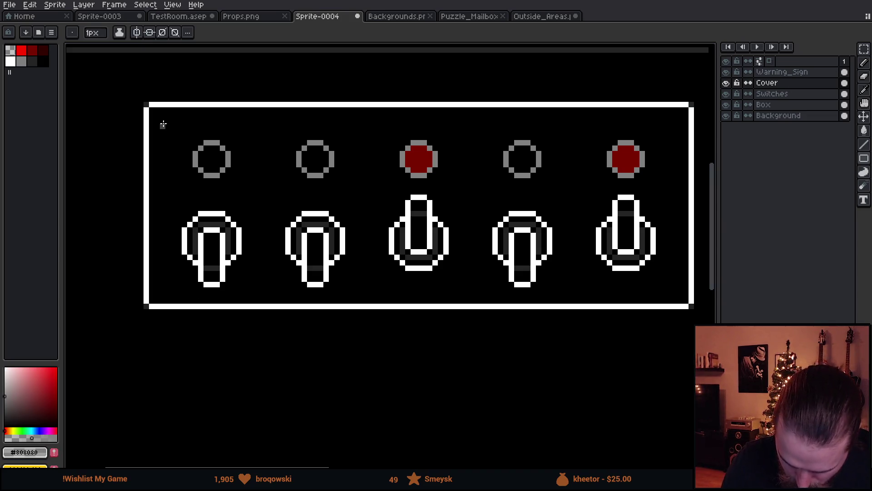
{"action": "mouse_move", "coordinate": [164, 122]}
{"action": "left_mouse_down"}
{"action": "mouse_move", "coordinate": [214, 159]}
{"action": "mouse_move", "coordinate": [457, 269]}
{"action": "mouse_move", "coordinate": [674, 290]}
{"action": "left_mouse_up"}
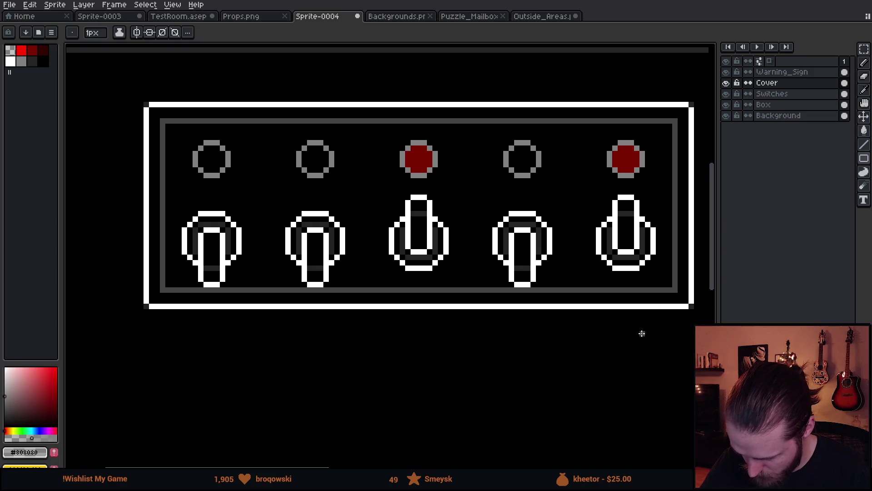
{"action": "left_click_drag", "start_coordinate": [561, 355], "coordinate": [557, 369]}
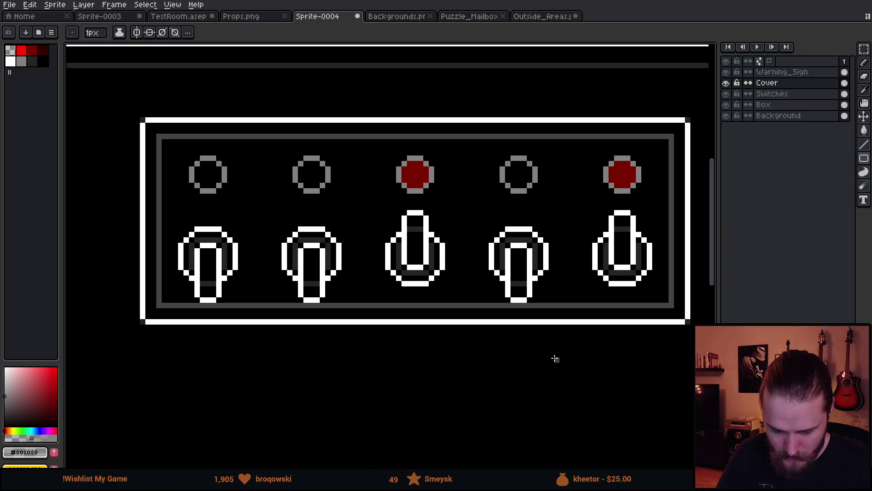
{"action": "scroll", "coordinate": [555, 359], "scroll_direction": "down", "scroll_amount": 4}
{"action": "mouse_move", "coordinate": [653, 357]}
{"action": "left_mouse_down"}
{"action": "mouse_move", "coordinate": [589, 342]}
{"action": "mouse_move", "coordinate": [566, 311]}
{"action": "left_mouse_up"}
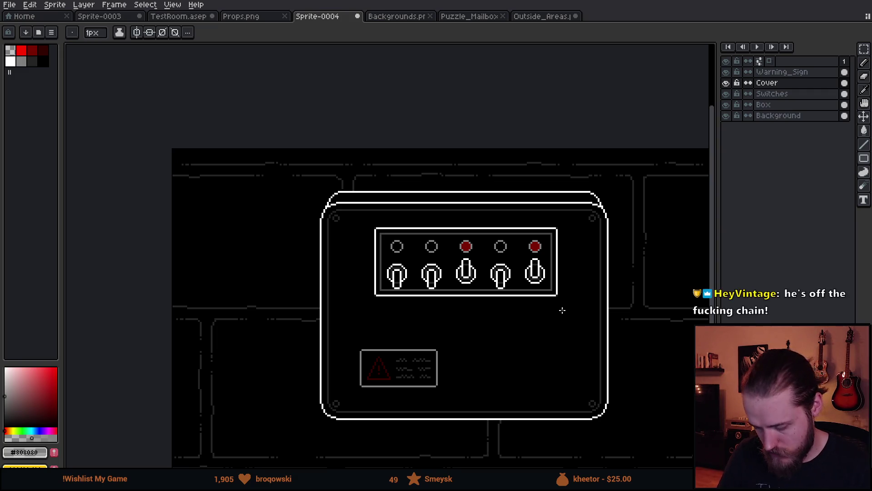
Add diagonal grey pixels bevelling the panel's top-right corner.
{"action": "scroll", "coordinate": [409, 302], "scroll_direction": "up", "scroll_amount": 5}
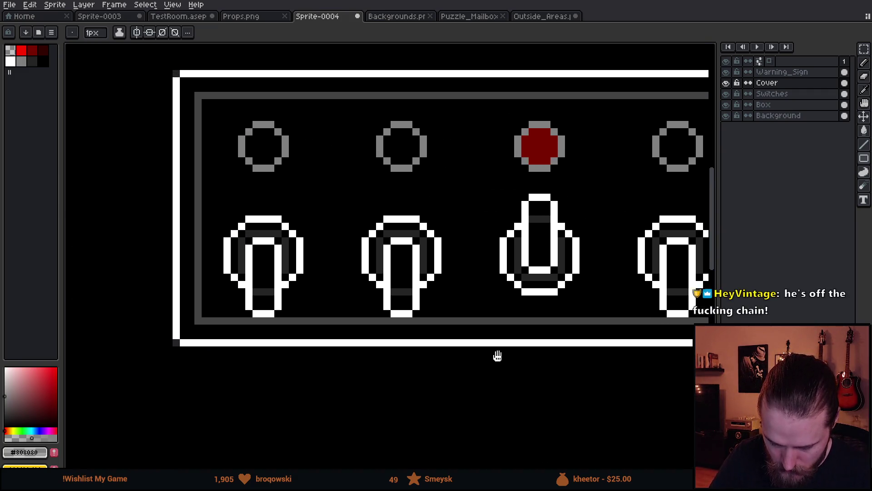
{"action": "scroll", "coordinate": [501, 349], "scroll_direction": "down", "scroll_amount": 2}
{"action": "mouse_move", "coordinate": [627, 370]}
{"action": "left_mouse_down"}
{"action": "mouse_move", "coordinate": [458, 331]}
{"action": "mouse_move", "coordinate": [496, 316]}
{"action": "left_mouse_up"}
{"action": "scroll", "coordinate": [495, 316], "scroll_direction": "up", "scroll_amount": 1}
{"action": "key", "text": "b"}
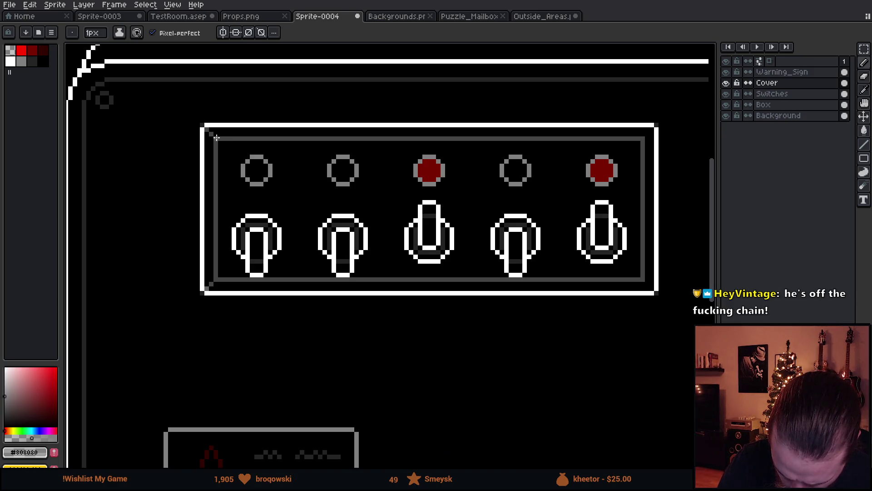
{"action": "scroll", "coordinate": [253, 138], "scroll_direction": "up", "scroll_amount": 5}
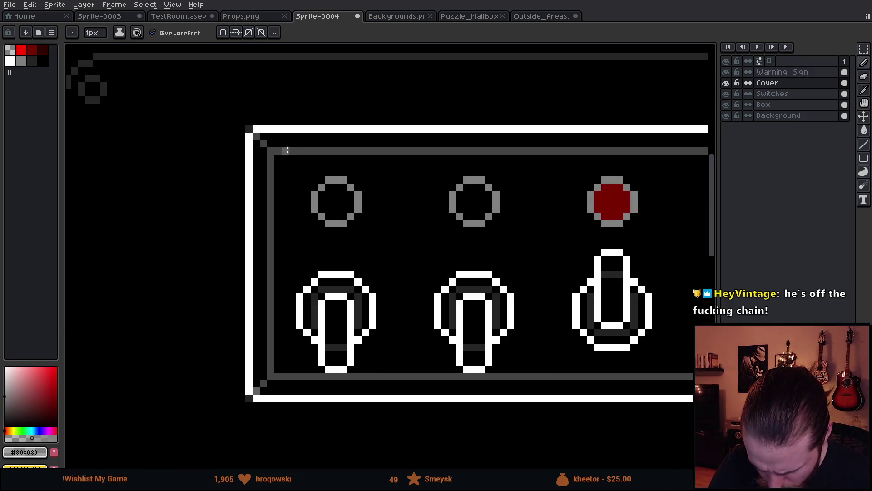
{"action": "scroll", "coordinate": [272, 157], "scroll_direction": "down", "scroll_amount": 4}
{"action": "left_click_drag", "start_coordinate": [600, 292], "coordinate": [283, 262]}
{"action": "scroll", "coordinate": [500, 159], "scroll_direction": "up", "scroll_amount": 3}
{"action": "scroll", "coordinate": [499, 159], "scroll_direction": "up", "scroll_amount": 2}
{"action": "left_click_drag", "start_coordinate": [546, 151], "coordinate": [557, 141]}
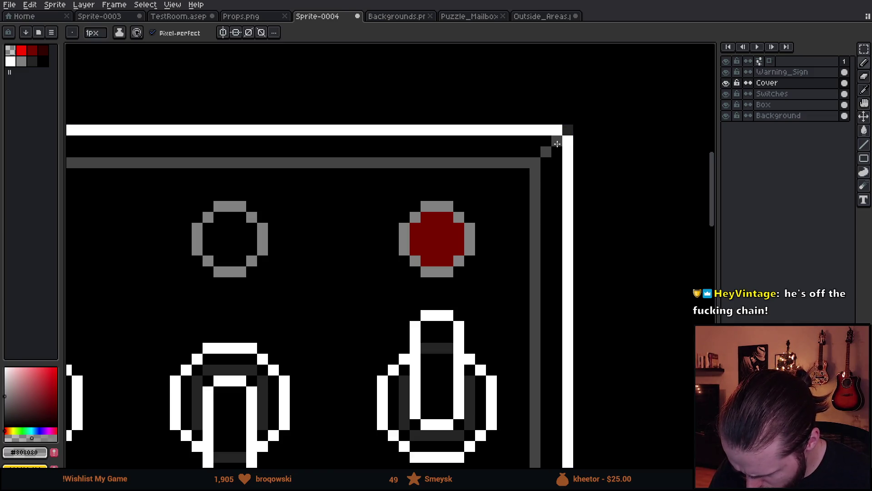
Bevel the bottom-right corner with diagonal grey pixels, then sample white from the top edge.
{"action": "left_click_drag", "start_coordinate": [545, 316], "coordinate": [519, 75]}
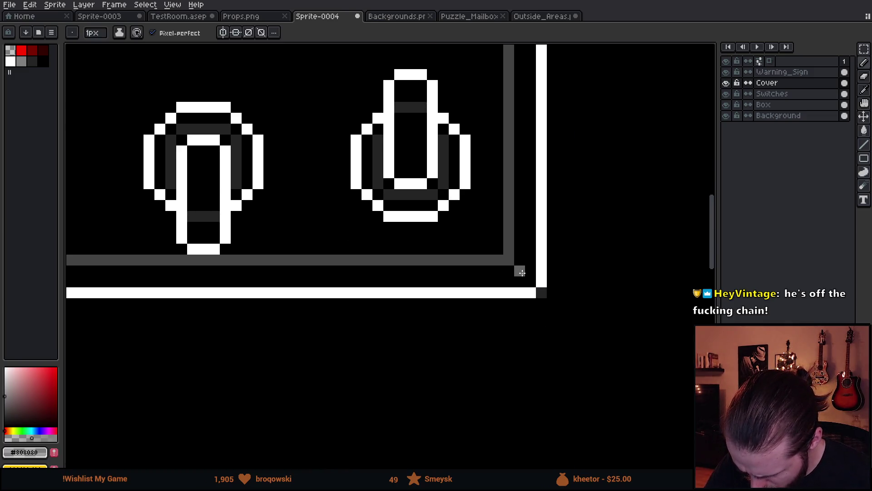
{"action": "left_click_drag", "start_coordinate": [520, 272], "coordinate": [533, 282]}
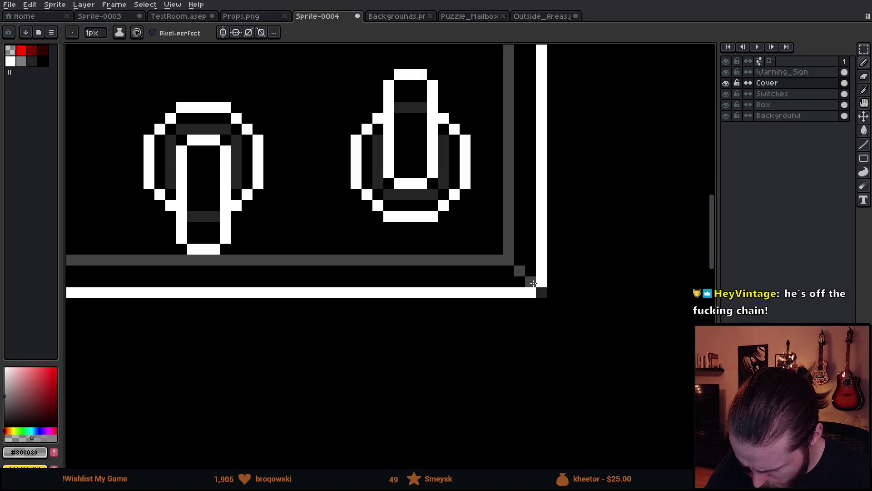
{"action": "scroll", "coordinate": [548, 293], "scroll_direction": "down", "scroll_amount": 3}
{"action": "scroll", "coordinate": [572, 335], "scroll_direction": "down", "scroll_amount": 4}
{"action": "scroll", "coordinate": [577, 332], "scroll_direction": "up", "scroll_amount": 4}
{"action": "left_click_drag", "start_coordinate": [427, 282], "coordinate": [549, 290]}
{"action": "left_click", "coordinate": [312, 125], "text": "alt"}
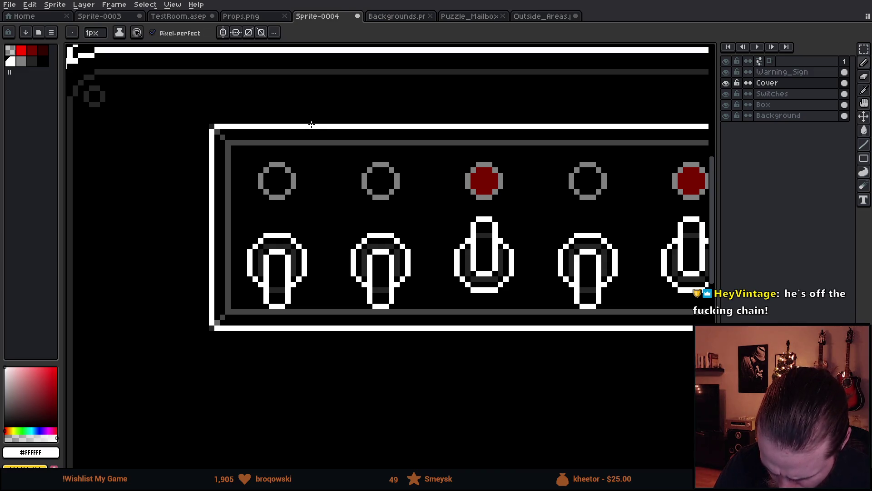
Draw a small grey tab on the cover's top edge near the left end.
{"action": "key", "text": "]"}
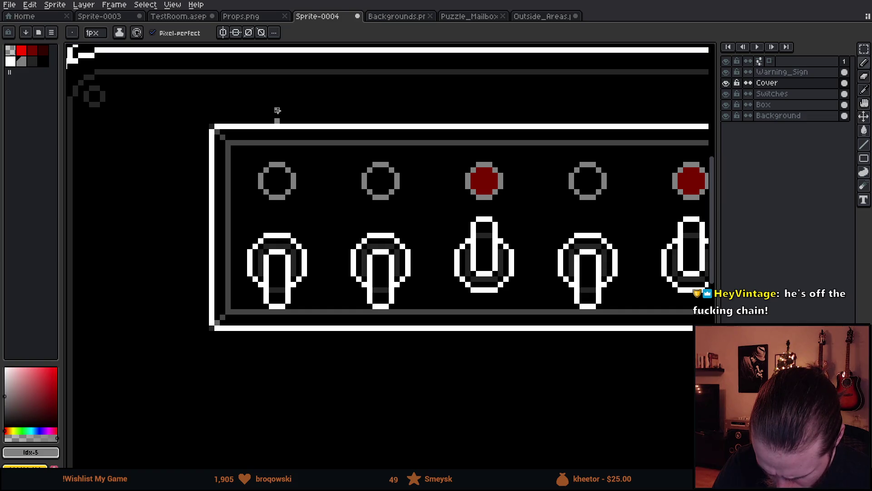
{"action": "left_click_drag", "start_coordinate": [282, 110], "coordinate": [360, 110]}
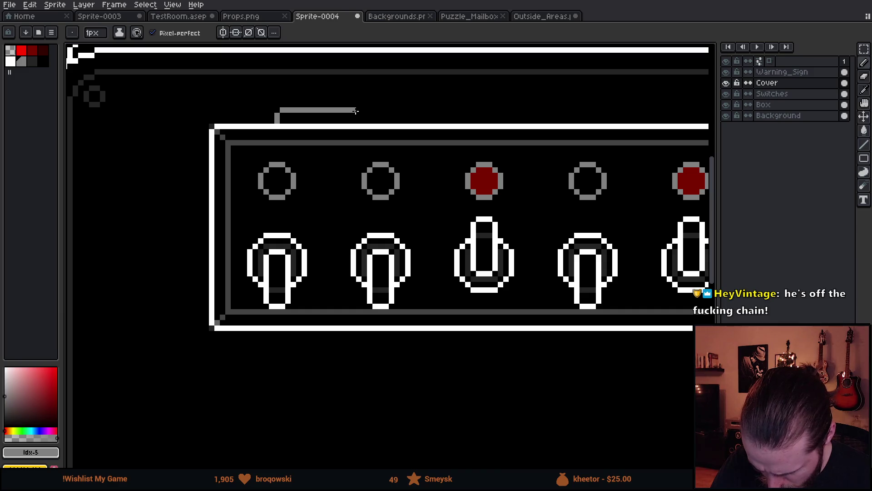
{"action": "key", "text": "ctrl+z"}
{"action": "key", "text": "m"}
{"action": "mouse_move", "coordinate": [268, 96]}
{"action": "left_mouse_down"}
{"action": "mouse_move", "coordinate": [308, 125]}
{"action": "mouse_move", "coordinate": [309, 117]}
{"action": "mouse_move", "coordinate": [348, 110]}
{"action": "left_mouse_up"}
{"action": "key", "text": "ctrl+d"}
{"action": "key", "text": "b"}
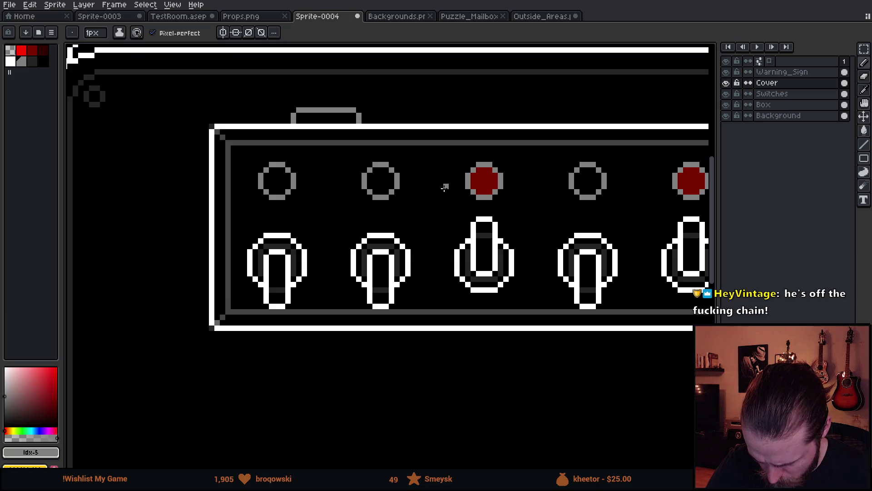
{"action": "scroll", "coordinate": [445, 187], "scroll_direction": "right", "scroll_amount": 2}
{"action": "scroll", "coordinate": [442, 223], "scroll_direction": "down", "scroll_amount": 3}
{"action": "scroll", "coordinate": [441, 233], "scroll_direction": "up", "scroll_amount": 2}
{"action": "scroll", "coordinate": [318, 178], "scroll_direction": "up", "scroll_amount": 3}
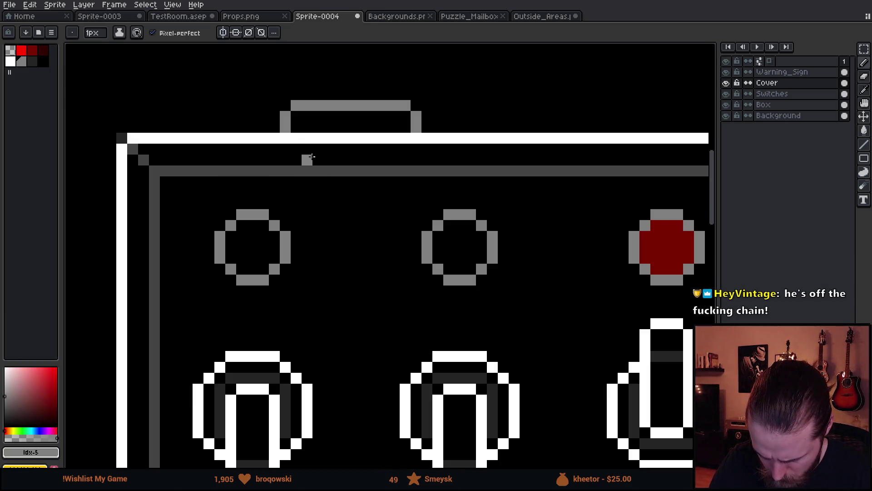
{"action": "mouse_move", "coordinate": [294, 158]}
{"action": "left_mouse_down"}
{"action": "mouse_move", "coordinate": [409, 162]}
{"action": "mouse_move", "coordinate": [417, 149]}
{"action": "left_mouse_up"}
{"action": "scroll", "coordinate": [449, 311], "scroll_direction": "down", "scroll_amount": 5}
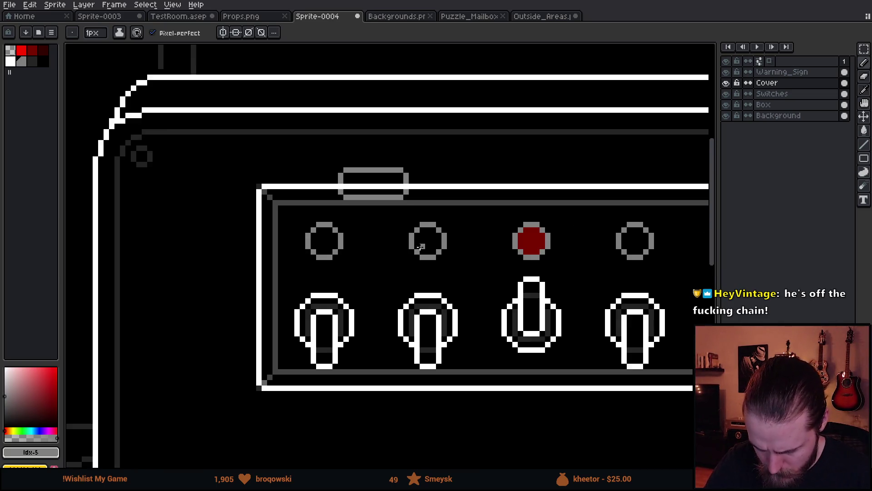
{"action": "scroll", "coordinate": [479, 306], "scroll_direction": "down", "scroll_amount": 1}
{"action": "scroll", "coordinate": [478, 291], "scroll_direction": "up", "scroll_amount": 3}
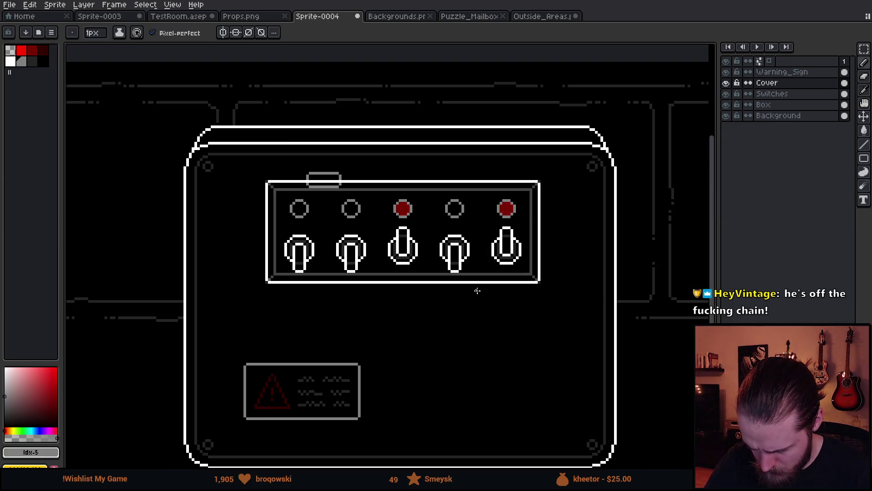
Copy the tab to the right end of the top edge, then hide the Background and Box layers.
{"action": "key", "text": "m"}
{"action": "mouse_move", "coordinate": [221, 123]}
{"action": "left_mouse_down"}
{"action": "mouse_move", "coordinate": [251, 139]}
{"action": "mouse_move", "coordinate": [307, 143]}
{"action": "left_mouse_up"}
{"action": "mouse_move", "coordinate": [189, 126]}
{"action": "left_mouse_down"}
{"action": "mouse_move", "coordinate": [296, 138]}
{"action": "mouse_move", "coordinate": [263, 142]}
{"action": "left_mouse_up"}
{"action": "left_click", "coordinate": [203, 131]}
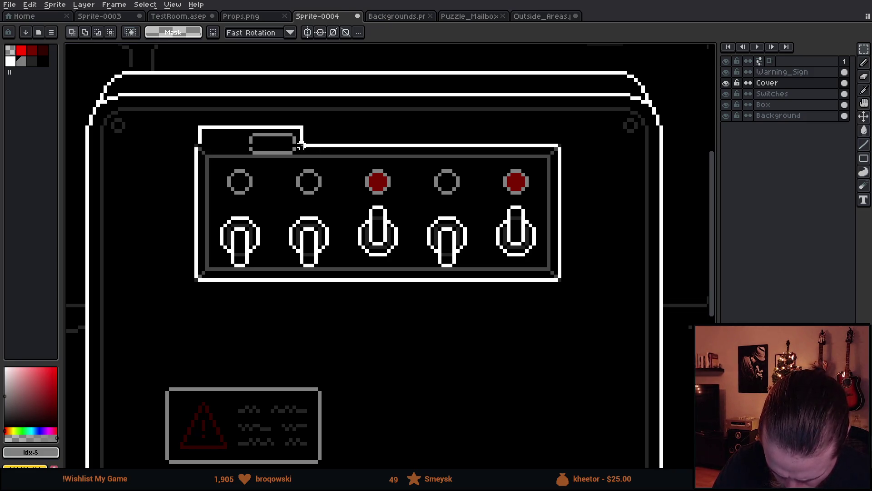
{"action": "mouse_move", "coordinate": [196, 123]}
{"action": "left_mouse_down"}
{"action": "mouse_move", "coordinate": [310, 149]}
{"action": "mouse_move", "coordinate": [445, 134]}
{"action": "mouse_move", "coordinate": [470, 148]}
{"action": "left_mouse_up"}
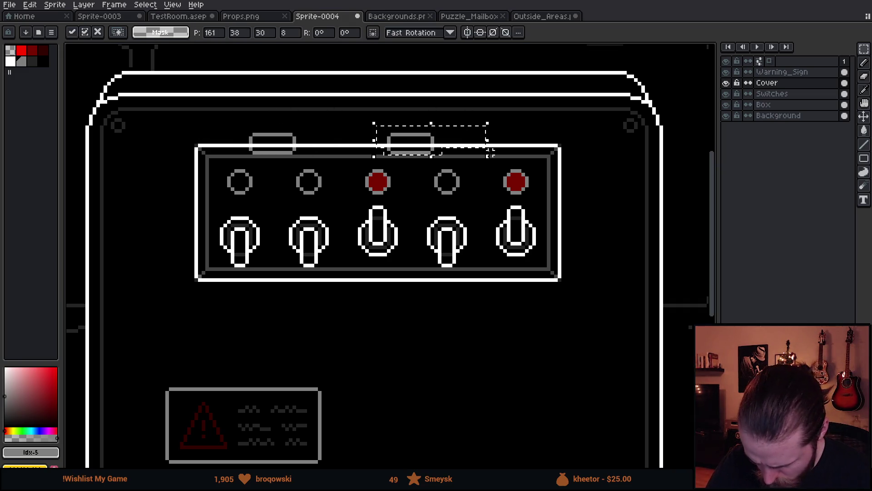
{"action": "key", "text": "Return"}
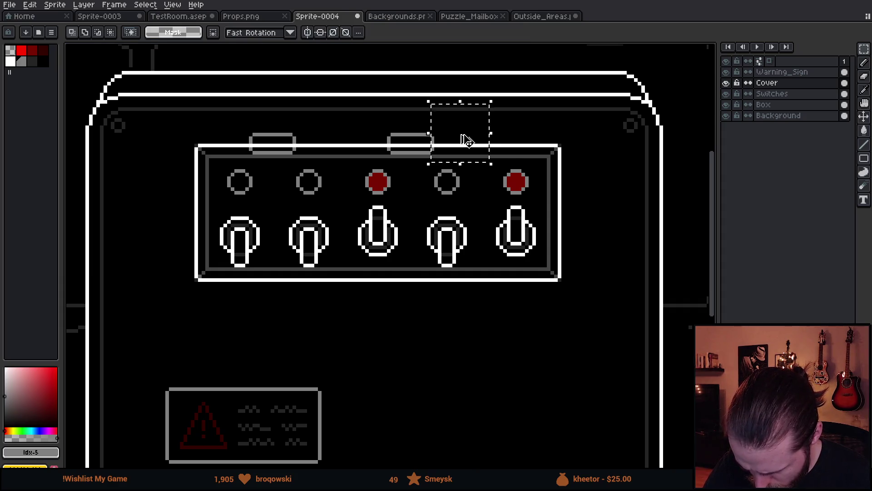
{"action": "left_click_drag", "start_coordinate": [468, 141], "coordinate": [467, 136]}
{"action": "key", "text": "Escape"}
{"action": "key", "text": "ctrl+z"}
{"action": "left_click", "coordinate": [300, 150]}
{"action": "mouse_move", "coordinate": [300, 150]}
{"action": "left_mouse_down"}
{"action": "mouse_move", "coordinate": [476, 130]}
{"action": "mouse_move", "coordinate": [556, 133]}
{"action": "left_mouse_up"}
{"action": "left_click_drag", "start_coordinate": [500, 134], "coordinate": [491, 145]}
{"action": "left_click", "coordinate": [483, 244]}
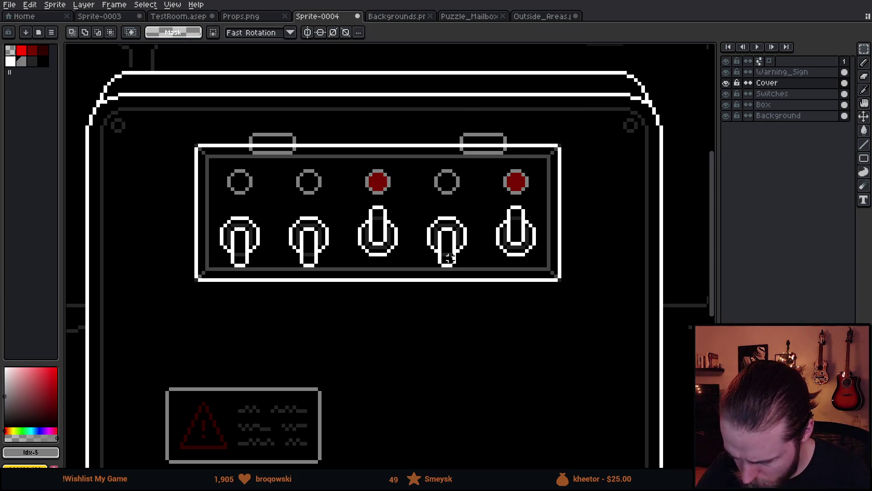
{"action": "left_click", "coordinate": [726, 115]}
{"action": "left_click", "coordinate": [726, 104]}
Make the Cover layer active and draw a first straight diagonal grey glare line with the pencil.
{"action": "key", "text": "i"}
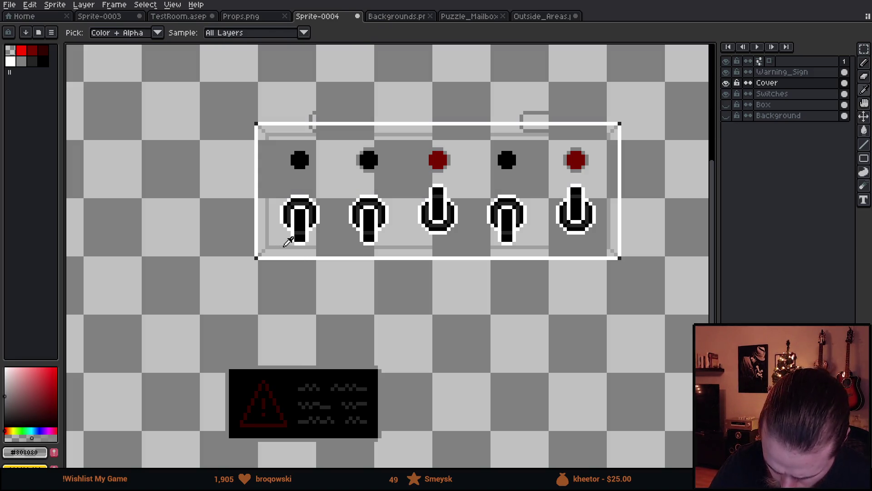
{"action": "key", "text": "m"}
{"action": "left_click", "coordinate": [726, 115]}
{"action": "left_click", "coordinate": [726, 116]}
{"action": "left_click", "coordinate": [726, 105]}
{"action": "left_click", "coordinate": [726, 116]}
{"action": "left_click", "coordinate": [767, 83]}
{"action": "left_click_drag", "start_coordinate": [402, 189], "coordinate": [431, 206]}
{"action": "scroll", "coordinate": [431, 206], "scroll_direction": "up", "scroll_amount": 1}
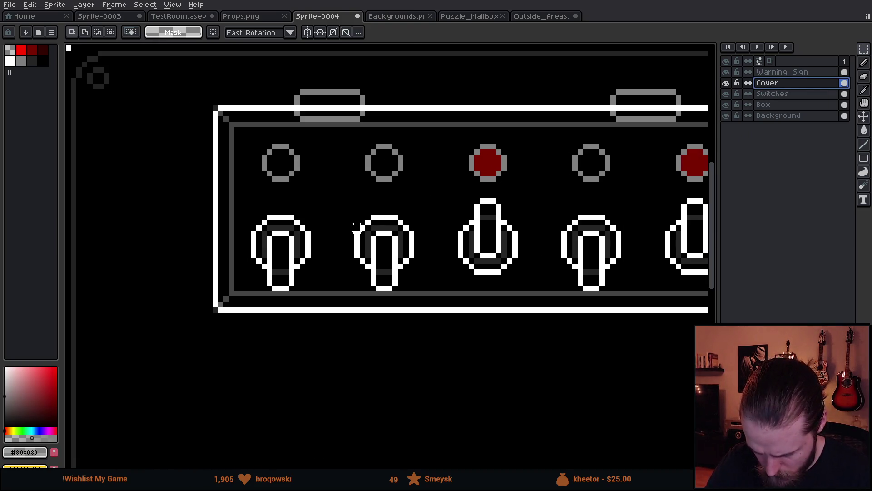
{"action": "key", "text": "b"}
{"action": "left_click", "coordinate": [255, 277]}
{"action": "left_click", "coordinate": [378, 152], "text": "shift"}
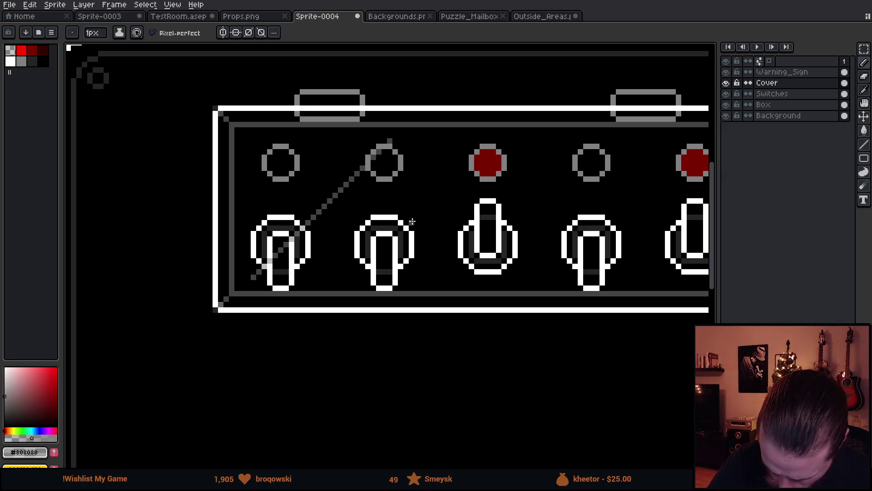
Hide the Switches, Box and Background layers and add five more parallel diagonal glare lines.
{"action": "left_click_drag", "start_coordinate": [454, 234], "coordinate": [370, 214]}
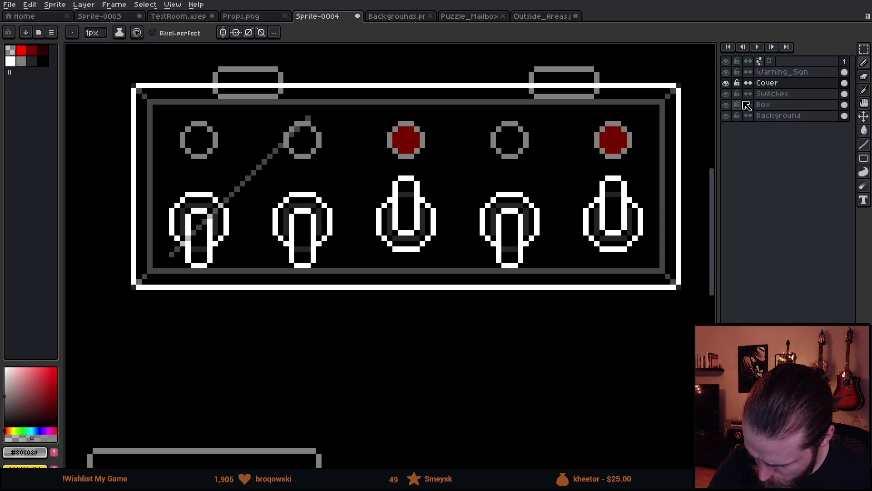
{"action": "left_click", "coordinate": [726, 93]}
{"action": "left_click", "coordinate": [726, 105]}
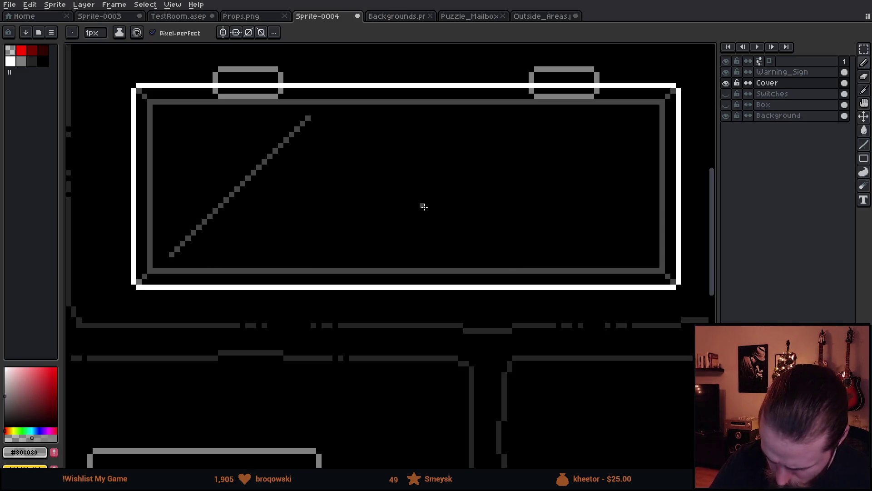
{"action": "left_click", "coordinate": [726, 114]}
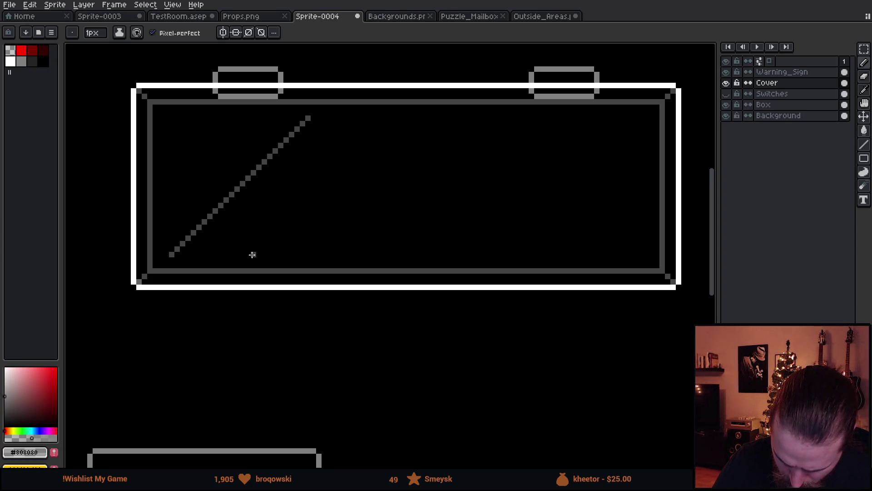
{"action": "left_click", "coordinate": [646, 118]}
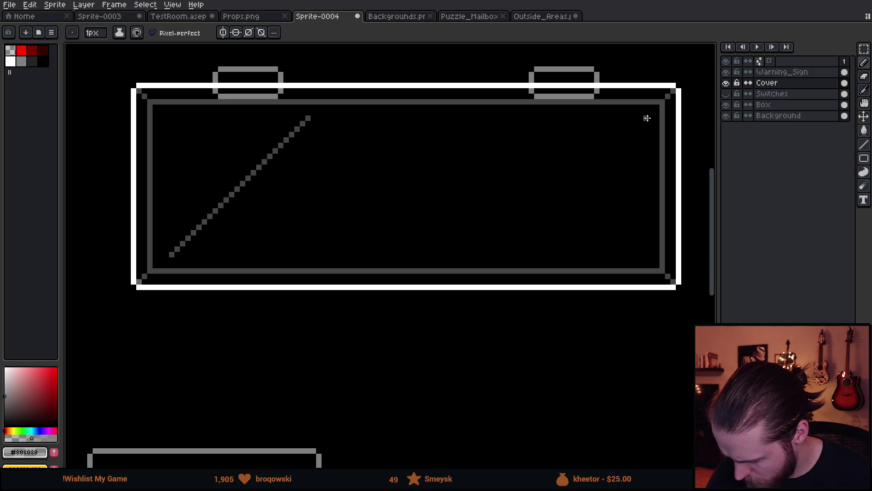
{"action": "left_click", "coordinate": [537, 250], "text": "shift"}
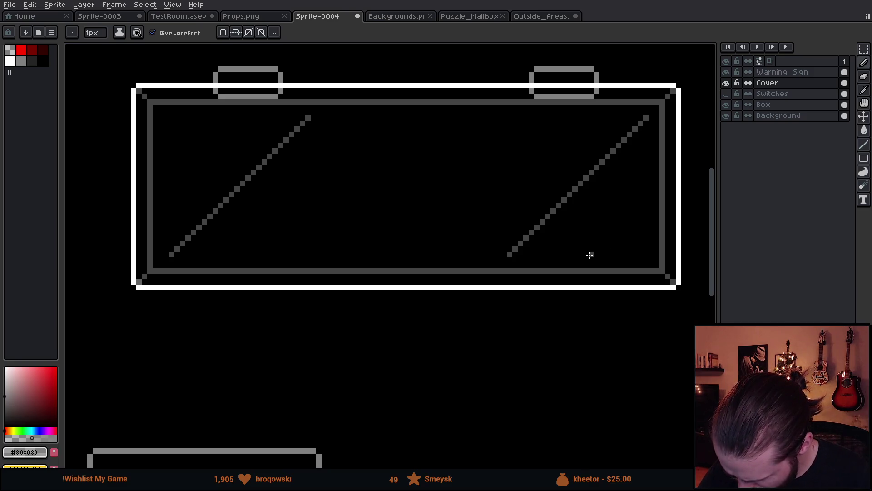
{"action": "left_click_drag", "start_coordinate": [628, 220], "coordinate": [645, 201]}
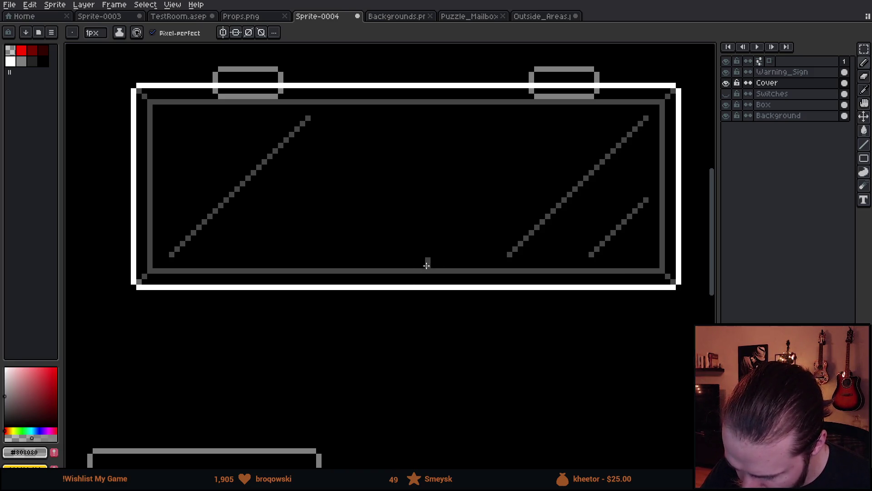
{"action": "mouse_move", "coordinate": [427, 255]}
{"action": "left_mouse_down"}
{"action": "mouse_move", "coordinate": [547, 123]}
{"action": "mouse_move", "coordinate": [564, 117]}
{"action": "left_mouse_up"}
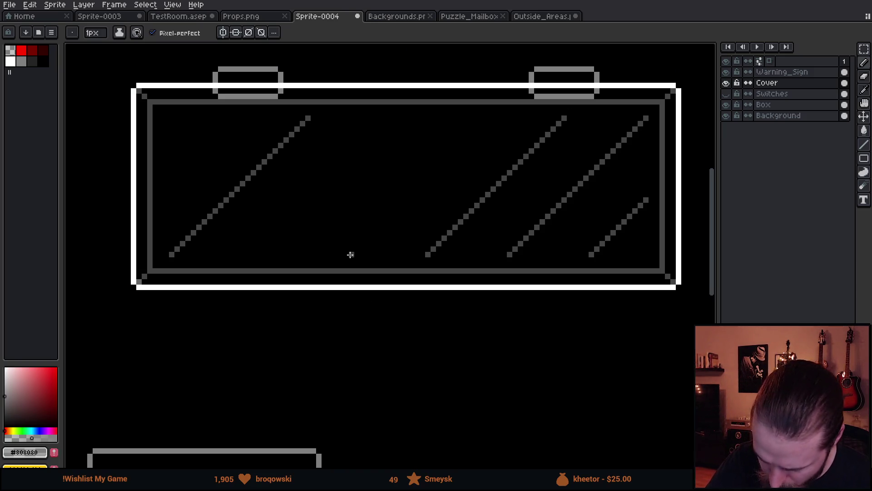
{"action": "mouse_move", "coordinate": [353, 251]}
{"action": "left_mouse_down"}
{"action": "mouse_move", "coordinate": [462, 128]}
{"action": "mouse_move", "coordinate": [487, 118]}
{"action": "left_mouse_up"}
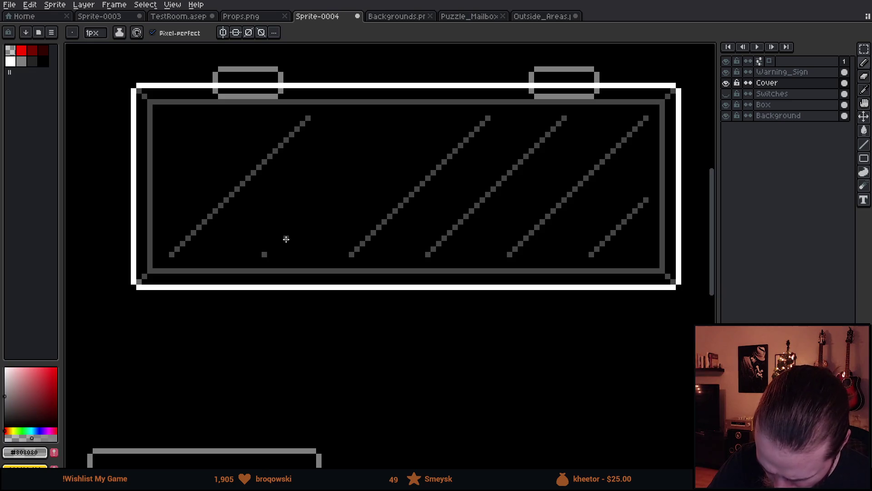
{"action": "left_click", "coordinate": [395, 124], "text": "shift"}
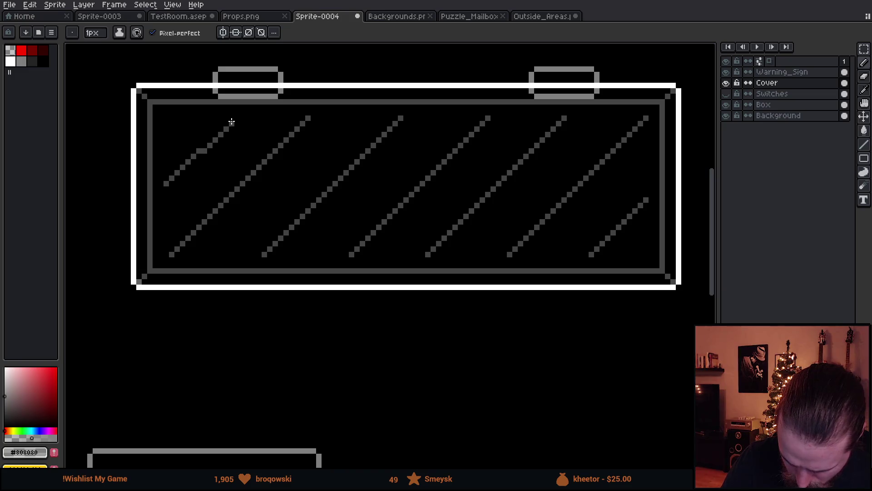
Zoom and pan so the whole streaked glass cover is in view.
{"action": "key", "text": "v"}
{"action": "key", "text": "b"}
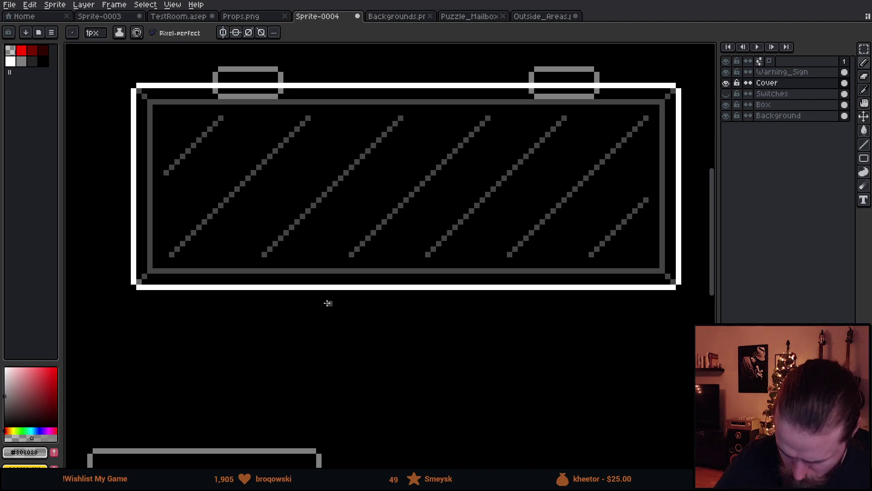
{"action": "scroll", "coordinate": [402, 333], "scroll_direction": "down", "scroll_amount": 3}
{"action": "scroll", "coordinate": [625, 360], "scroll_direction": "down", "scroll_amount": 2}
{"action": "scroll", "coordinate": [598, 378], "scroll_direction": "up", "scroll_amount": 2}
{"action": "left_click_drag", "start_coordinate": [473, 296], "coordinate": [511, 333]}
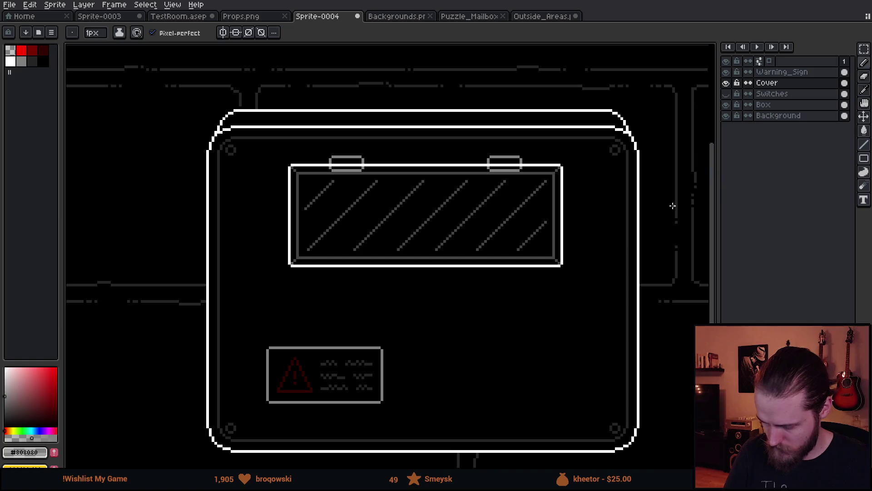
Show the Switches layer, marquee the whole glass cover, rotate it about -4° and shift it slightly down-left.
{"action": "left_click", "coordinate": [726, 94]}
{"action": "left_click_drag", "start_coordinate": [585, 304], "coordinate": [563, 283]}
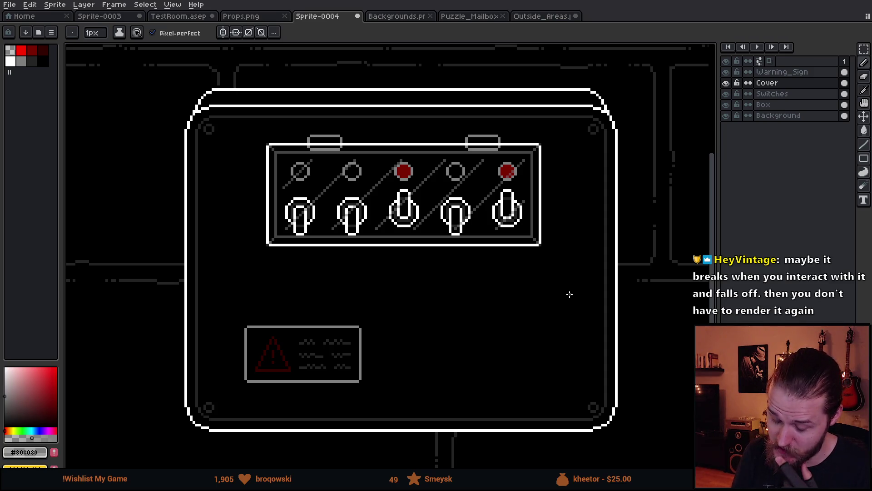
{"action": "left_click_drag", "start_coordinate": [551, 322], "coordinate": [511, 335]}
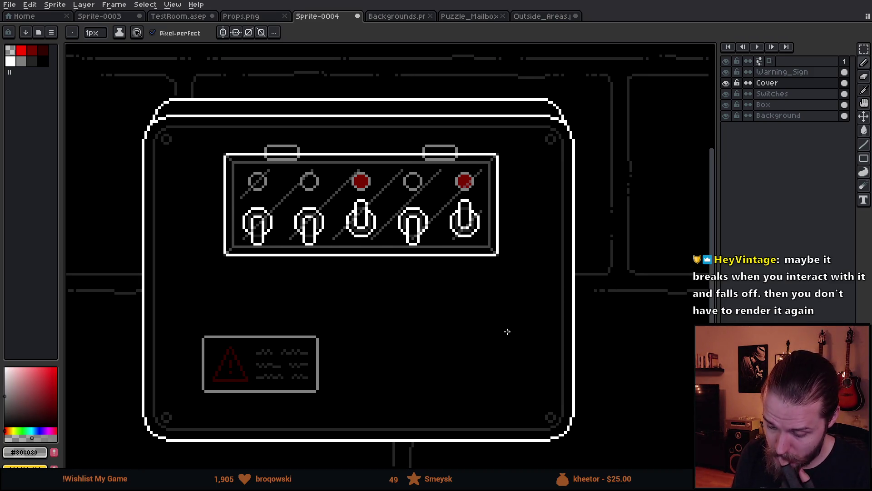
{"action": "key", "text": "m"}
{"action": "left_click_drag", "start_coordinate": [191, 120], "coordinate": [519, 306]}
{"action": "left_click_drag", "start_coordinate": [526, 108], "coordinate": [543, 132]}
{"action": "mouse_move", "coordinate": [490, 247]}
{"action": "left_mouse_down"}
{"action": "mouse_move", "coordinate": [482, 273]}
{"action": "mouse_move", "coordinate": [486, 257]}
{"action": "left_mouse_up"}
Nudge the tilted cover up two pixels and apply the rotation.
{"action": "key", "text": "Up"}
{"action": "key", "text": "Up"}
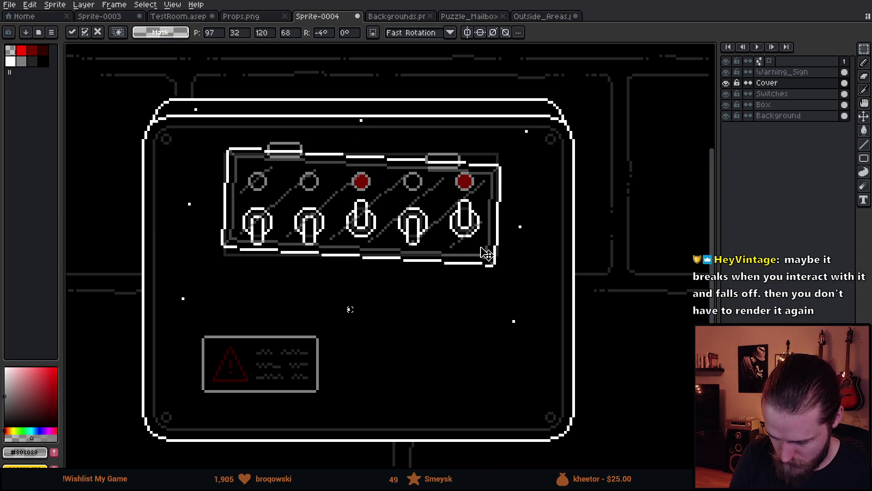
{"action": "key", "text": "Return"}
{"action": "scroll", "coordinate": [578, 285], "scroll_direction": "down", "scroll_amount": 1}
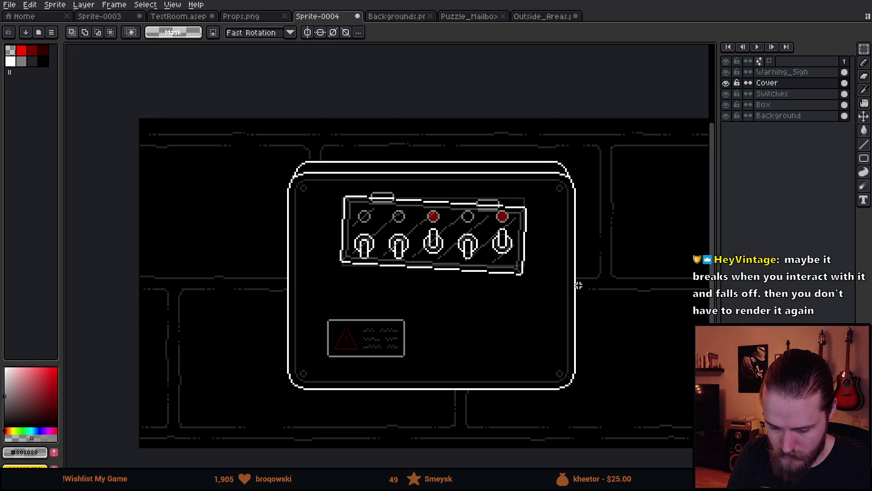
{"action": "scroll", "coordinate": [578, 285], "scroll_direction": "down", "scroll_amount": 3}
{"action": "scroll", "coordinate": [591, 307], "scroll_direction": "up", "scroll_amount": 3}
{"action": "left_click_drag", "start_coordinate": [511, 293], "coordinate": [509, 308]}
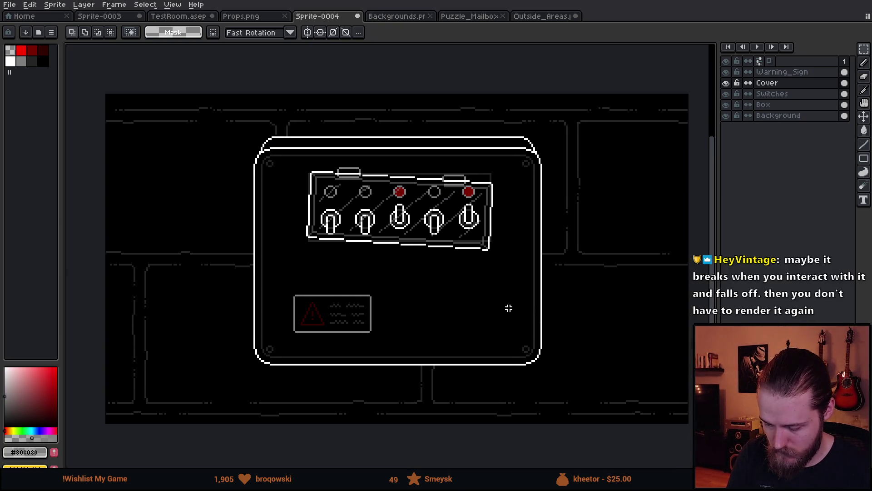
Move the cover back over the switch panel, then undo and cancel the tilt so it sits level.
{"action": "left_click_drag", "start_coordinate": [277, 134], "coordinate": [502, 302]}
{"action": "left_click_drag", "start_coordinate": [503, 254], "coordinate": [556, 321]}
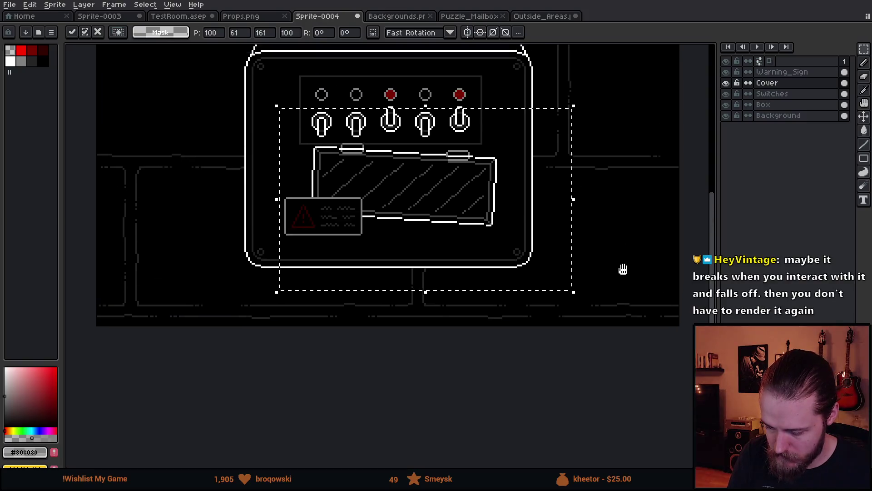
{"action": "left_click_drag", "start_coordinate": [472, 302], "coordinate": [459, 230]}
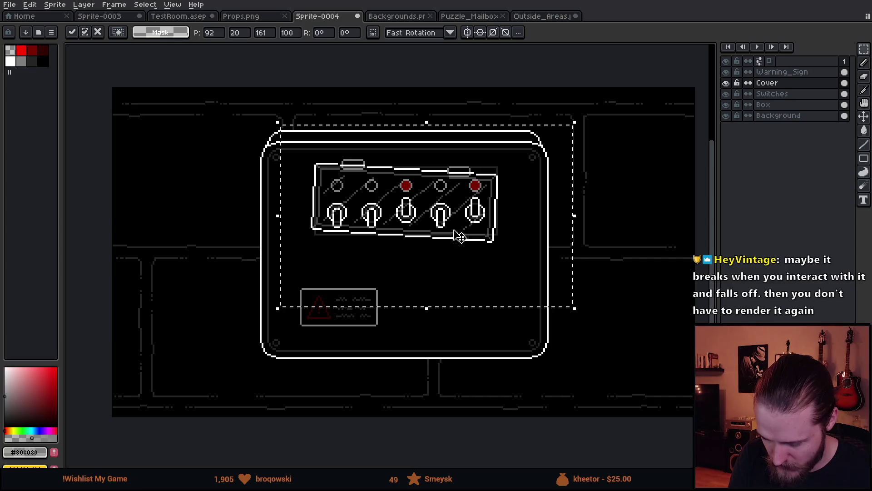
{"action": "left_click", "coordinate": [558, 345]}
{"action": "scroll", "coordinate": [591, 355], "scroll_direction": "up", "scroll_amount": 1}
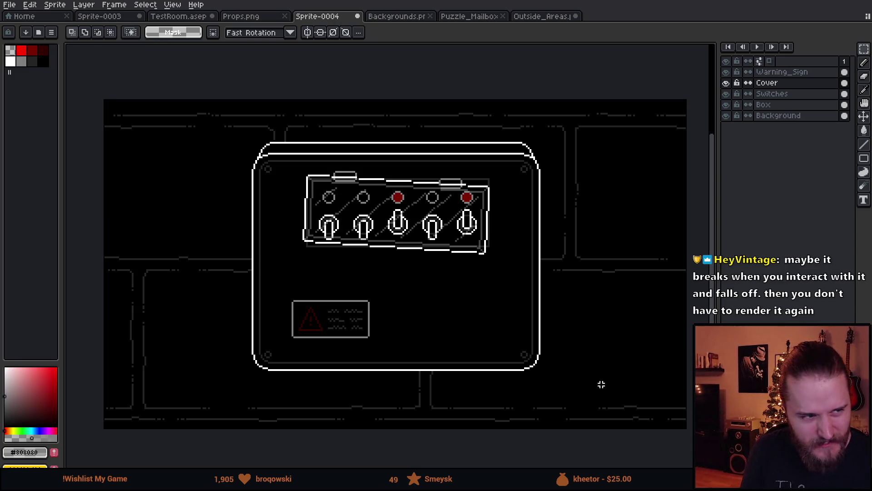
{"action": "key", "text": "ctrl+z"}
{"action": "key", "text": "ctrl+z"}
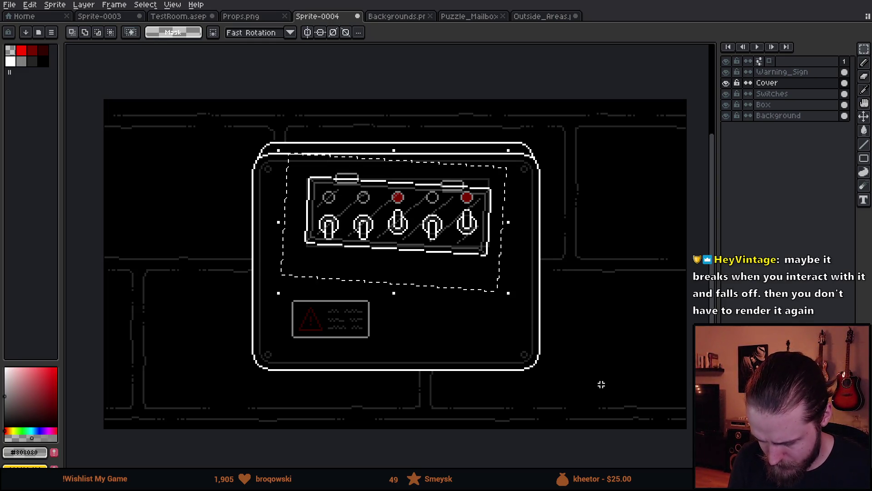
{"action": "key", "text": "Escape"}
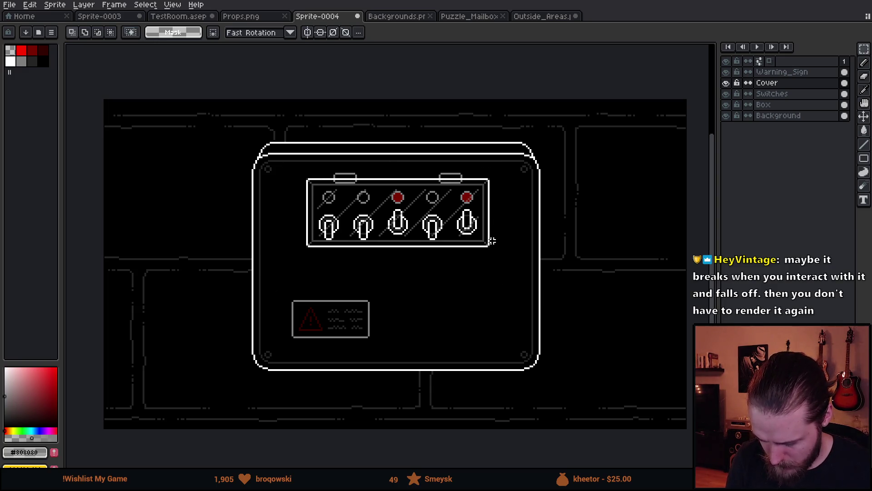
{"action": "left_click_drag", "start_coordinate": [492, 241], "coordinate": [482, 264]}
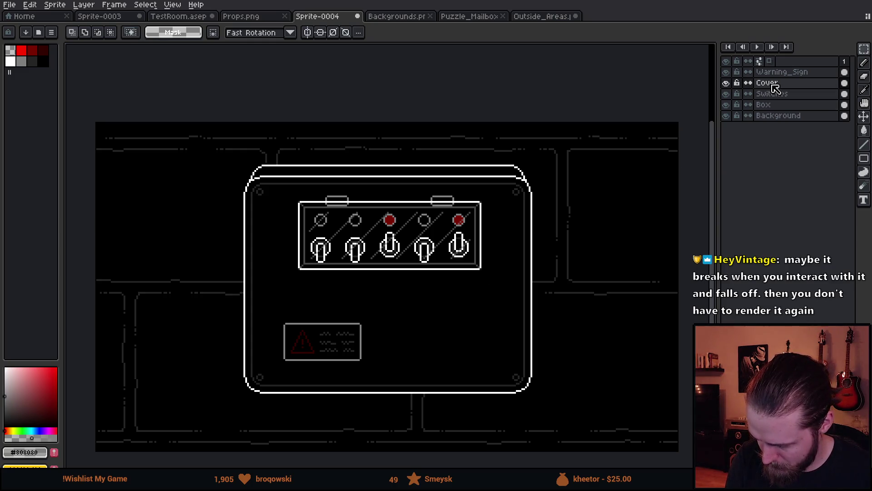
Duplicate the Cover layer into Cover Copy and hide the copy.
{"action": "right_click", "coordinate": [791, 87]}
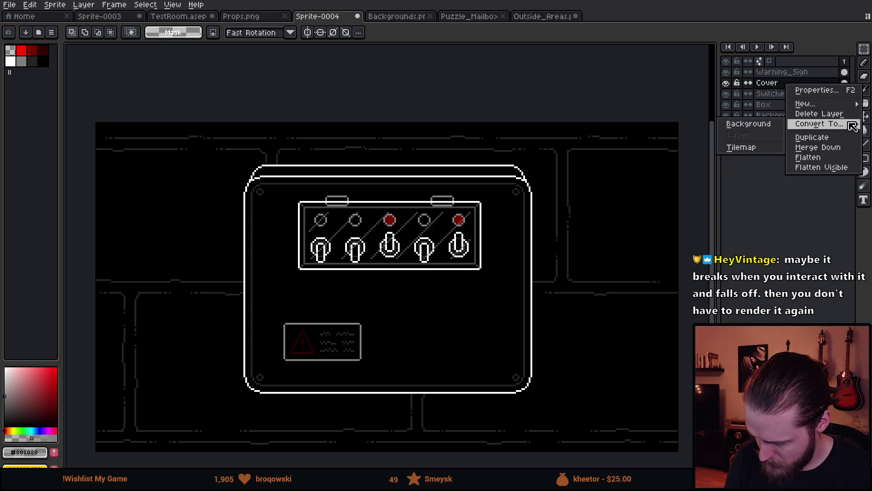
{"action": "left_click", "coordinate": [812, 137]}
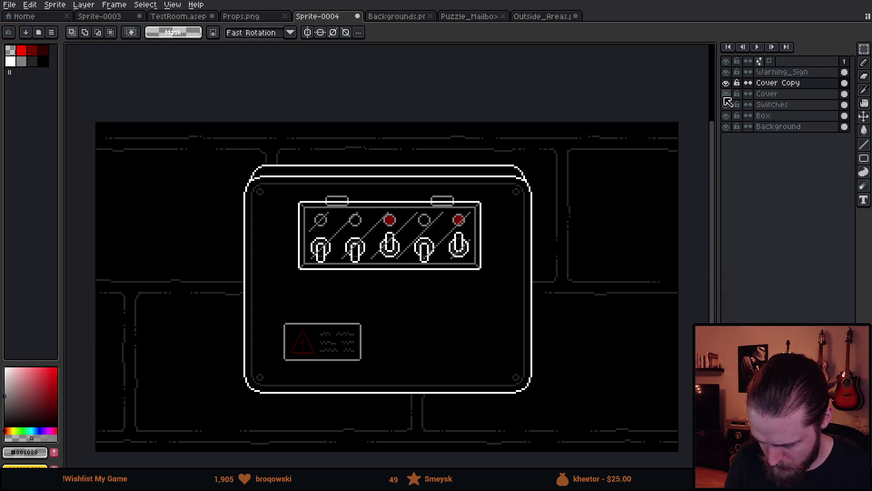
{"action": "left_click", "coordinate": [726, 83]}
{"action": "scroll", "coordinate": [307, 255], "scroll_direction": "up", "scroll_amount": 3}
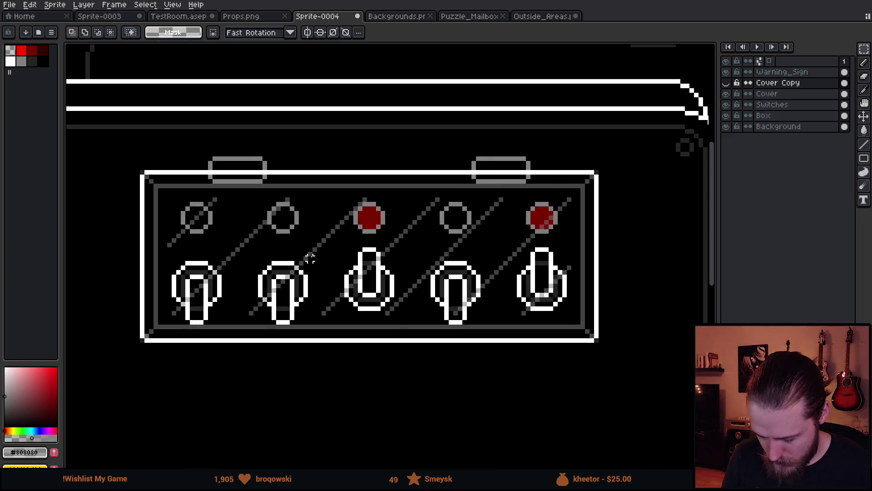
{"action": "left_click_drag", "start_coordinate": [469, 255], "coordinate": [495, 251]}
Pick dark grey #434343 and try paint-bucket fills inside the panel on the Cover layer.
{"action": "key", "text": "i"}
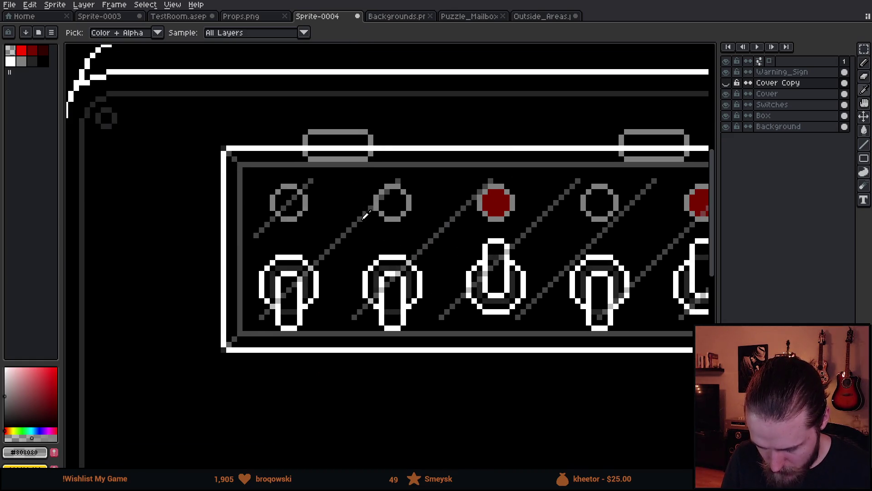
{"action": "left_click", "coordinate": [363, 217]}
{"action": "key", "text": "m"}
{"action": "scroll", "coordinate": [420, 225], "scroll_direction": "down", "scroll_amount": 5}
{"action": "scroll", "coordinate": [421, 225], "scroll_direction": "up", "scroll_amount": 3}
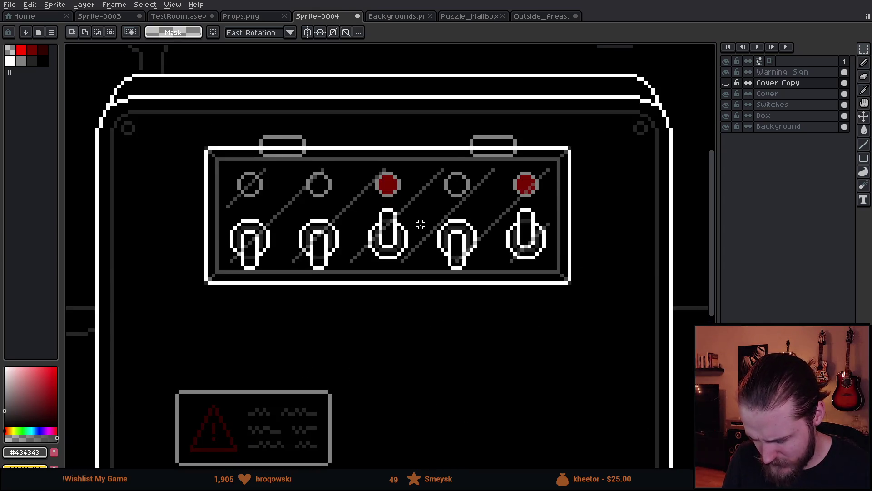
{"action": "scroll", "coordinate": [421, 224], "scroll_direction": "up", "scroll_amount": 1}
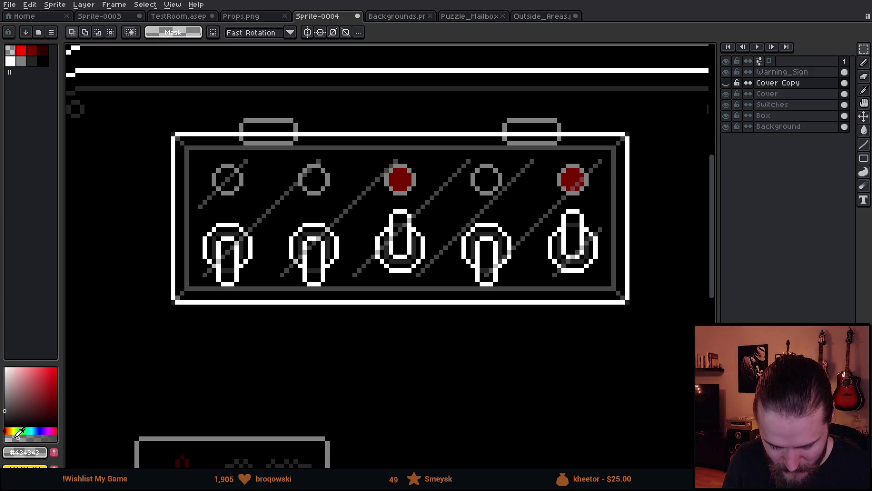
{"action": "key", "text": "g"}
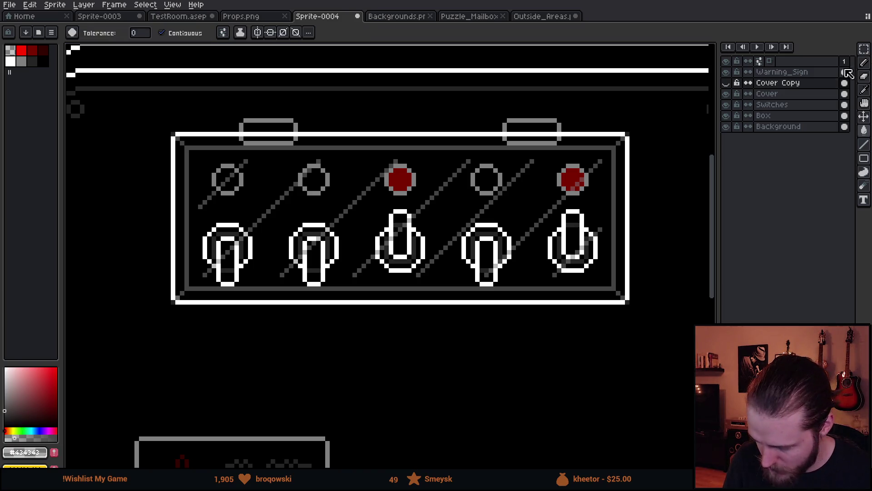
{"action": "left_click", "coordinate": [784, 94]}
{"action": "left_click", "coordinate": [435, 214]}
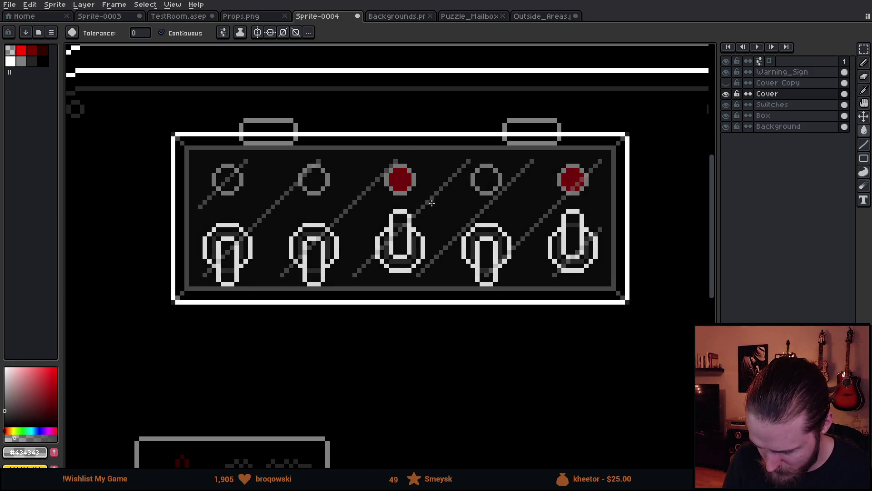
{"action": "left_click", "coordinate": [405, 141]}
{"action": "scroll", "coordinate": [292, 294], "scroll_direction": "down", "scroll_amount": 6}
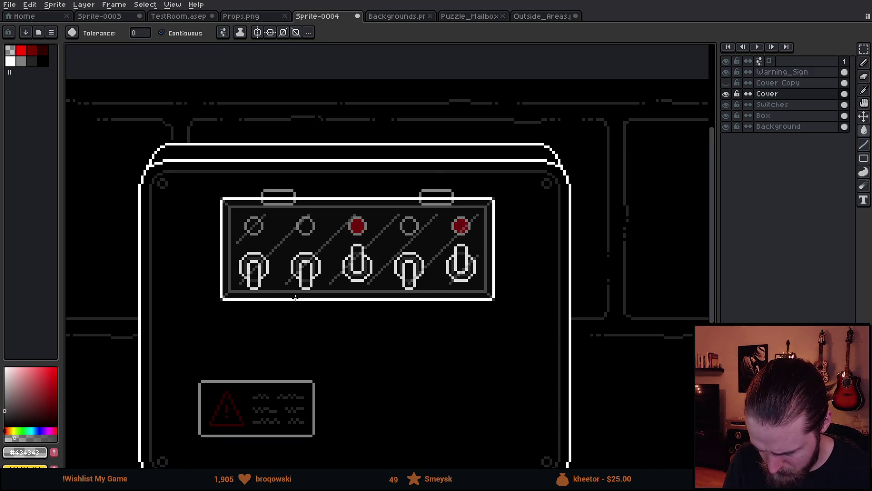
{"action": "scroll", "coordinate": [301, 304], "scroll_direction": "up", "scroll_amount": 6}
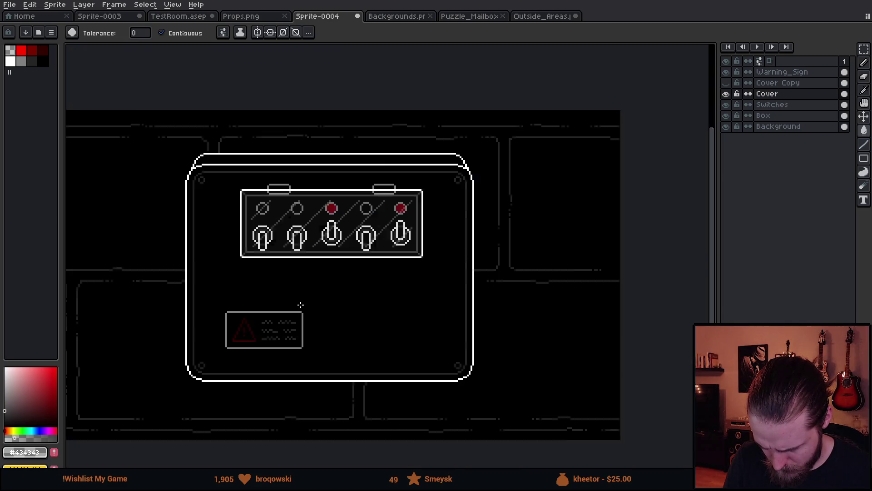
{"action": "key", "text": "v"}
{"action": "key", "text": "g"}
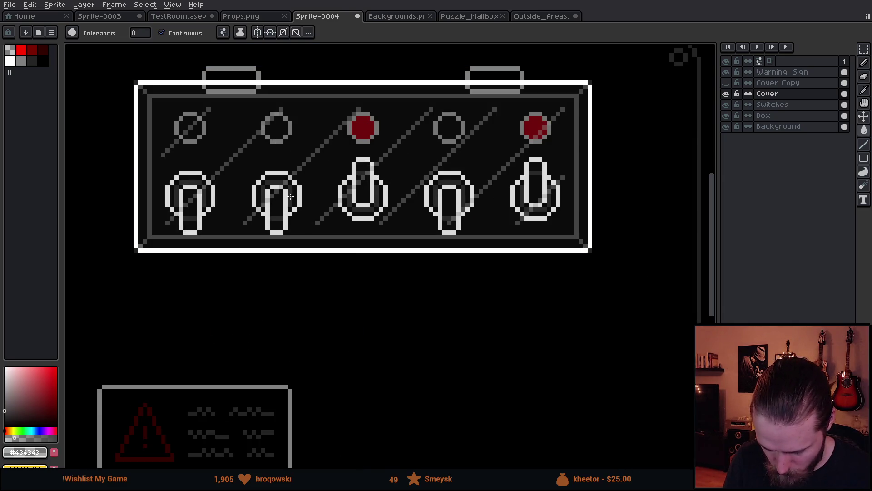
{"action": "left_click", "coordinate": [323, 169]}
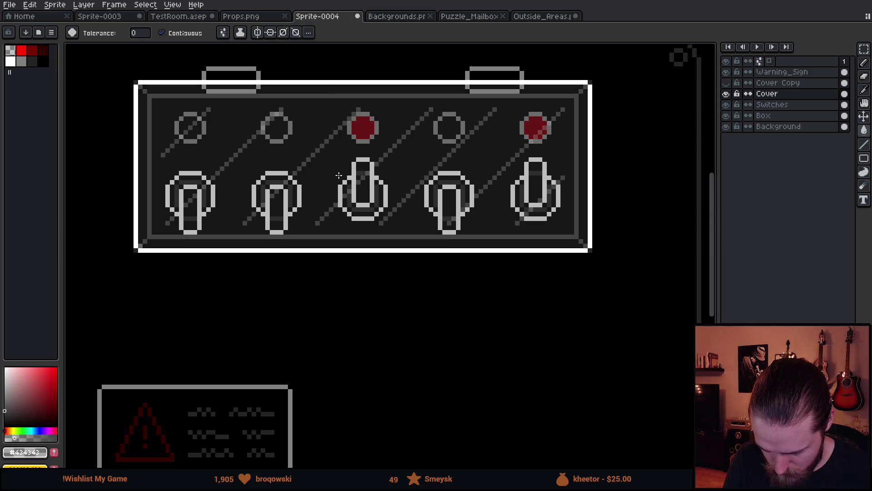
Inspect the switch box, toggling the Cover layer off and on to compare.
{"action": "scroll", "coordinate": [354, 173], "scroll_direction": "down", "scroll_amount": 4}
{"action": "scroll", "coordinate": [377, 226], "scroll_direction": "up", "scroll_amount": 1}
{"action": "left_click_drag", "start_coordinate": [380, 241], "coordinate": [386, 268]}
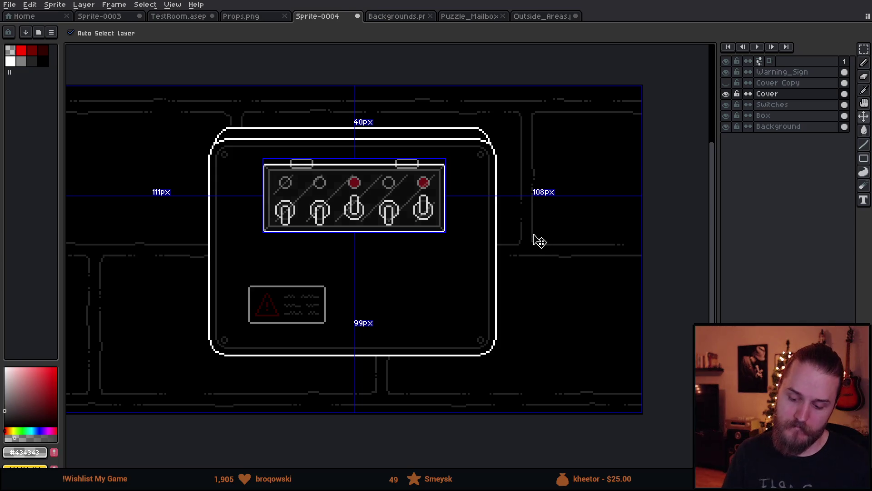
{"action": "scroll", "coordinate": [402, 160], "scroll_direction": "up", "scroll_amount": 2}
{"action": "scroll", "coordinate": [381, 180], "scroll_direction": "down", "scroll_amount": 2}
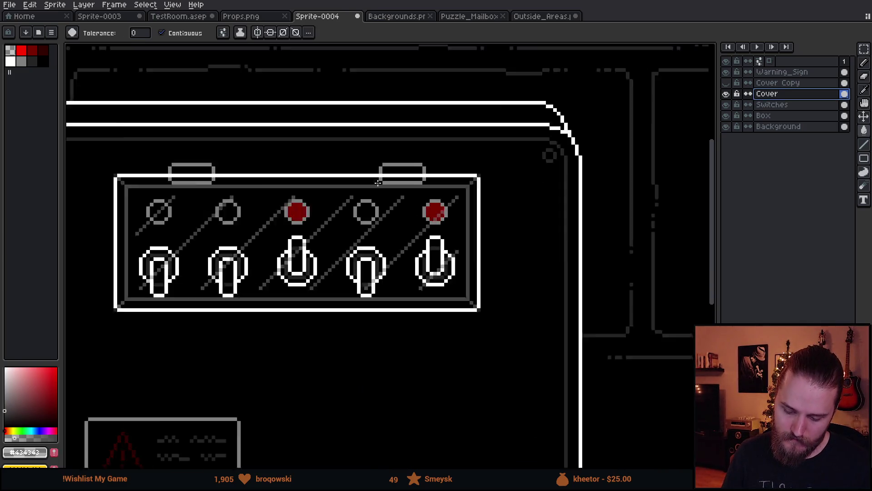
{"action": "scroll", "coordinate": [359, 289], "scroll_direction": "up", "scroll_amount": 2}
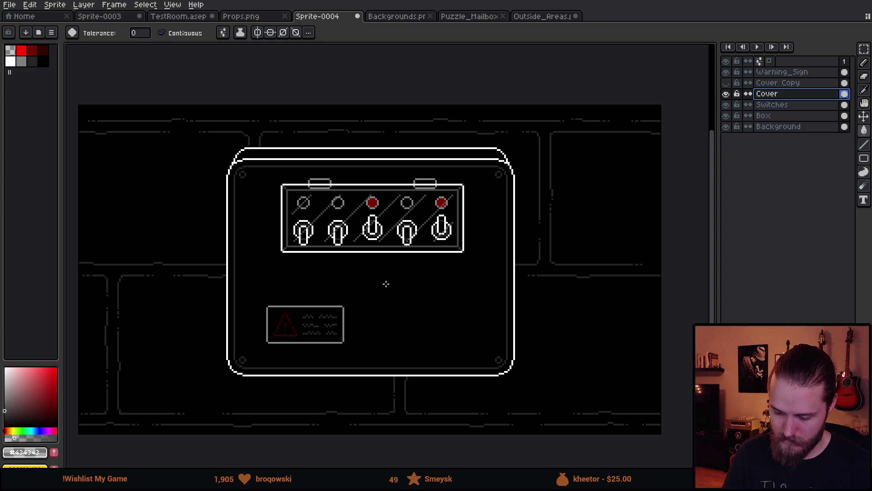
{"action": "scroll", "coordinate": [365, 246], "scroll_direction": "up", "scroll_amount": 1}
{"action": "scroll", "coordinate": [364, 253], "scroll_direction": "up", "scroll_amount": 1}
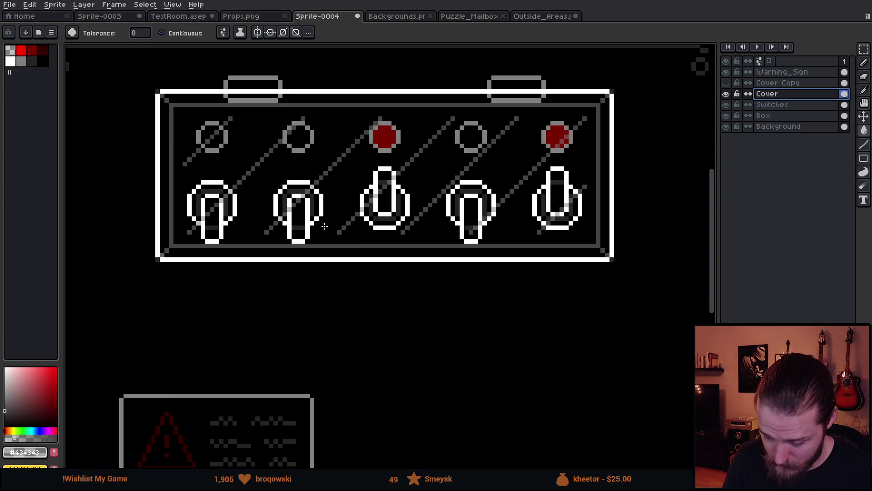
{"action": "scroll", "coordinate": [302, 263], "scroll_direction": "up", "scroll_amount": 1}
{"action": "scroll", "coordinate": [306, 262], "scroll_direction": "down", "scroll_amount": 3}
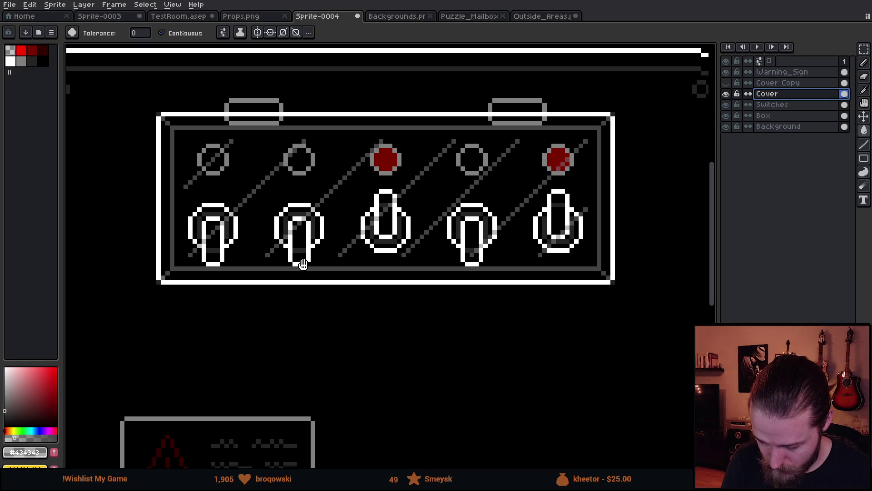
{"action": "scroll", "coordinate": [325, 232], "scroll_direction": "down", "scroll_amount": 1}
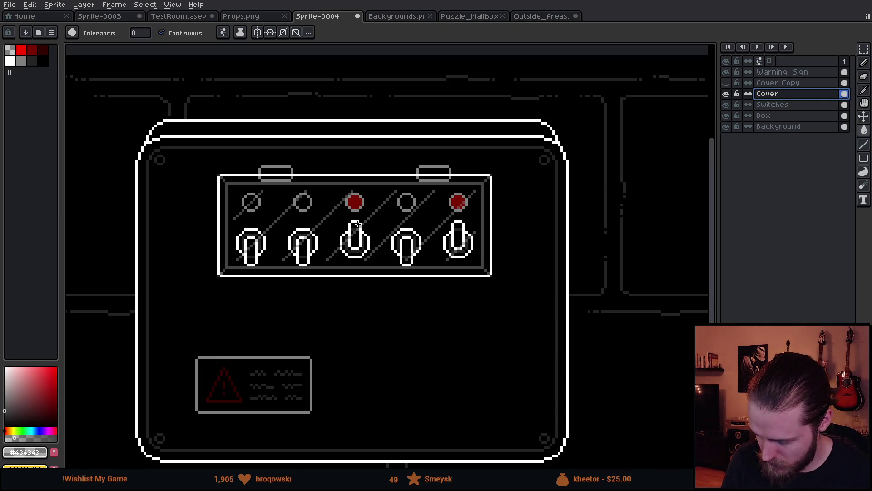
{"action": "left_click", "coordinate": [726, 93]}
{"action": "left_click", "coordinate": [726, 93]}
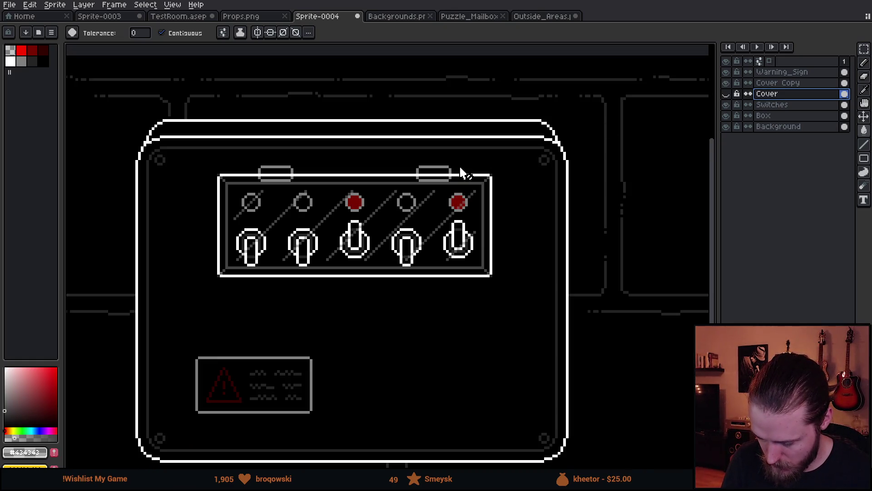
{"action": "scroll", "coordinate": [369, 222], "scroll_direction": "up", "scroll_amount": 2}
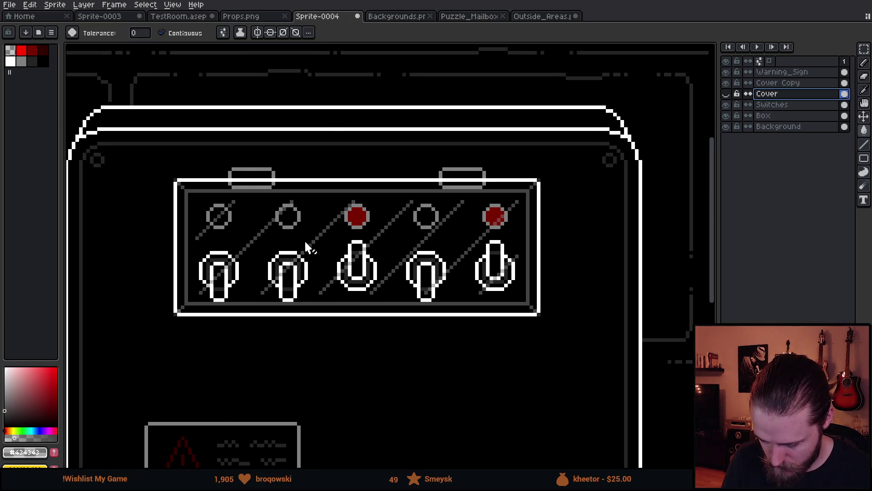
{"action": "scroll", "coordinate": [306, 244], "scroll_direction": "down", "scroll_amount": 1}
Marquee the cover area and drag Cover Copy's lid about 130 px upward, then deselect.
{"action": "key", "text": "m"}
{"action": "mouse_move", "coordinate": [149, 156]}
{"action": "left_mouse_down"}
{"action": "mouse_move", "coordinate": [611, 377]}
{"action": "mouse_move", "coordinate": [566, 323]}
{"action": "left_mouse_up"}
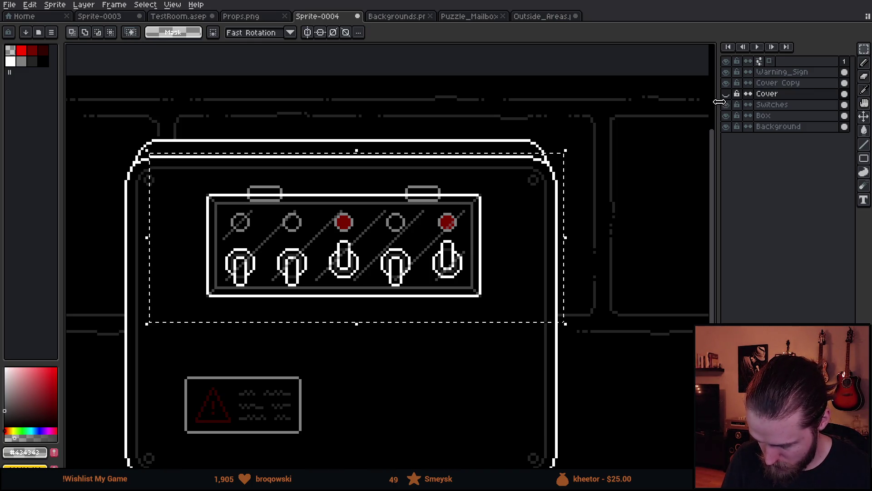
{"action": "left_click", "coordinate": [778, 83]}
{"action": "mouse_move", "coordinate": [466, 296]}
{"action": "left_mouse_down"}
{"action": "mouse_move", "coordinate": [472, 180]}
{"action": "mouse_move", "coordinate": [468, 189]}
{"action": "left_mouse_up"}
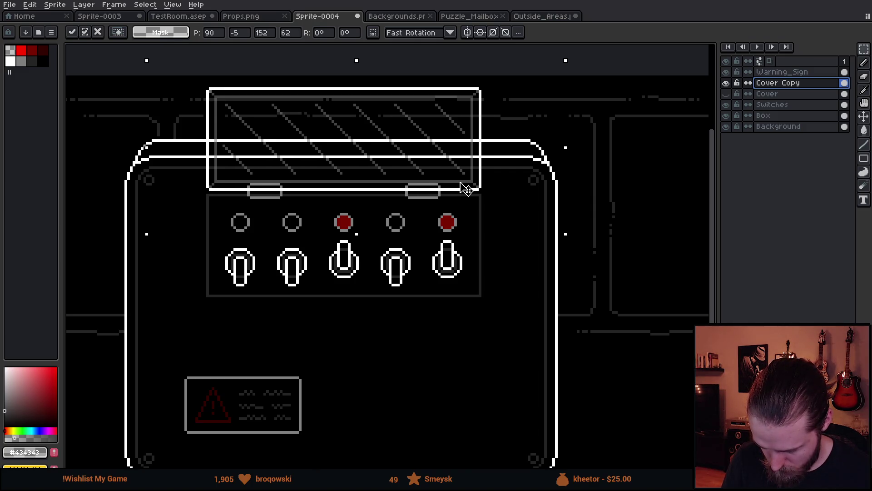
{"action": "key", "text": "ctrl+d"}
{"action": "scroll", "coordinate": [541, 285], "scroll_direction": "down", "scroll_amount": 1}
{"action": "mouse_move", "coordinate": [539, 285]}
{"action": "left_mouse_down"}
{"action": "mouse_move", "coordinate": [504, 281]}
{"action": "mouse_move", "coordinate": [455, 251]}
{"action": "left_mouse_up"}
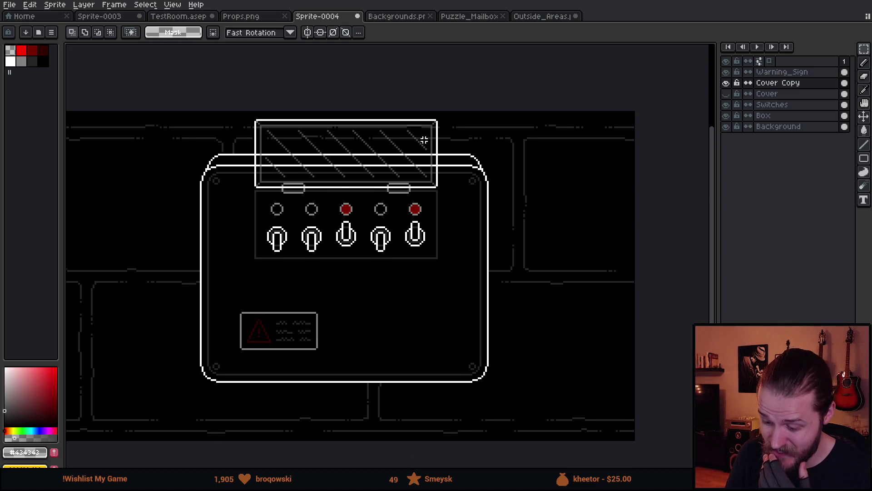
Compare both lid layers, ending with Cover hidden and the raised Cover Copy visible.
{"action": "left_click", "coordinate": [726, 83]}
{"action": "left_click", "coordinate": [726, 94]}
{"action": "left_click", "coordinate": [726, 94]}
{"action": "left_click", "coordinate": [727, 83]}
{"action": "left_click", "coordinate": [727, 83]}
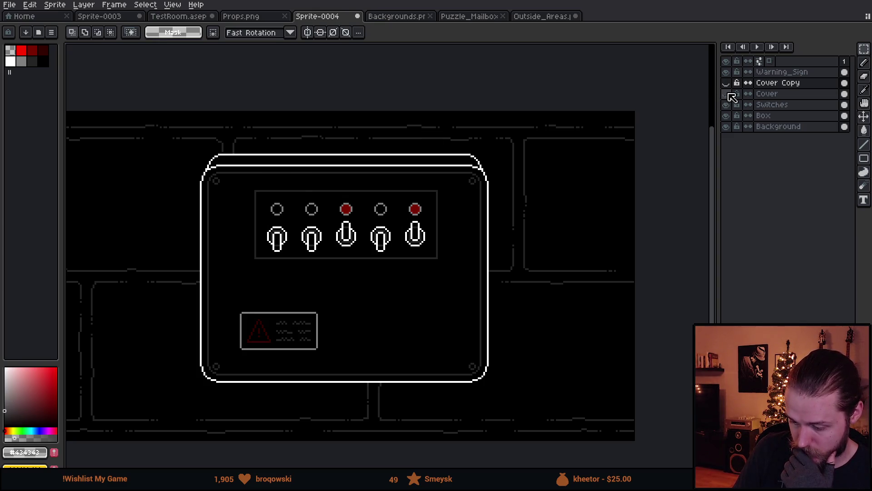
{"action": "left_click", "coordinate": [727, 93]}
{"action": "left_click", "coordinate": [727, 94]}
{"action": "left_click", "coordinate": [727, 82]}
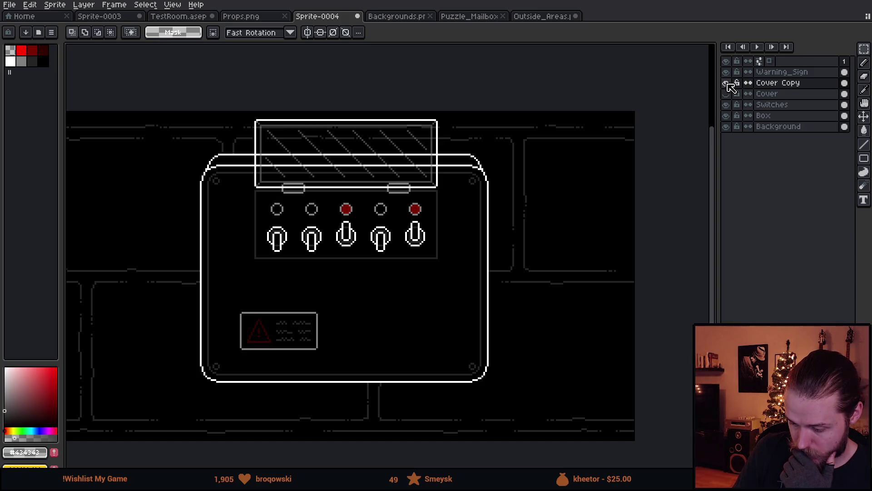
{"action": "scroll", "coordinate": [377, 196], "scroll_direction": "up", "scroll_amount": 2}
{"action": "left_click", "coordinate": [726, 82]}
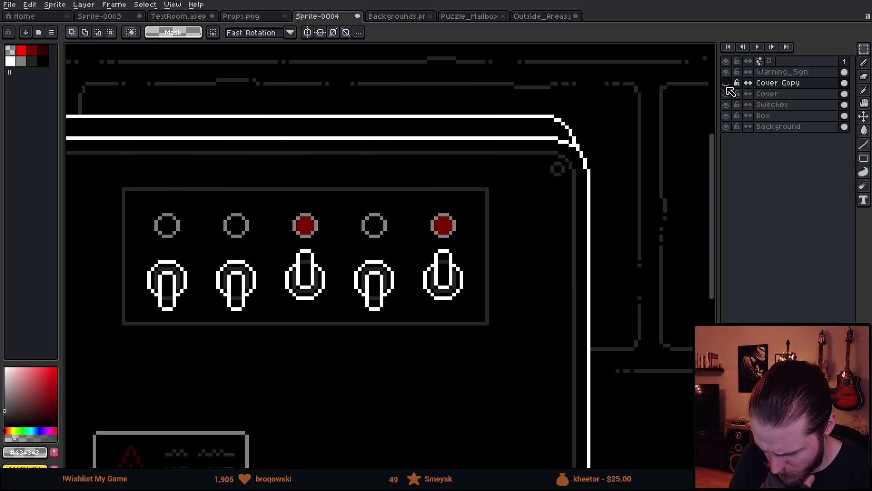
{"action": "left_click", "coordinate": [726, 93]}
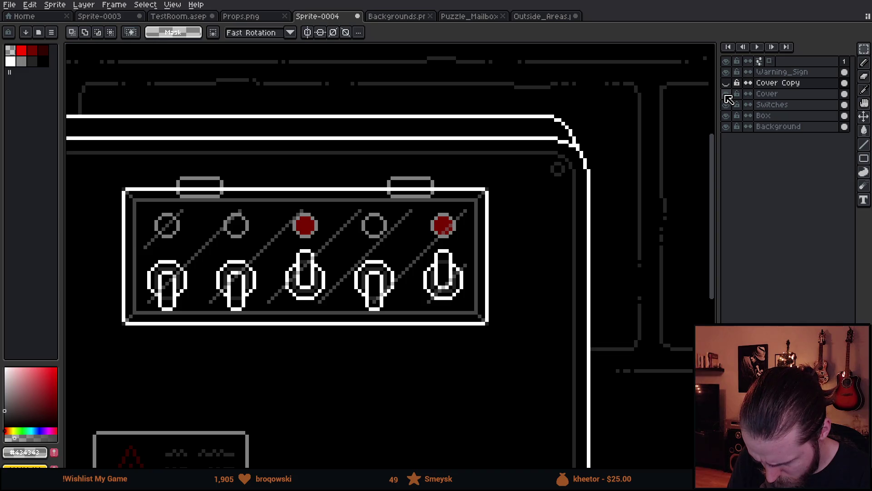
{"action": "left_click", "coordinate": [727, 93]}
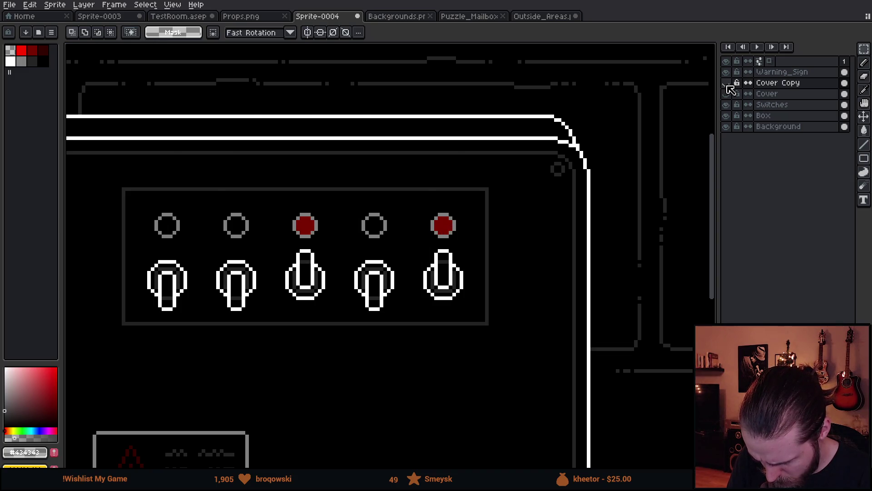
{"action": "left_click", "coordinate": [726, 83]}
Nudge the raised lid down one pixel and compare it against the closed cover.
{"action": "key", "text": "v"}
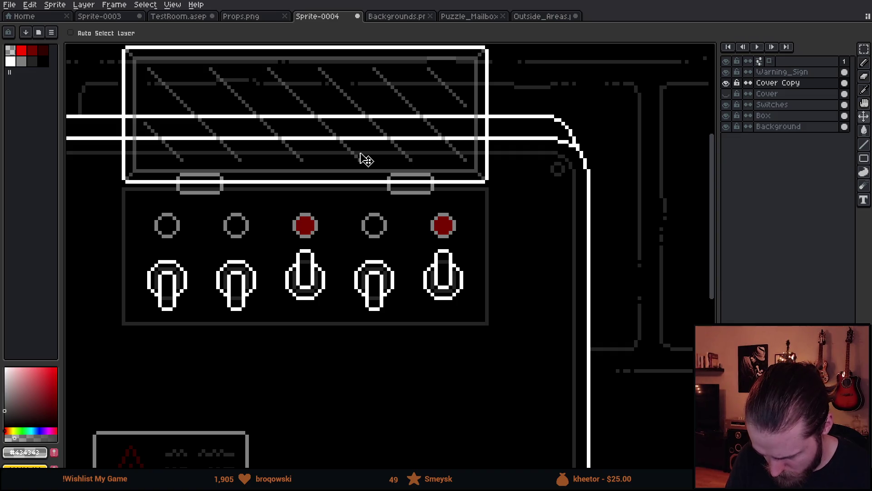
{"action": "key", "text": "Down"}
{"action": "scroll", "coordinate": [391, 177], "scroll_direction": "down", "scroll_amount": 1}
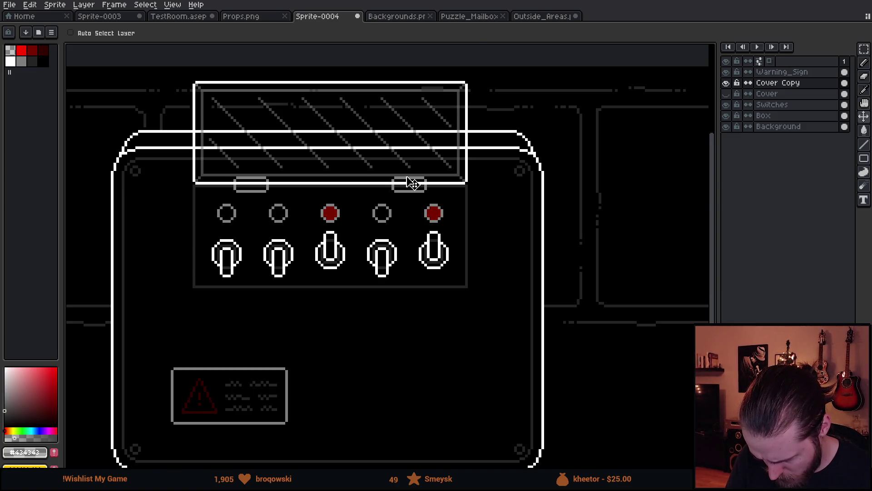
{"action": "left_click", "coordinate": [728, 83]}
{"action": "left_click", "coordinate": [729, 93]}
{"action": "left_click", "coordinate": [729, 93]}
{"action": "left_click", "coordinate": [726, 82]}
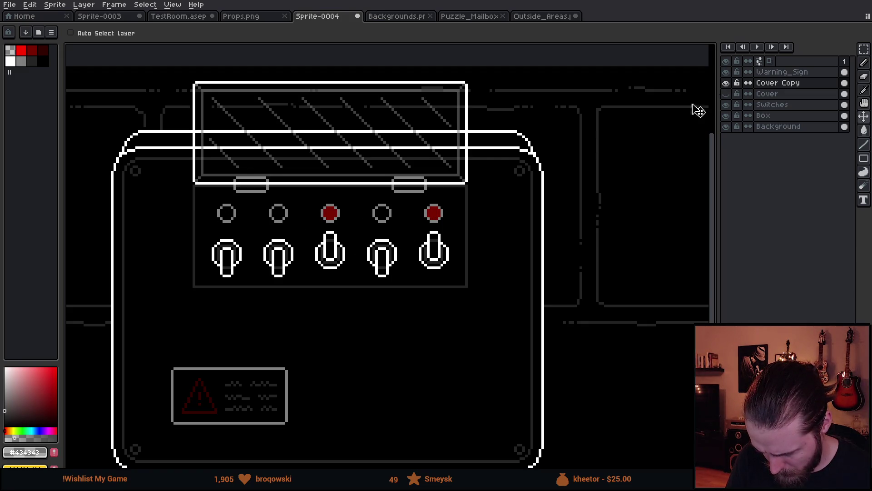
{"action": "scroll", "coordinate": [463, 170], "scroll_direction": "down", "scroll_amount": 1}
{"action": "scroll", "coordinate": [341, 146], "scroll_direction": "up", "scroll_amount": 2}
{"action": "scroll", "coordinate": [340, 145], "scroll_direction": "down", "scroll_amount": 1}
{"action": "scroll", "coordinate": [396, 187], "scroll_direction": "up", "scroll_amount": 1}
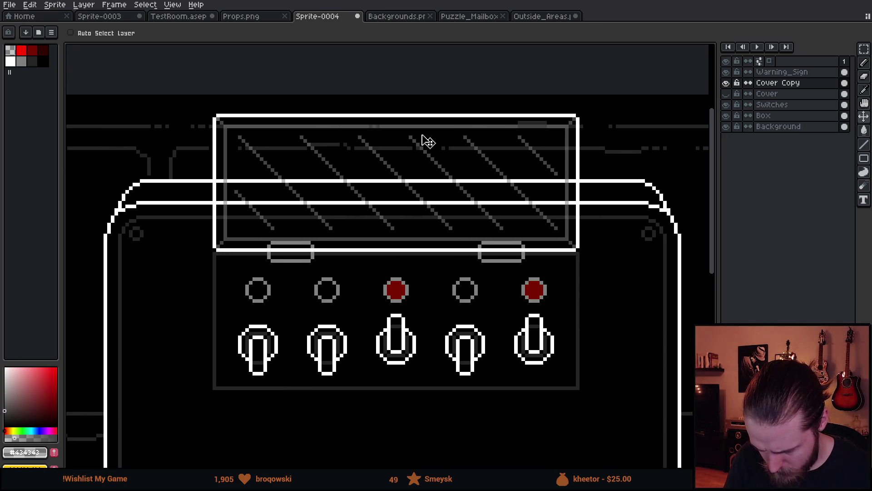
Hide the Switches and Box layers, leaving the lid over the room background.
{"action": "left_click", "coordinate": [726, 104]}
{"action": "left_click", "coordinate": [726, 115]}
{"action": "left_click", "coordinate": [727, 126]}
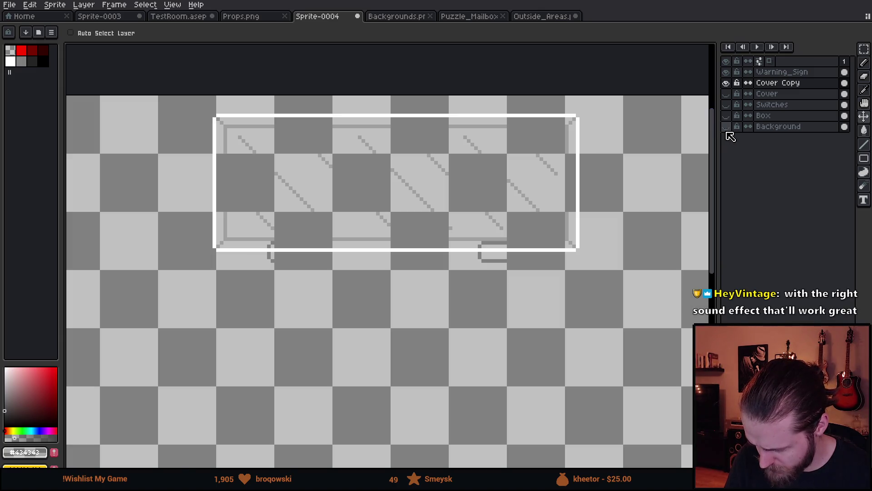
{"action": "left_click", "coordinate": [726, 128]}
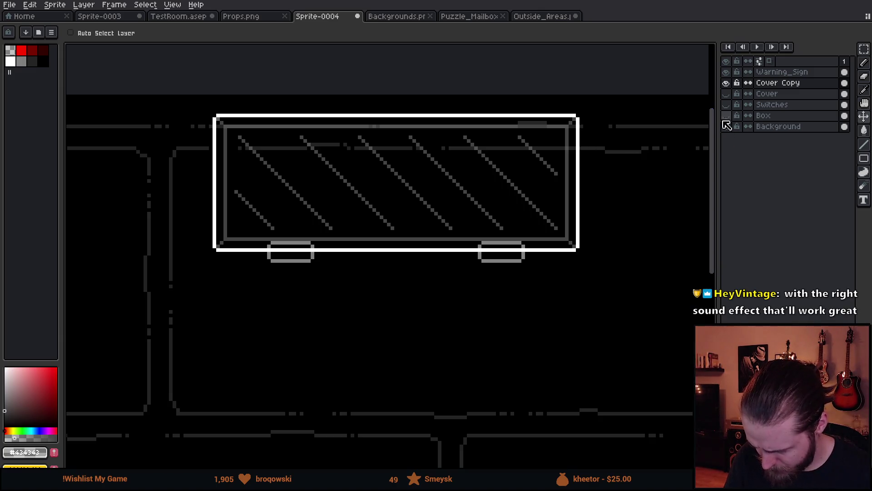
{"action": "left_click", "coordinate": [726, 115]}
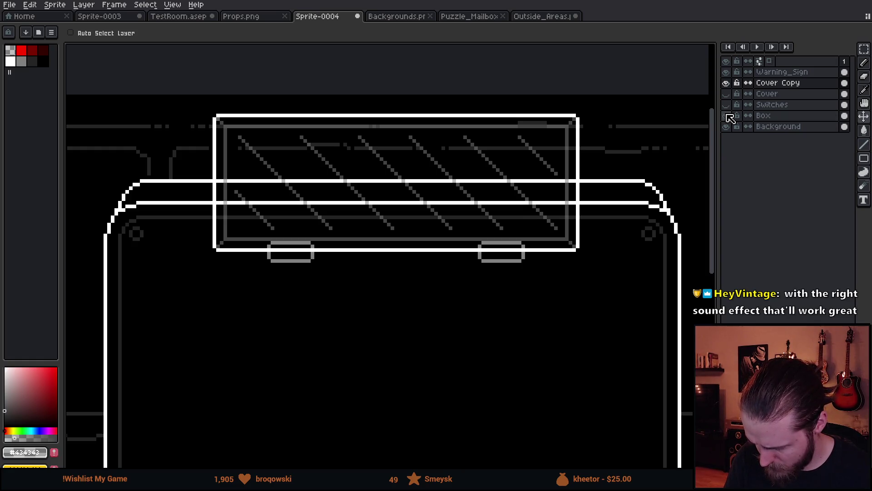
{"action": "left_click", "coordinate": [727, 115]}
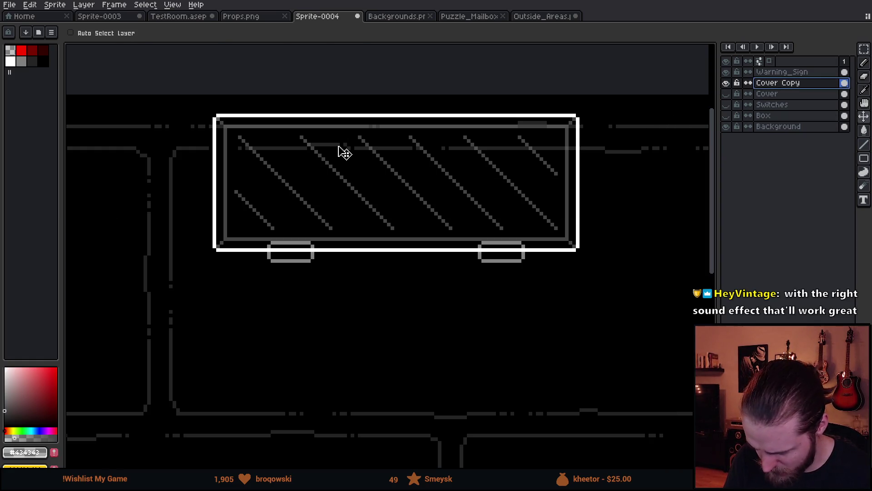
Marquee the lid's top half and move it down to shorten the lid, then show the closed cover.
{"action": "key", "text": "m"}
{"action": "scroll", "coordinate": [246, 137], "scroll_direction": "up", "scroll_amount": 1}
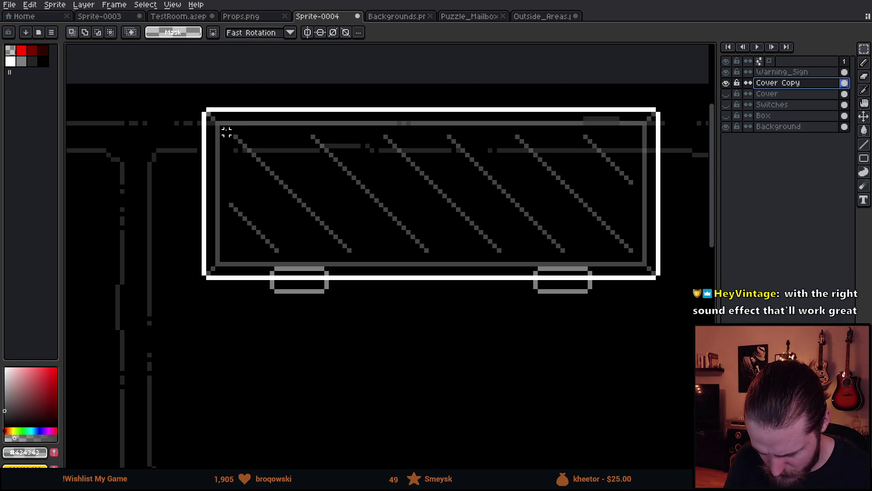
{"action": "mouse_move", "coordinate": [172, 91]}
{"action": "left_mouse_down"}
{"action": "mouse_move", "coordinate": [289, 129]}
{"action": "mouse_move", "coordinate": [675, 185]}
{"action": "left_mouse_up"}
{"action": "left_click_drag", "start_coordinate": [469, 165], "coordinate": [471, 208]}
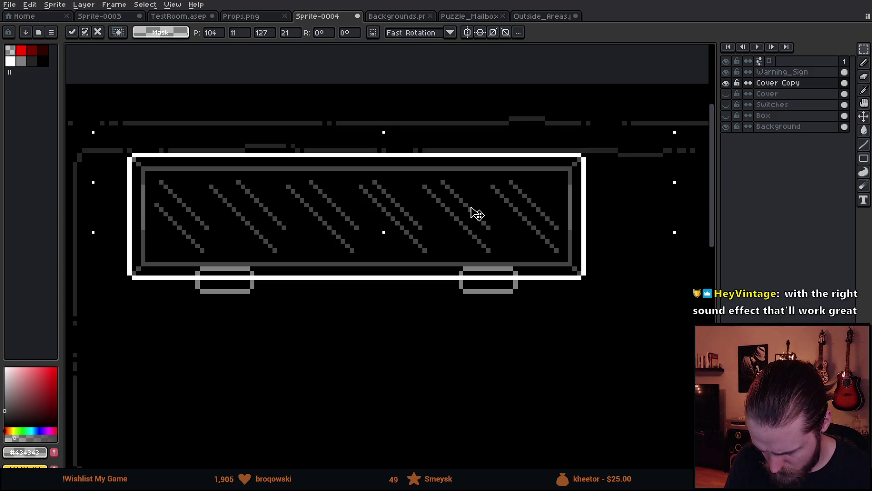
{"action": "key", "text": "Return"}
{"action": "scroll", "coordinate": [511, 366], "scroll_direction": "down", "scroll_amount": 2}
{"action": "mouse_move", "coordinate": [538, 345]}
{"action": "left_mouse_down"}
{"action": "mouse_move", "coordinate": [473, 253]}
{"action": "mouse_move", "coordinate": [488, 216]}
{"action": "left_mouse_up"}
{"action": "left_click", "coordinate": [726, 93]}
Toggle the Switches, Box, Cover and Cover Copy layers to compare the closed cover and raised lid.
{"action": "left_click", "coordinate": [726, 105]}
{"action": "left_click", "coordinate": [726, 104]}
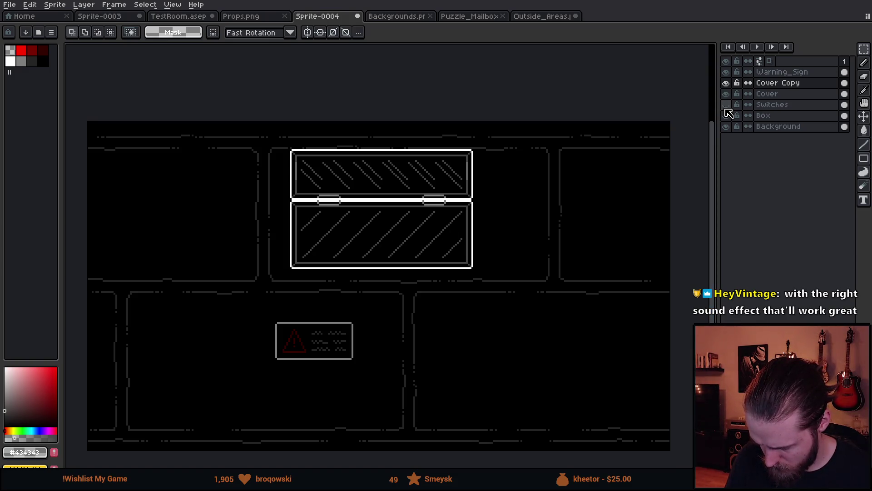
{"action": "left_click", "coordinate": [727, 105]}
{"action": "left_click", "coordinate": [726, 106]}
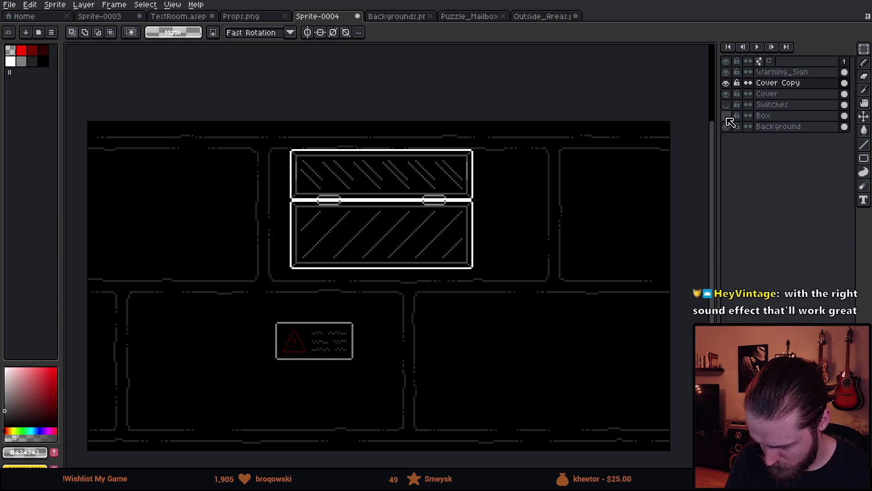
{"action": "left_click", "coordinate": [726, 116]}
{"action": "left_click", "coordinate": [726, 83]}
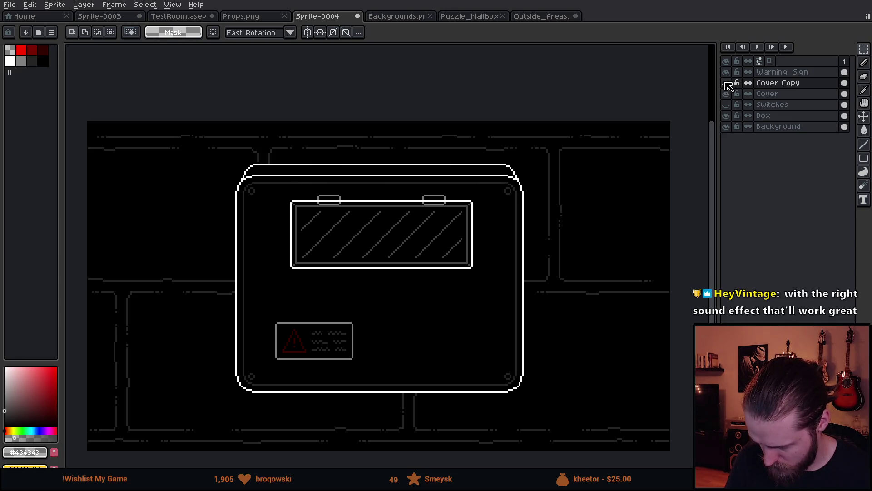
{"action": "left_click", "coordinate": [727, 105]}
{"action": "left_click", "coordinate": [727, 94]}
{"action": "left_click", "coordinate": [726, 83]}
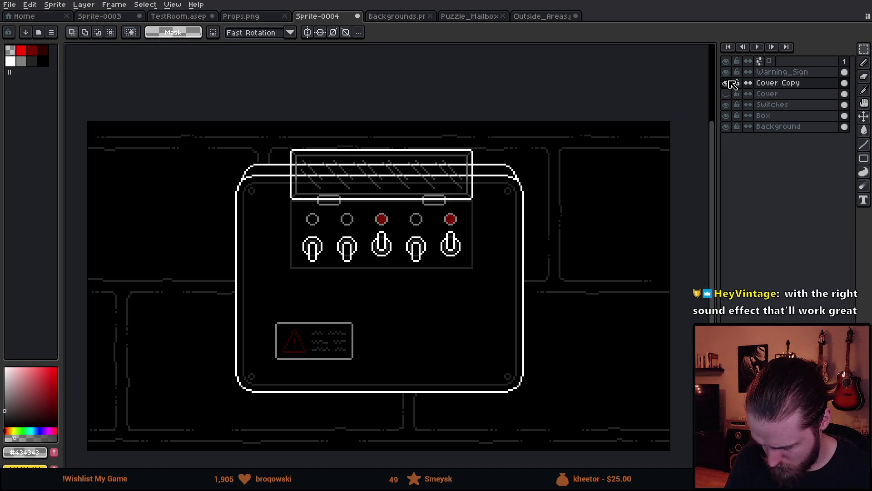
{"action": "left_click", "coordinate": [726, 83]}
{"action": "left_click", "coordinate": [727, 93]}
{"action": "left_click", "coordinate": [726, 94]}
{"action": "left_click", "coordinate": [727, 83]}
Marquee the top strip holding the raised lid, move it down, then deselect.
{"action": "scroll", "coordinate": [400, 178], "scroll_direction": "up", "scroll_amount": 2}
{"action": "left_click_drag", "start_coordinate": [130, 84], "coordinate": [666, 161]}
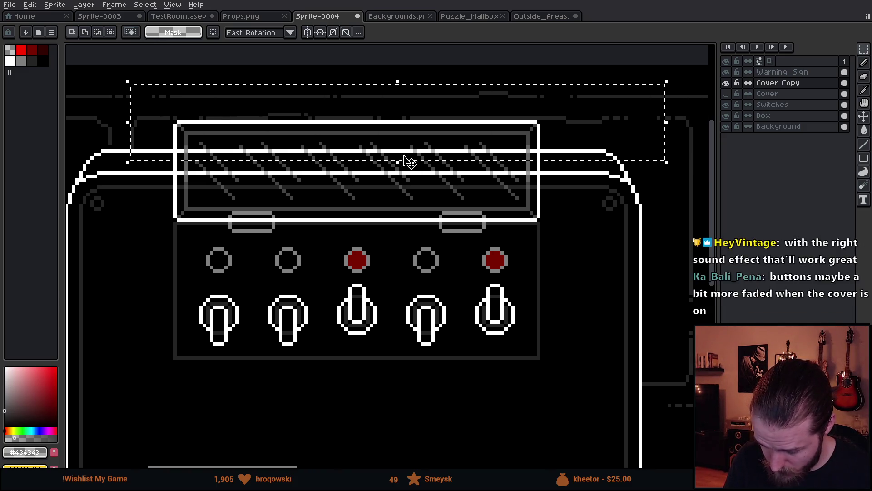
{"action": "mouse_move", "coordinate": [302, 137]}
{"action": "left_mouse_down"}
{"action": "mouse_move", "coordinate": [302, 188]}
{"action": "mouse_move", "coordinate": [303, 174]}
{"action": "left_mouse_up"}
{"action": "scroll", "coordinate": [314, 186], "scroll_direction": "down", "scroll_amount": 1}
{"action": "key", "text": "ctrl+d"}
{"action": "scroll", "coordinate": [322, 236], "scroll_direction": "down", "scroll_amount": 3}
{"action": "scroll", "coordinate": [333, 278], "scroll_direction": "up", "scroll_amount": 2}
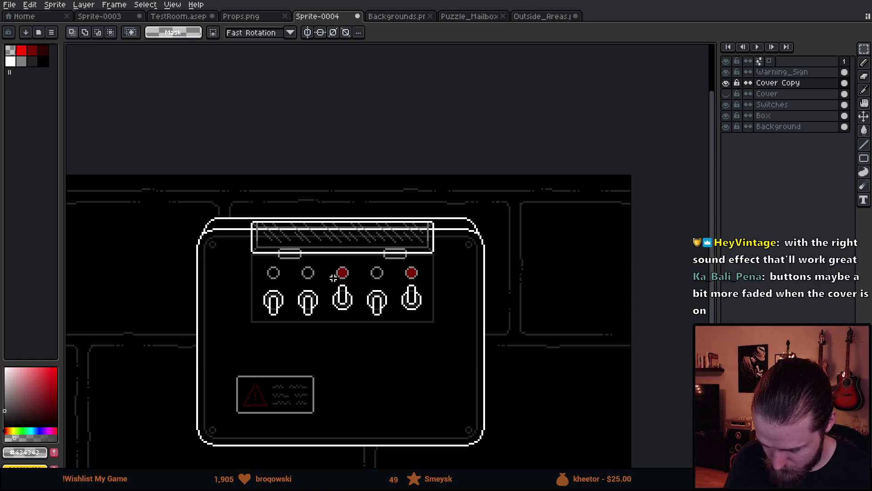
{"action": "scroll", "coordinate": [336, 278], "scroll_direction": "down", "scroll_amount": 1}
{"action": "scroll", "coordinate": [393, 271], "scroll_direction": "up", "scroll_amount": 3}
{"action": "scroll", "coordinate": [396, 210], "scroll_direction": "down", "scroll_amount": 2}
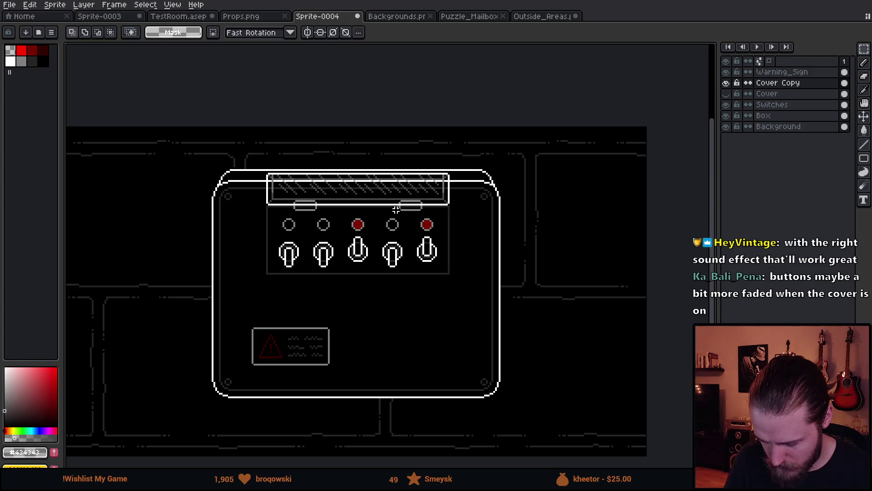
{"action": "scroll", "coordinate": [396, 209], "scroll_direction": "up", "scroll_amount": 1}
Undo the squash so the raised lid regains its full height and glints.
{"action": "key", "text": "ctrl+z"}
{"action": "key", "text": "ctrl+z"}
{"action": "key", "text": "ctrl+z"}
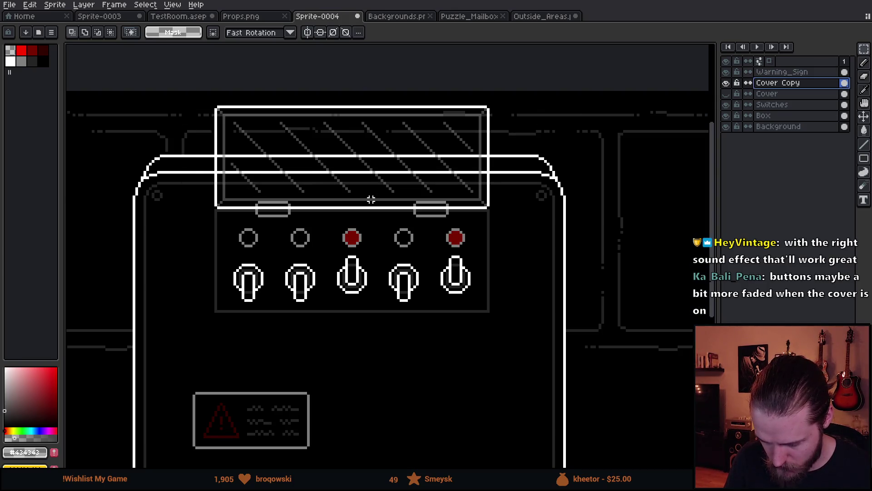
{"action": "scroll", "coordinate": [374, 203], "scroll_direction": "down", "scroll_amount": 2}
{"action": "scroll", "coordinate": [384, 216], "scroll_direction": "up", "scroll_amount": 1}
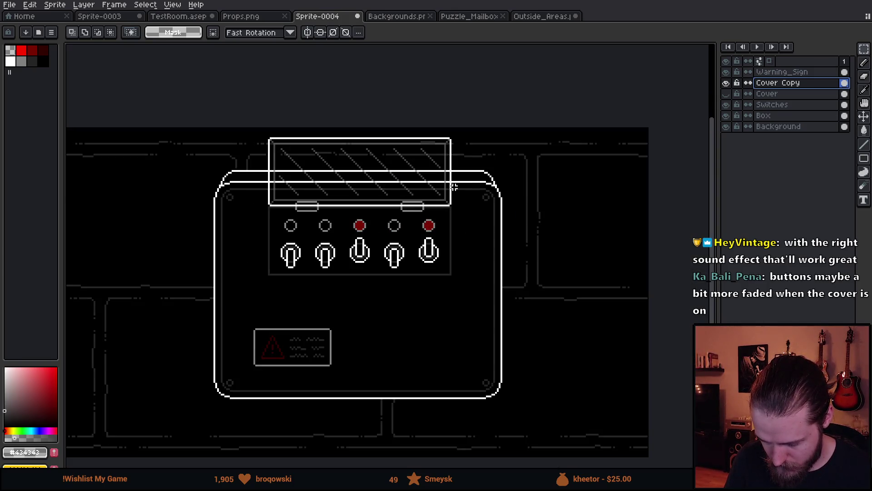
{"action": "scroll", "coordinate": [427, 210], "scroll_direction": "up", "scroll_amount": 1}
{"action": "scroll", "coordinate": [426, 200], "scroll_direction": "down", "scroll_amount": 1}
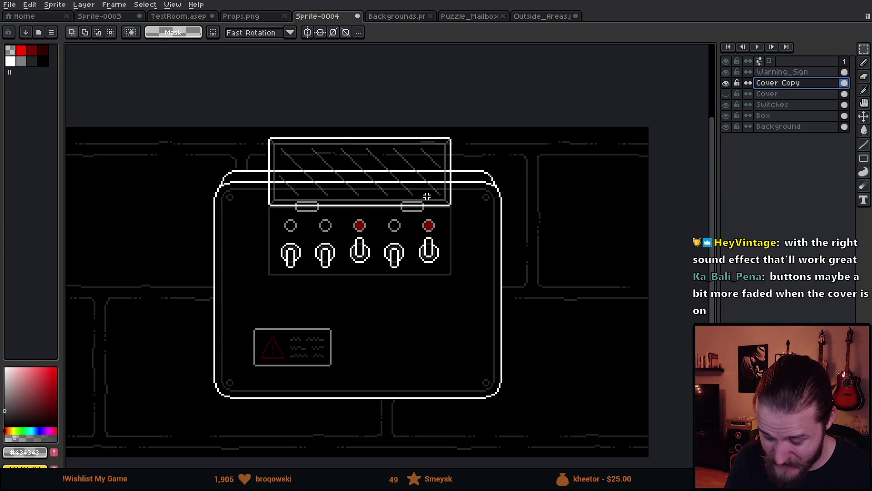
{"action": "left_click_drag", "start_coordinate": [521, 176], "coordinate": [551, 160]}
{"action": "left_click", "coordinate": [726, 83]}
Compare the closed glass cover and the raised lid by toggling the Cover and Cover Copy layers.
{"action": "left_click", "coordinate": [726, 94]}
{"action": "left_click", "coordinate": [726, 94]}
{"action": "left_click", "coordinate": [726, 83]}
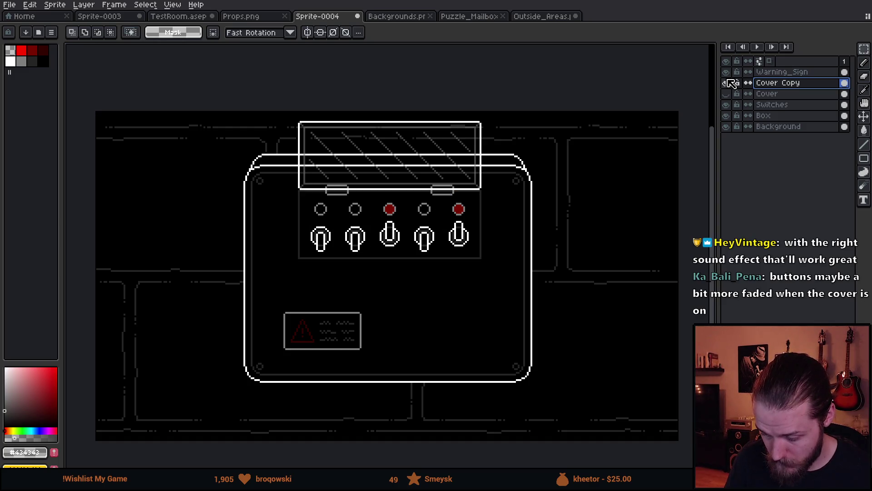
{"action": "left_click", "coordinate": [727, 83]}
{"action": "left_click", "coordinate": [726, 94]}
{"action": "left_click", "coordinate": [726, 94]}
{"action": "left_click", "coordinate": [727, 83]}
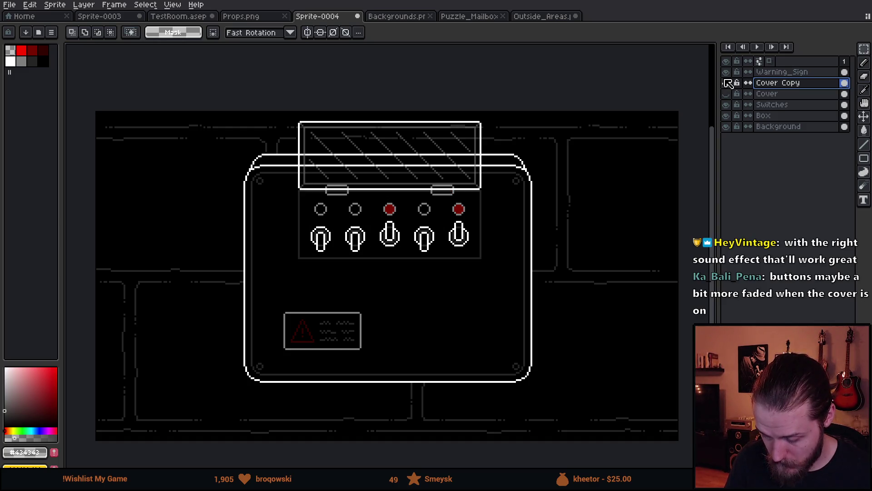
{"action": "left_click", "coordinate": [727, 93]}
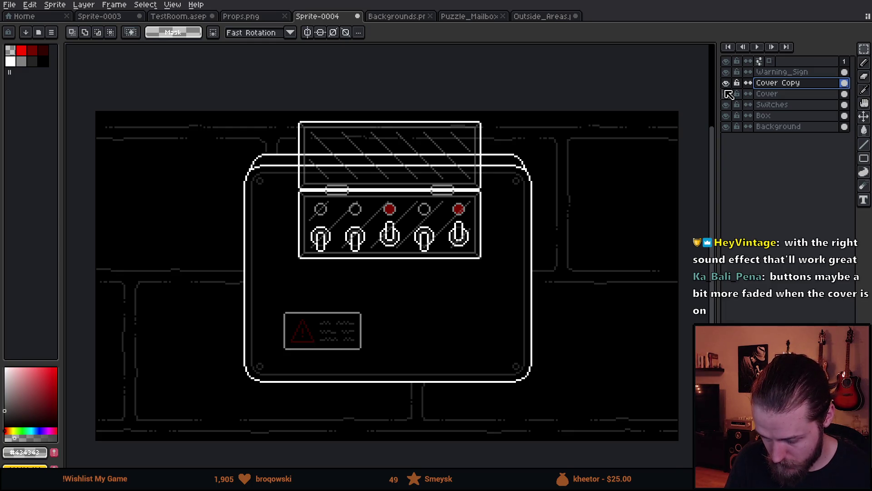
{"action": "scroll", "coordinate": [404, 217], "scroll_direction": "up", "scroll_amount": 2}
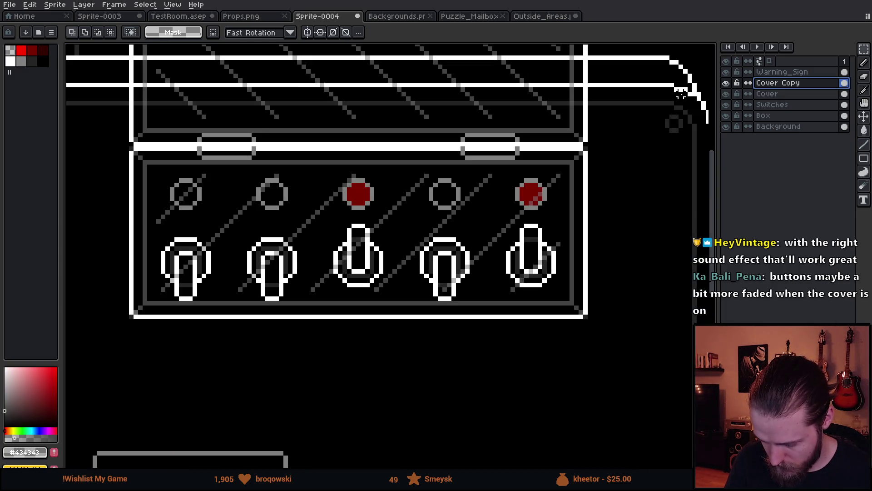
{"action": "left_click", "coordinate": [727, 92]}
{"action": "left_click", "coordinate": [727, 92]}
{"action": "left_click", "coordinate": [726, 83]}
{"action": "scroll", "coordinate": [91, 280], "scroll_direction": "down", "scroll_amount": 1}
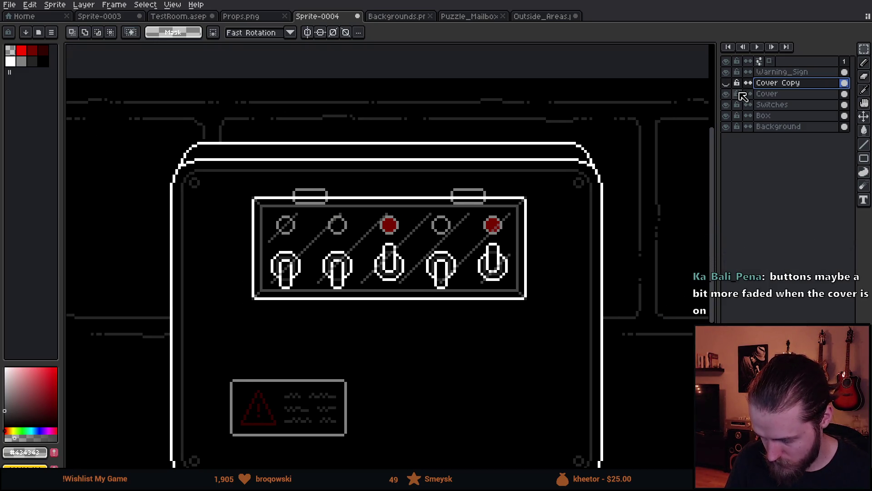
{"action": "left_click", "coordinate": [726, 83]}
{"action": "left_click", "coordinate": [726, 83]}
{"action": "left_click", "coordinate": [727, 94]}
{"action": "left_click", "coordinate": [727, 94]}
{"action": "left_click", "coordinate": [728, 94]}
{"action": "left_click", "coordinate": [726, 83]}
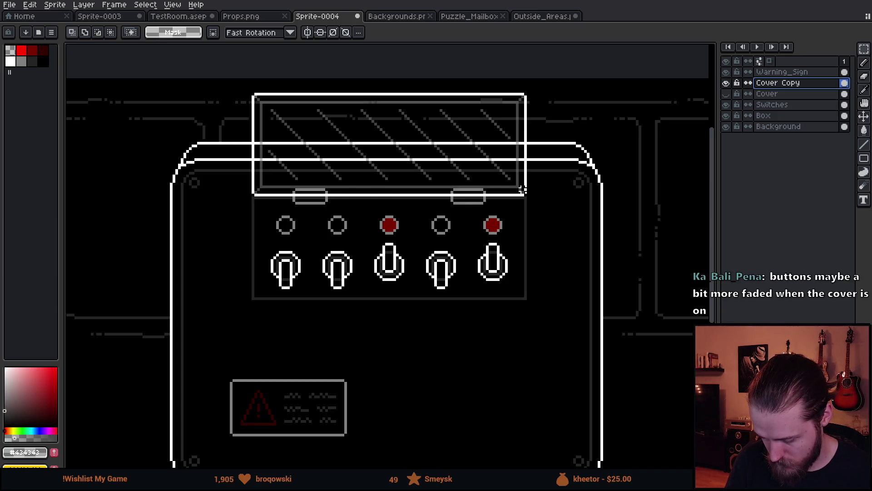
{"action": "scroll", "coordinate": [523, 190], "scroll_direction": "down", "scroll_amount": 2}
{"action": "scroll", "coordinate": [466, 184], "scroll_direction": "up", "scroll_amount": 1}
{"action": "scroll", "coordinate": [320, 156], "scroll_direction": "up", "scroll_amount": 3}
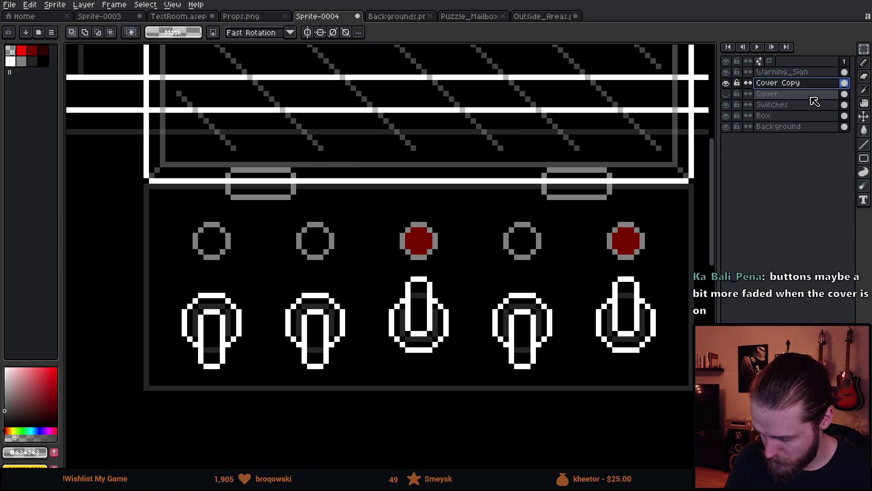
Set the pencil brush to 1 px and make the Switches layer active.
{"action": "key", "text": "b"}
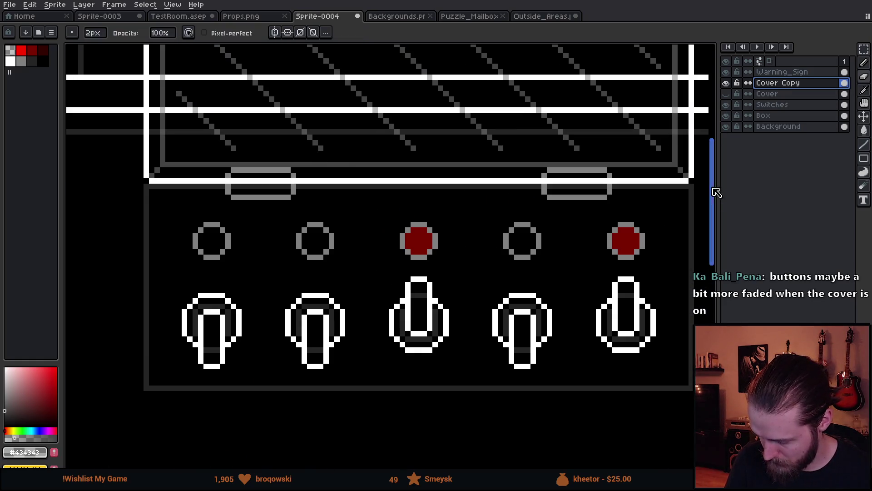
{"action": "key", "text": "minus"}
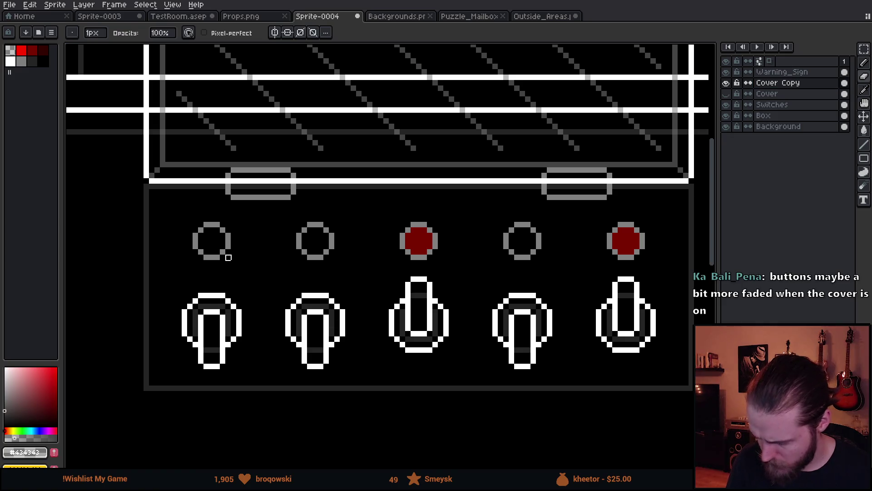
{"action": "left_click", "coordinate": [778, 105]}
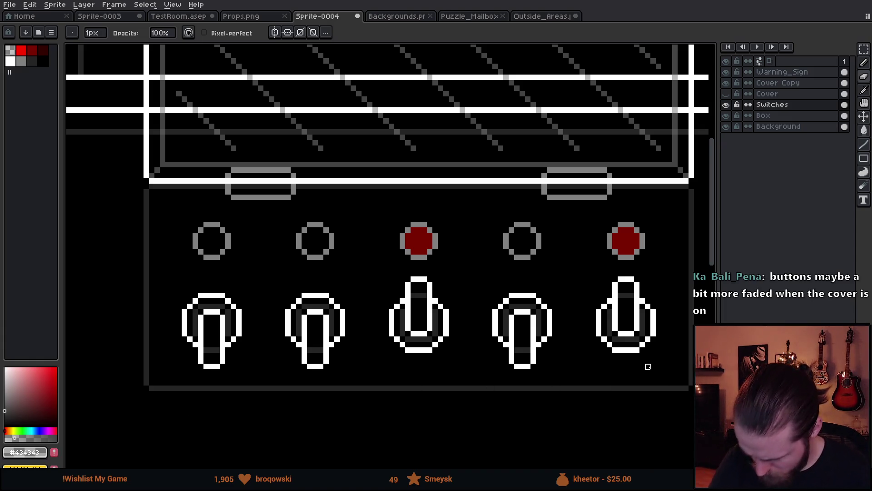
{"action": "scroll", "coordinate": [648, 366], "scroll_direction": "down", "scroll_amount": 3}
{"action": "left_click_drag", "start_coordinate": [598, 385], "coordinate": [569, 354]}
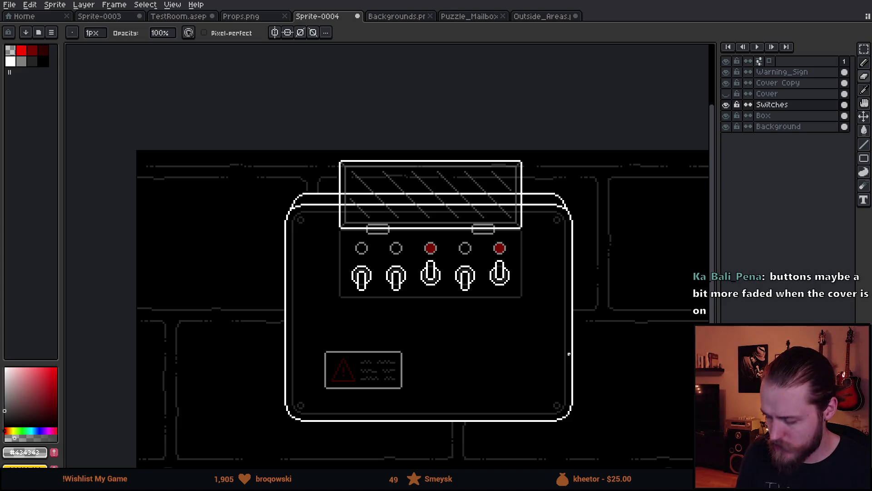
Show the closed Cover layer over the switches and hide the raised Cover Copy lid.
{"action": "left_click", "coordinate": [727, 104]}
{"action": "left_click_drag", "start_coordinate": [727, 94], "coordinate": [727, 105]}
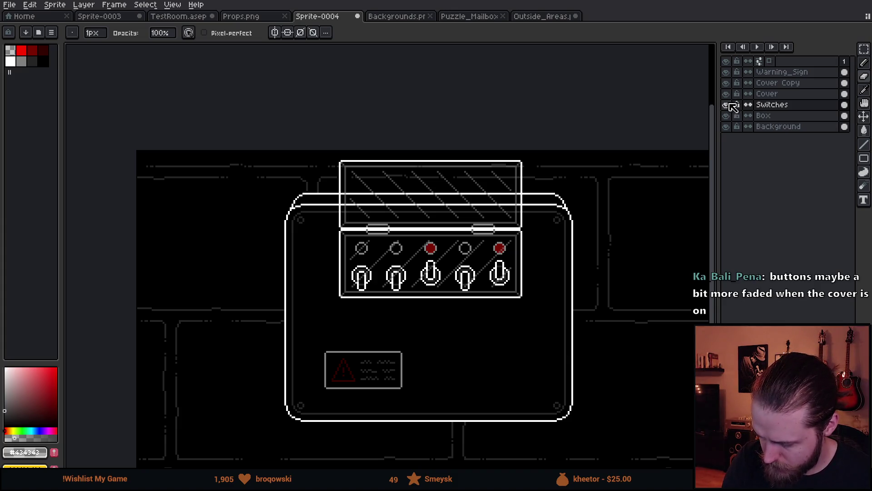
{"action": "left_click", "coordinate": [727, 82]}
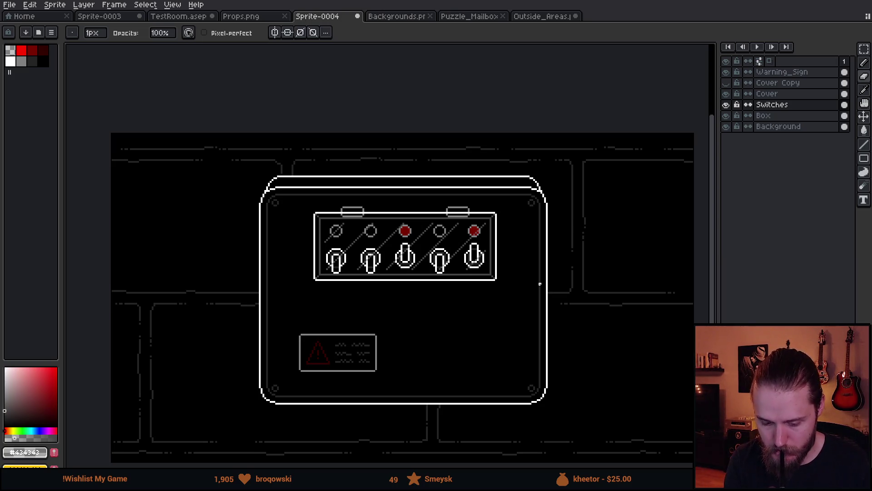
{"action": "scroll", "coordinate": [539, 284], "scroll_direction": "up", "scroll_amount": 2}
{"action": "scroll", "coordinate": [539, 283], "scroll_direction": "left", "scroll_amount": 3}
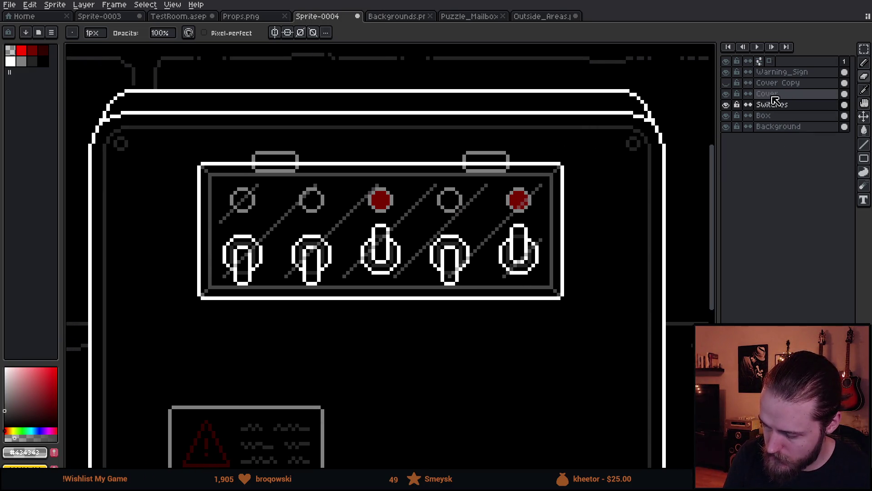
Make the Cover layer active and show both the raised lid and closed cover.
{"action": "left_click", "coordinate": [775, 95]}
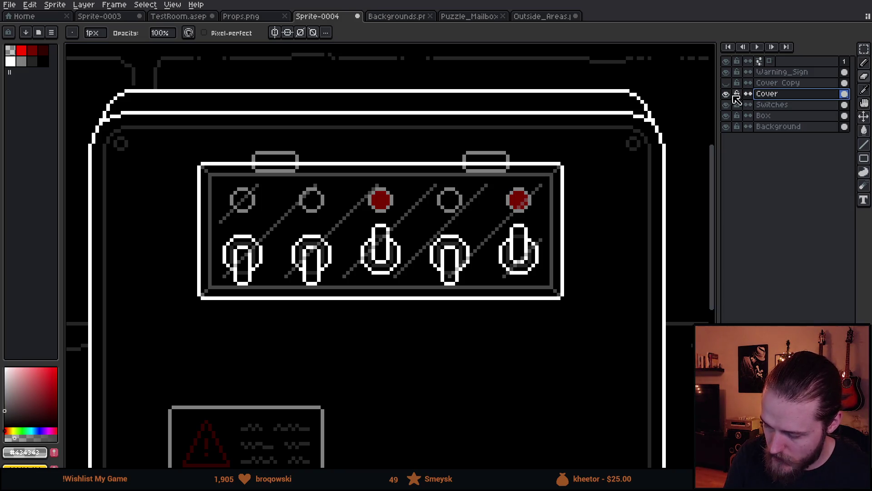
{"action": "left_click", "coordinate": [727, 95]}
{"action": "left_click", "coordinate": [726, 94]}
{"action": "left_click", "coordinate": [726, 83]}
{"action": "left_click", "coordinate": [726, 93]}
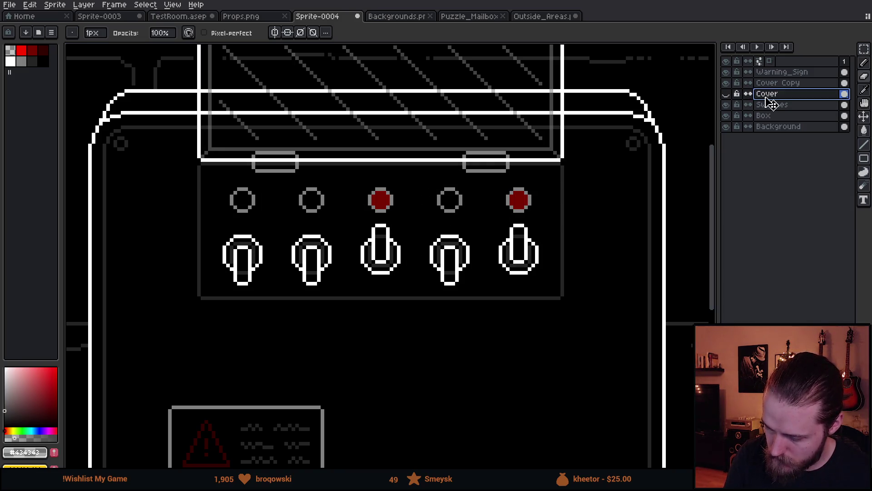
{"action": "left_click", "coordinate": [726, 94]}
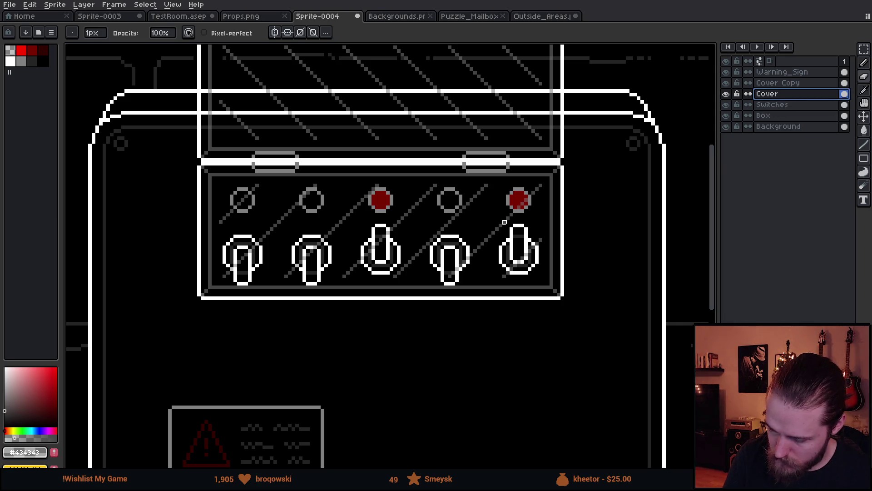
Bucket-fill black inside the cover to darken the switches behind the glass, keeping the result after an undo/redo comparison.
{"action": "left_click", "coordinate": [479, 240], "text": "alt"}
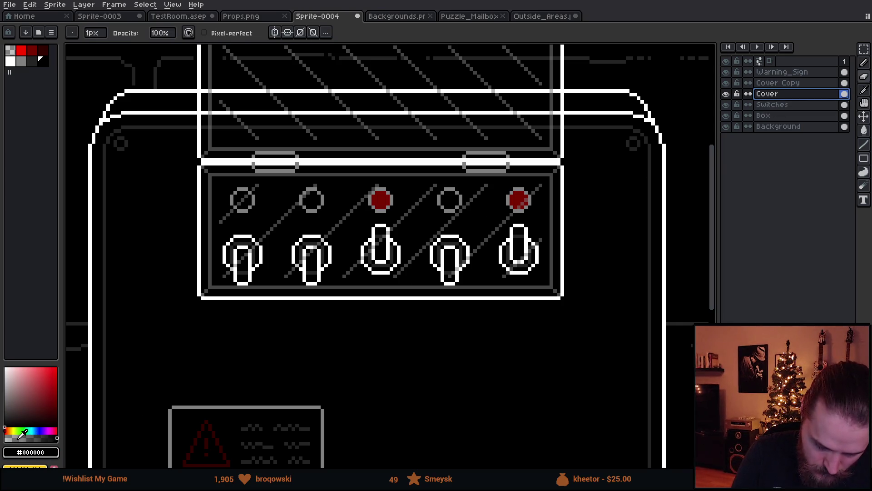
{"action": "key", "text": "g"}
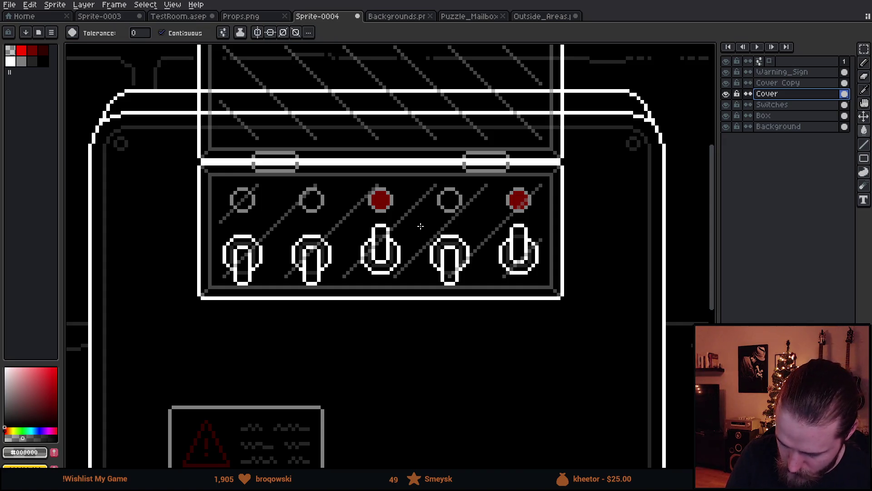
{"action": "left_click", "coordinate": [418, 230]}
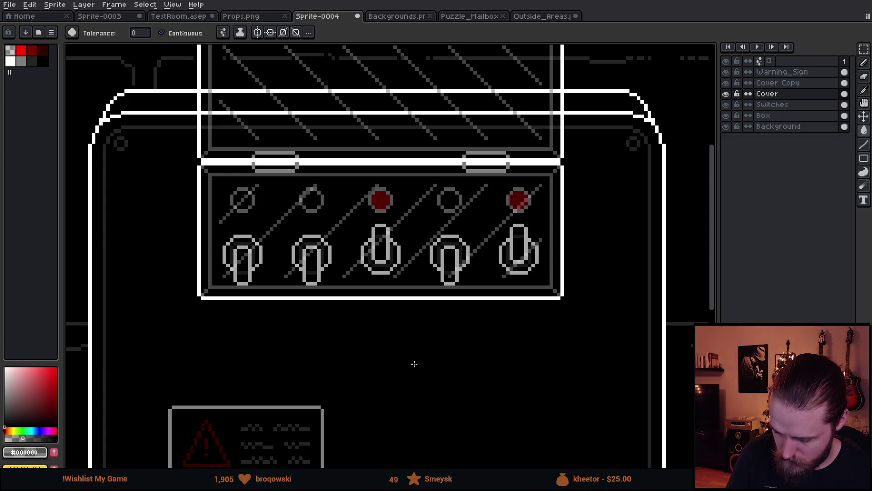
{"action": "key", "text": "ctrl+z"}
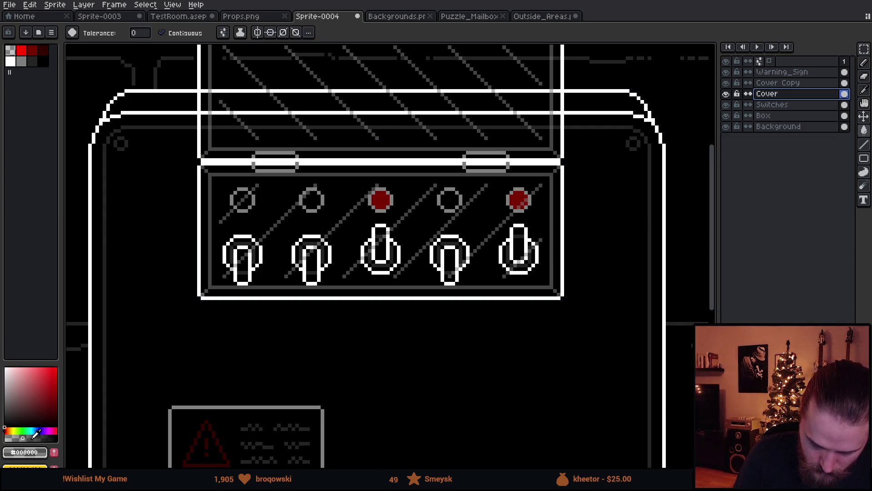
{"action": "key", "text": "ctrl+y"}
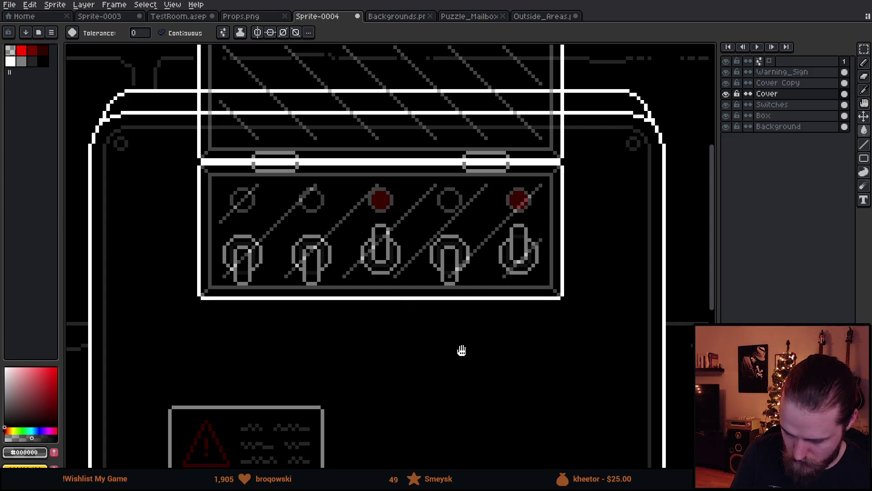
{"action": "left_click_drag", "start_coordinate": [462, 351], "coordinate": [436, 372]}
{"action": "scroll", "coordinate": [438, 370], "scroll_direction": "down", "scroll_amount": 3}
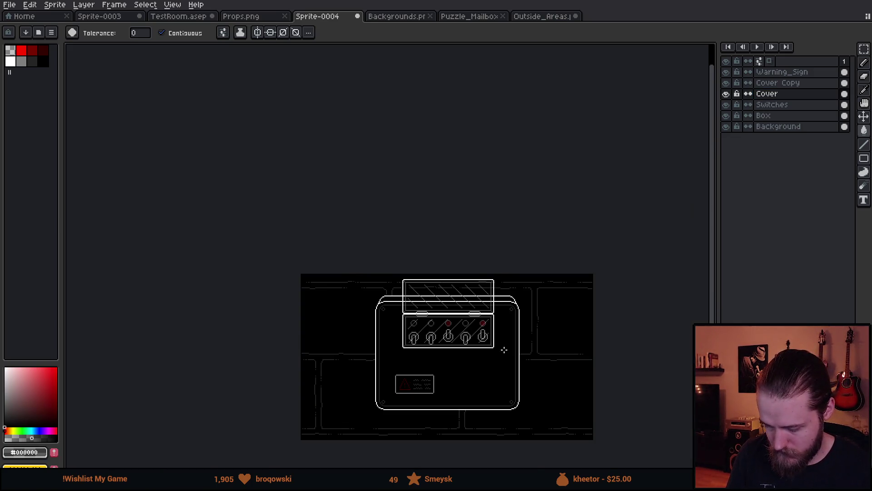
{"action": "scroll", "coordinate": [425, 249], "scroll_direction": "up", "scroll_amount": 3}
{"action": "left_click", "coordinate": [726, 94]}
{"action": "left_click", "coordinate": [727, 95]}
{"action": "left_click", "coordinate": [726, 95]}
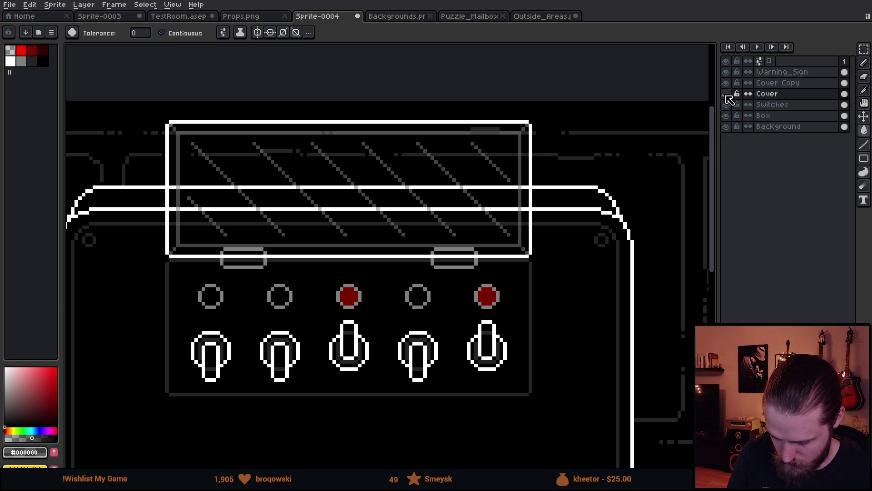
{"action": "left_click", "coordinate": [727, 95]}
{"action": "left_click", "coordinate": [727, 94]}
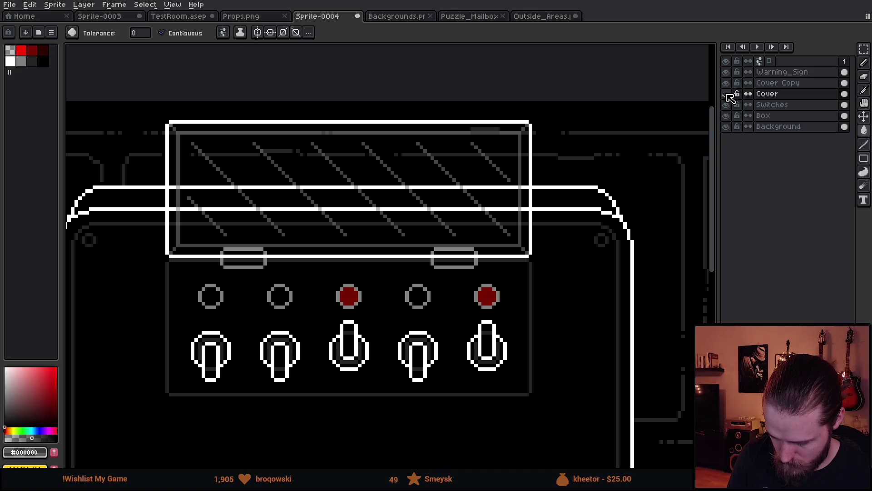
{"action": "left_click", "coordinate": [726, 94]}
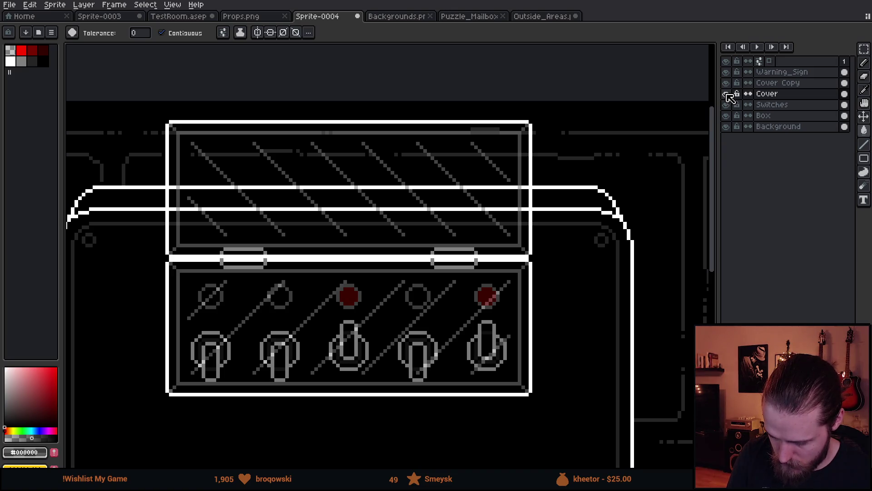
{"action": "left_click", "coordinate": [727, 94]}
{"action": "left_click", "coordinate": [727, 95]}
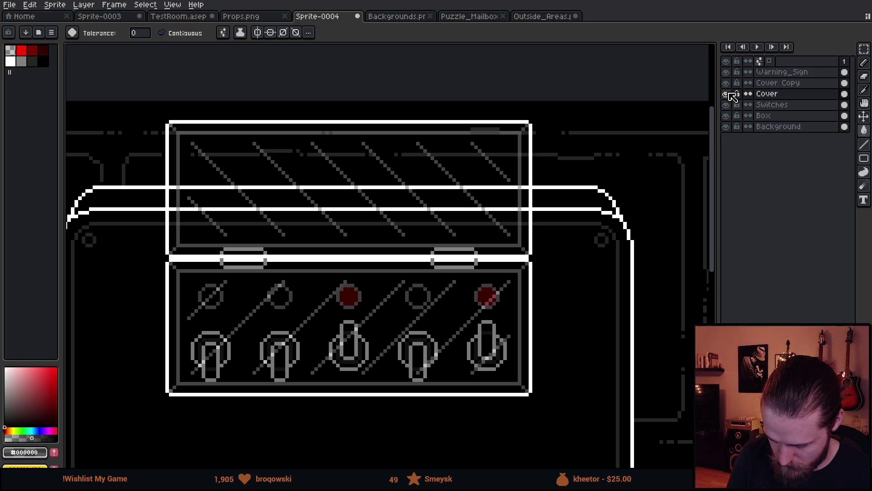
{"action": "left_click", "coordinate": [727, 94]}
{"action": "left_click", "coordinate": [772, 83]}
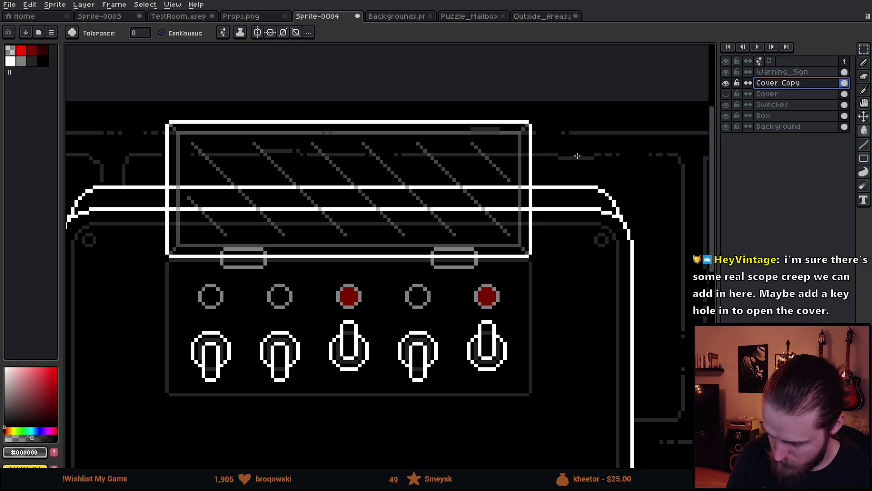
{"action": "left_click", "coordinate": [427, 174]}
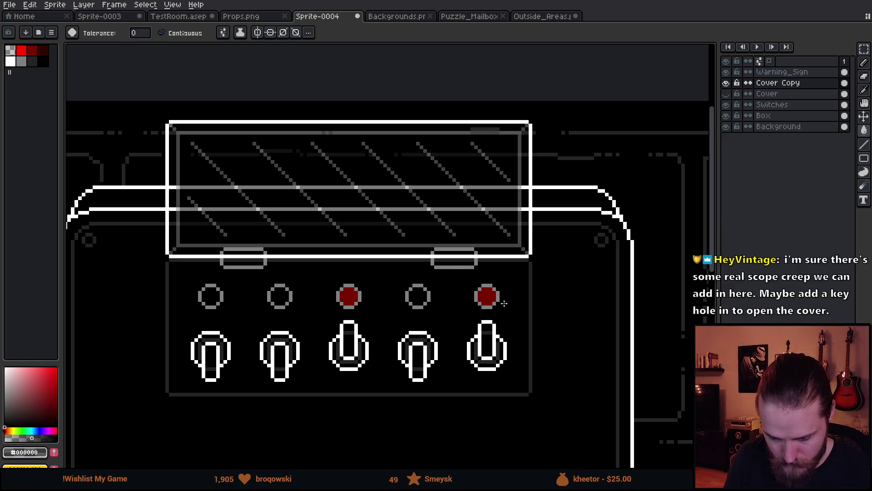
{"action": "scroll", "coordinate": [505, 304], "scroll_direction": "down", "scroll_amount": 2}
{"action": "scroll", "coordinate": [517, 292], "scroll_direction": "up", "scroll_amount": 1}
{"action": "scroll", "coordinate": [457, 276], "scroll_direction": "up", "scroll_amount": 1}
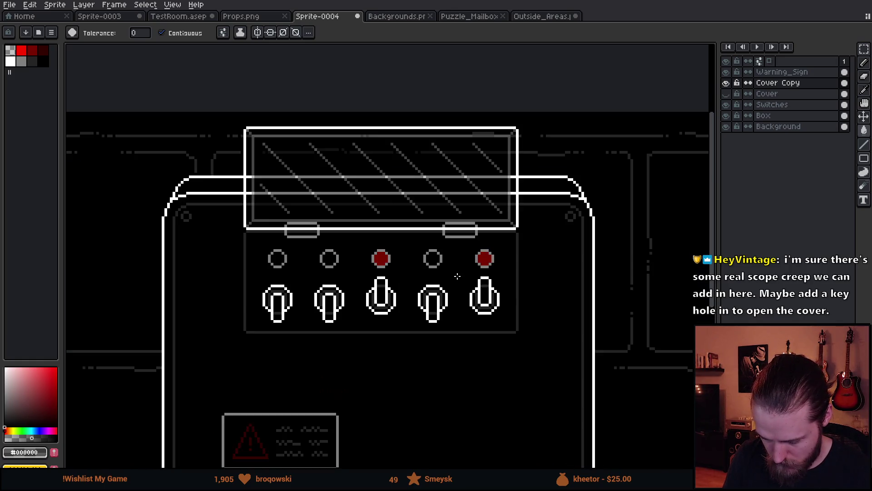
{"action": "scroll", "coordinate": [460, 291], "scroll_direction": "up", "scroll_amount": 2}
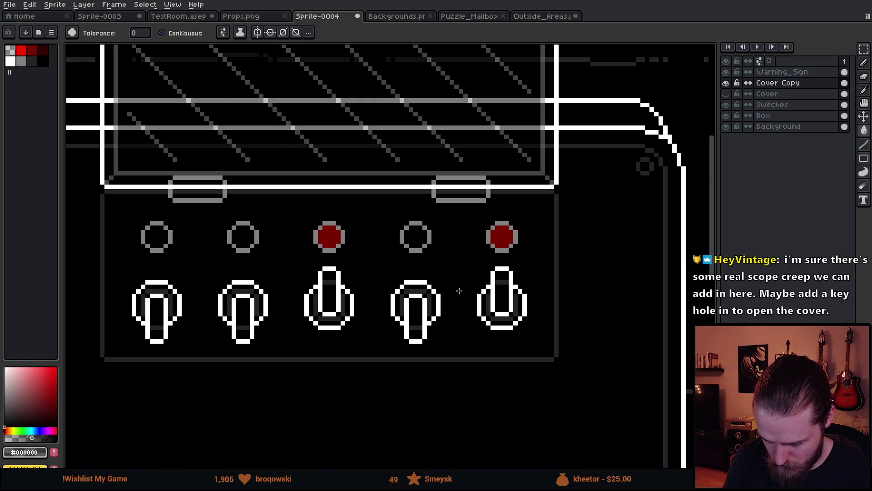
{"action": "scroll", "coordinate": [459, 290], "scroll_direction": "down", "scroll_amount": 2}
{"action": "scroll", "coordinate": [503, 336], "scroll_direction": "down", "scroll_amount": 2}
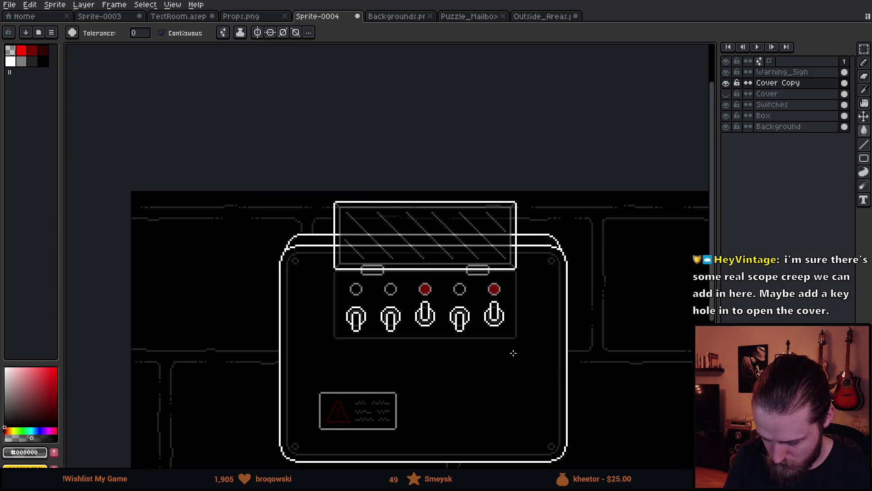
{"action": "left_click_drag", "start_coordinate": [510, 352], "coordinate": [492, 309]}
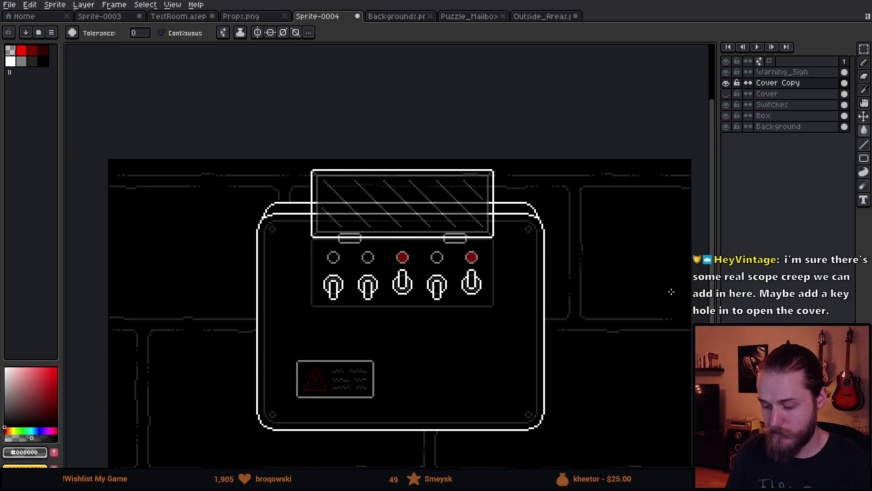
{"action": "left_click", "coordinate": [726, 83]}
{"action": "left_click", "coordinate": [727, 94]}
{"action": "left_click", "coordinate": [727, 93]}
{"action": "left_click", "coordinate": [726, 82]}
{"action": "left_click", "coordinate": [729, 96]}
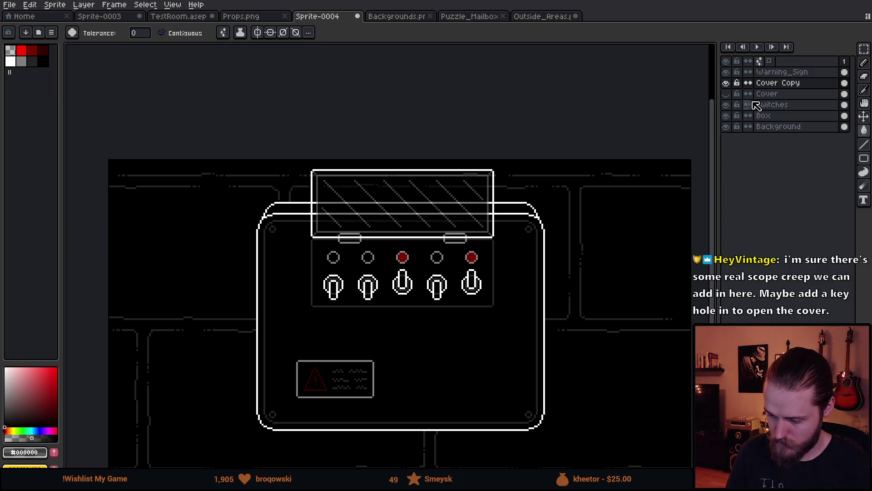
{"action": "left_click", "coordinate": [726, 83]}
{"action": "left_click", "coordinate": [726, 93]}
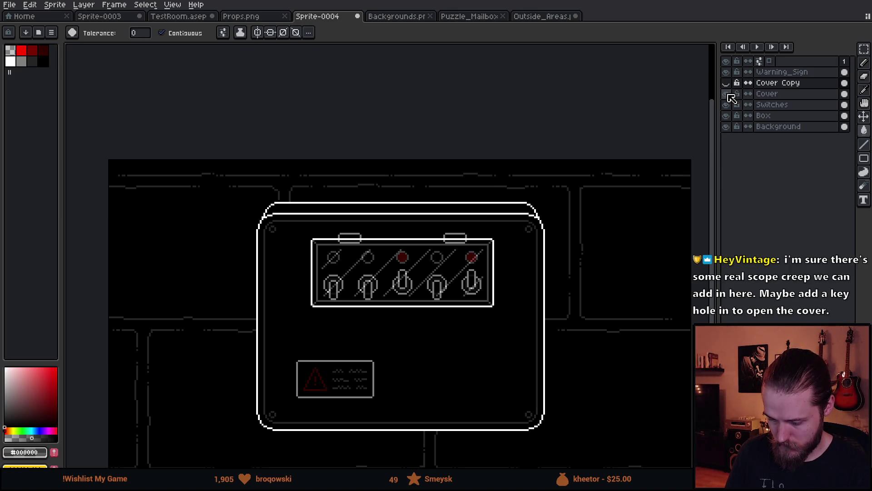
{"action": "left_click", "coordinate": [728, 95]}
{"action": "left_click", "coordinate": [726, 83]}
{"action": "left_click", "coordinate": [726, 83]}
{"action": "left_click", "coordinate": [726, 105]}
{"action": "left_click", "coordinate": [727, 104]}
{"action": "left_click", "coordinate": [727, 94]}
{"action": "left_click", "coordinate": [728, 94]}
{"action": "left_click", "coordinate": [727, 83]}
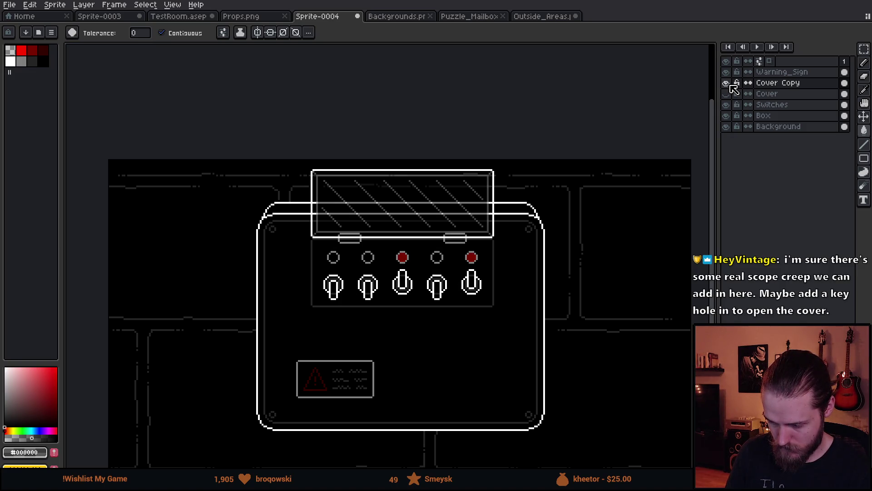
{"action": "left_click", "coordinate": [726, 83]}
{"action": "left_click", "coordinate": [726, 94]}
{"action": "left_click", "coordinate": [727, 94]}
{"action": "left_click", "coordinate": [726, 83]}
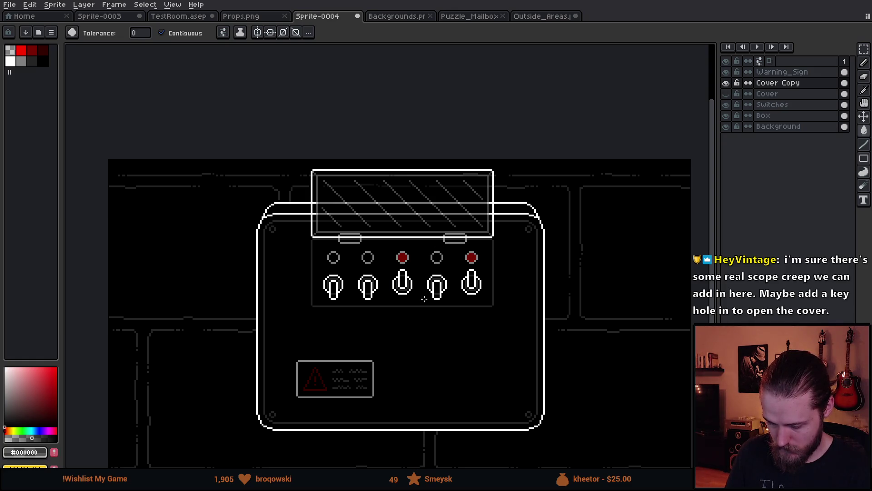
{"action": "scroll", "coordinate": [424, 299], "scroll_direction": "up", "scroll_amount": 3}
{"action": "scroll", "coordinate": [424, 360], "scroll_direction": "down", "scroll_amount": 2}
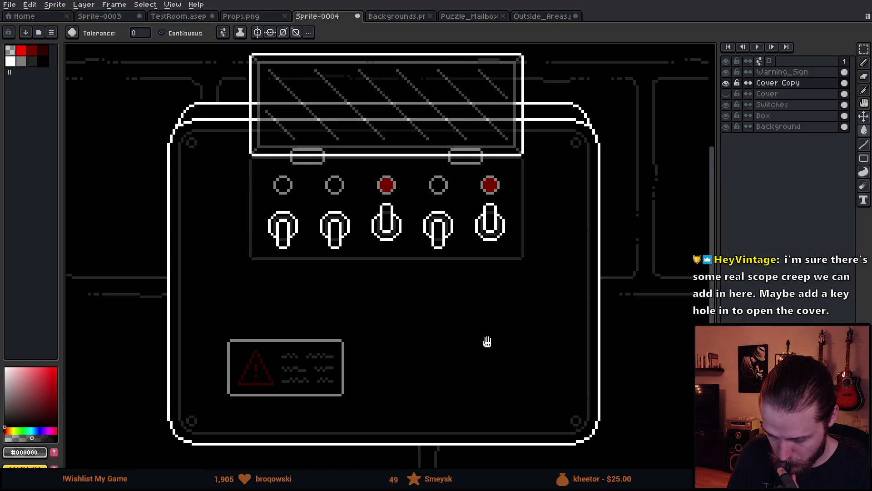
{"action": "scroll", "coordinate": [483, 316], "scroll_direction": "down", "scroll_amount": 2}
{"action": "scroll", "coordinate": [483, 318], "scroll_direction": "up", "scroll_amount": 2}
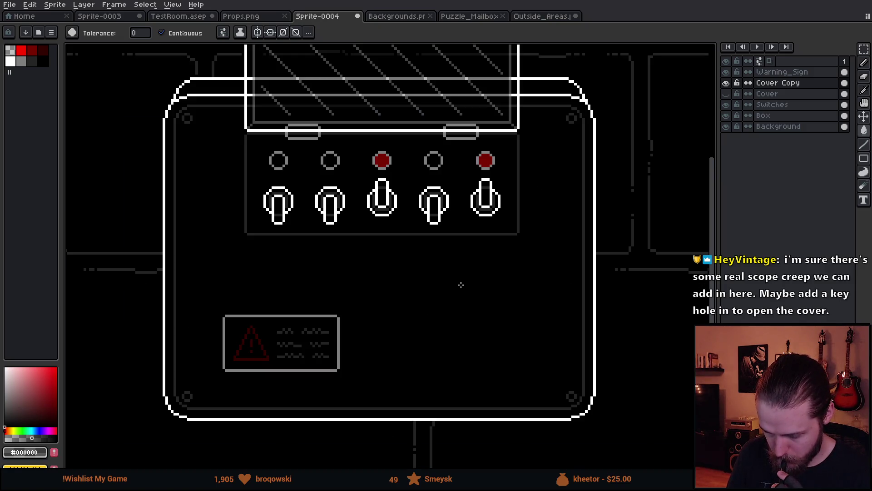
{"action": "scroll", "coordinate": [408, 242], "scroll_direction": "down", "scroll_amount": 3}
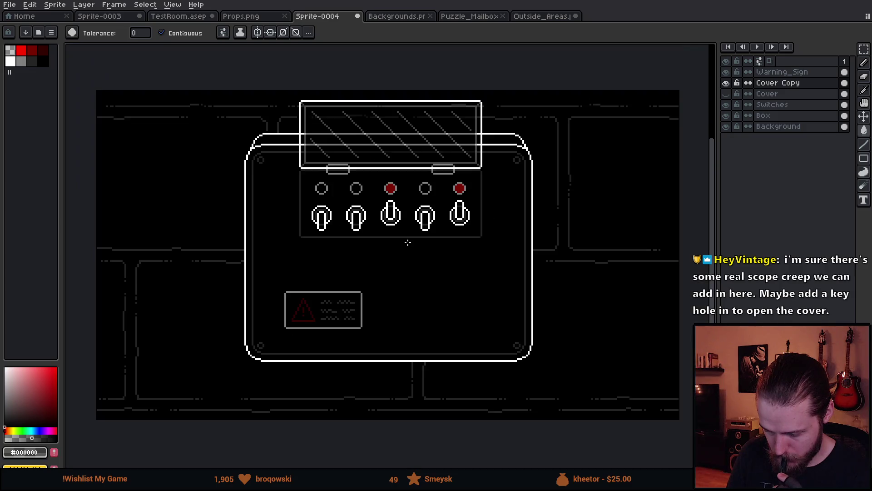
{"action": "scroll", "coordinate": [408, 240], "scroll_direction": "up", "scroll_amount": 1}
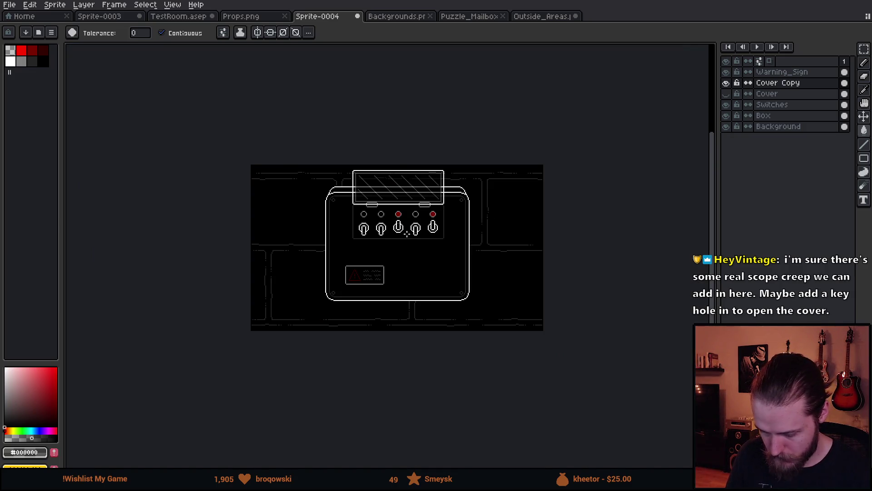
{"action": "scroll", "coordinate": [408, 233], "scroll_direction": "up", "scroll_amount": 2}
Nudge layers Warning_Sign through Box about 4 px left with the Move tool, then reselect Box.
{"action": "left_click", "coordinate": [802, 116]}
{"action": "key", "text": "v"}
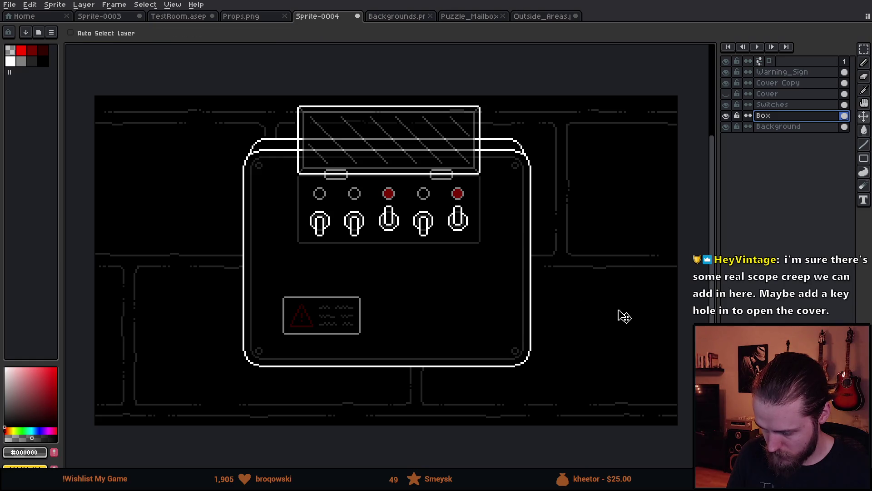
{"action": "key", "text": "ctrl"}
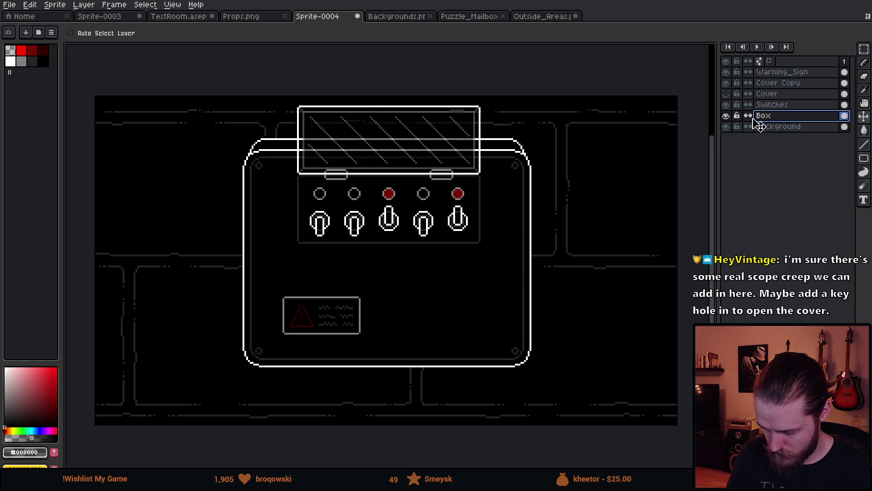
{"action": "left_click", "coordinate": [791, 75], "text": "shift"}
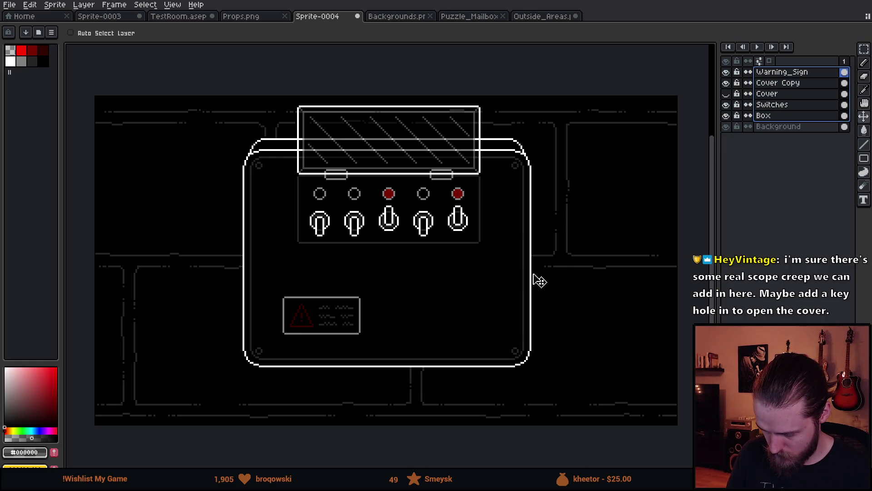
{"action": "key", "text": "Left"}
{"action": "key", "text": "ctrl"}
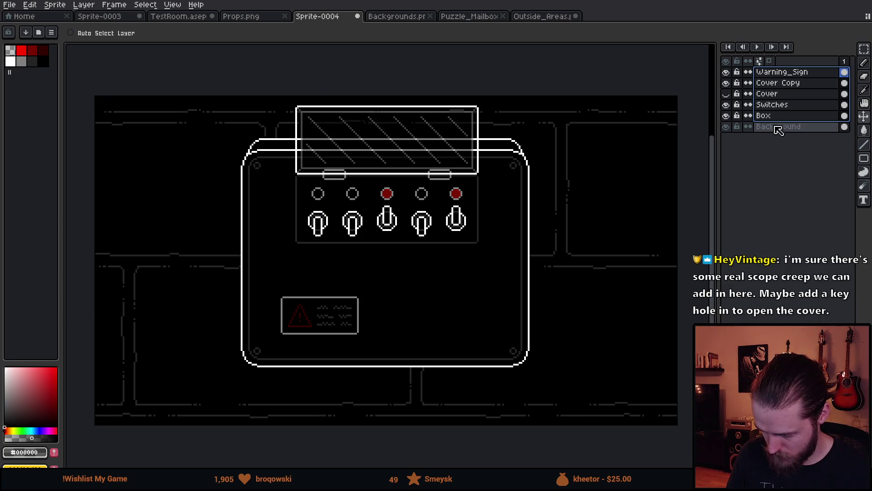
{"action": "left_click", "coordinate": [773, 116]}
{"action": "scroll", "coordinate": [589, 429], "scroll_direction": "down", "scroll_amount": 1}
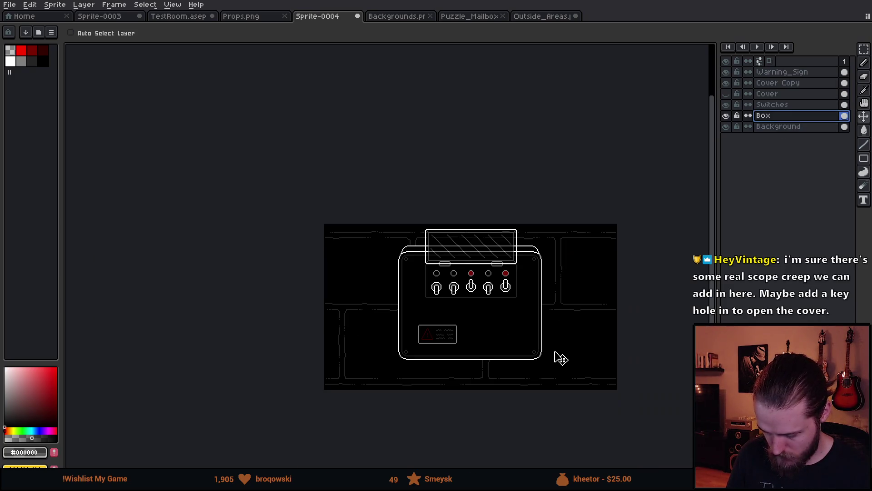
{"action": "left_click", "coordinate": [54, 5]}
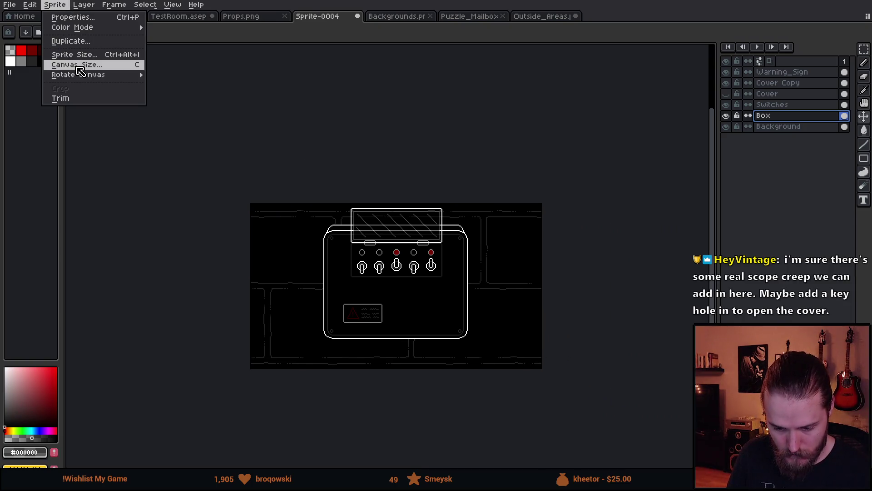
Widen the canvas on the right to 382×180 px via Canvas Size.
{"action": "left_click", "coordinate": [68, 65]}
{"action": "left_click_drag", "start_coordinate": [541, 267], "coordinate": [594, 261]}
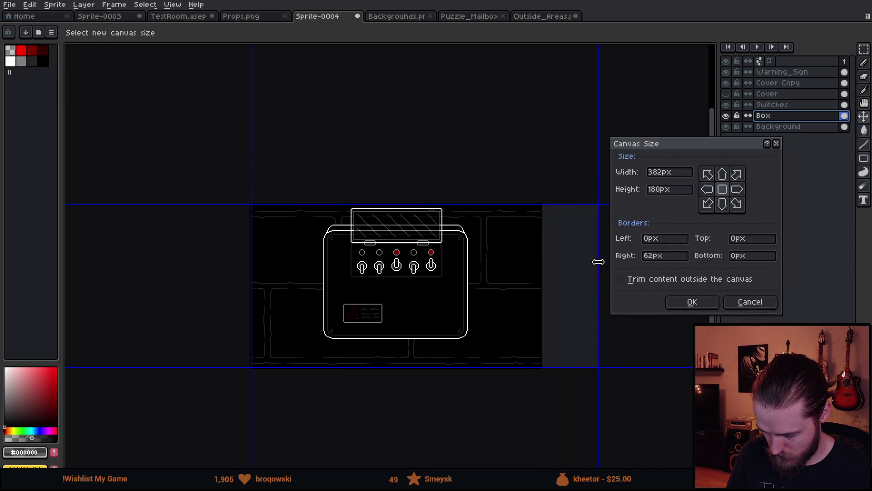
{"action": "left_click", "coordinate": [692, 301]}
{"action": "scroll", "coordinate": [320, 262], "scroll_direction": "up", "scroll_amount": 1}
Make the Switches layer active and switch to the rectangular marquee.
{"action": "left_click", "coordinate": [773, 104]}
{"action": "scroll", "coordinate": [452, 238], "scroll_direction": "down", "scroll_amount": 2}
{"action": "key", "text": "m"}
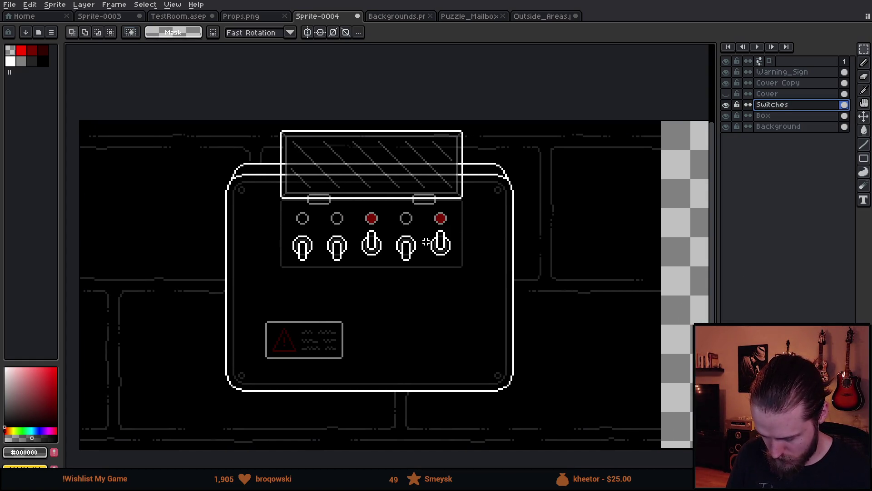
{"action": "scroll", "coordinate": [447, 236], "scroll_direction": "up", "scroll_amount": 1}
{"action": "left_click_drag", "start_coordinate": [447, 236], "coordinate": [371, 218]}
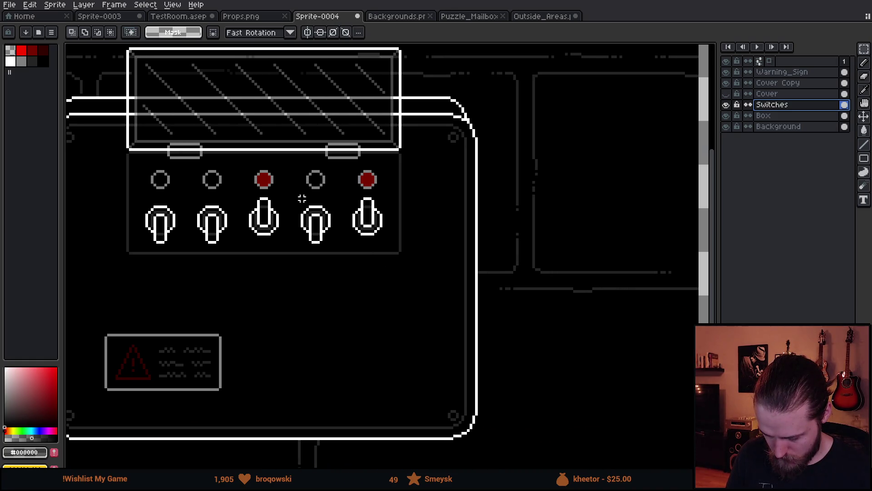
{"action": "scroll", "coordinate": [297, 187], "scroll_direction": "down", "scroll_amount": 1}
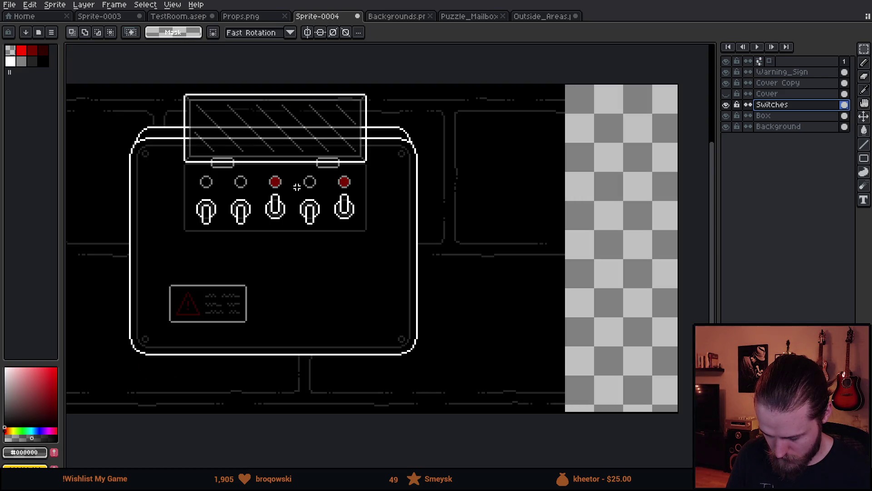
Copy the unlit fourth light and the red fifth light with its switch into the empty strip.
{"action": "scroll", "coordinate": [297, 185], "scroll_direction": "up", "scroll_amount": 1}
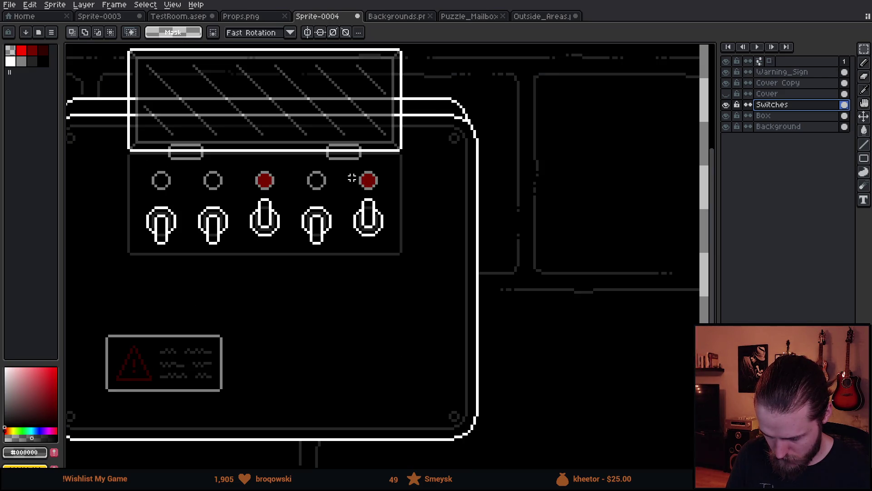
{"action": "left_click_drag", "start_coordinate": [299, 162], "coordinate": [343, 201]}
{"action": "mouse_move", "coordinate": [351, 163]}
{"action": "left_mouse_down"}
{"action": "mouse_move", "coordinate": [385, 196]}
{"action": "mouse_move", "coordinate": [389, 247]}
{"action": "left_mouse_up"}
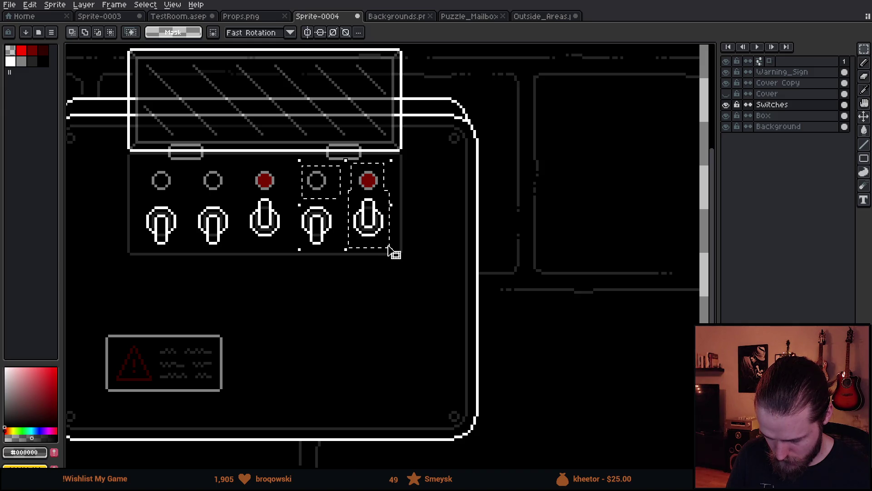
{"action": "scroll", "coordinate": [534, 258], "scroll_direction": "down", "scroll_amount": 2}
{"action": "scroll", "coordinate": [382, 230], "scroll_direction": "right", "scroll_amount": 3}
{"action": "scroll", "coordinate": [310, 176], "scroll_direction": "up", "scroll_amount": 5}
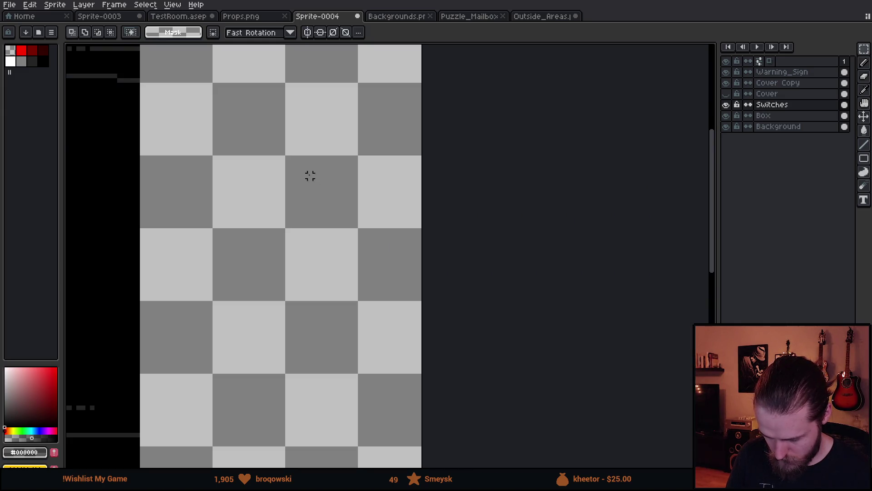
{"action": "key", "text": "ctrl+v"}
{"action": "scroll", "coordinate": [310, 176], "scroll_direction": "up", "scroll_amount": 2}
{"action": "scroll", "coordinate": [310, 176], "scroll_direction": "left", "scroll_amount": 3}
{"action": "mouse_move", "coordinate": [492, 375]}
{"action": "left_mouse_down"}
{"action": "mouse_move", "coordinate": [454, 347]}
{"action": "mouse_move", "coordinate": [374, 219]}
{"action": "left_mouse_up"}
{"action": "left_click", "coordinate": [460, 245]}
{"action": "left_click", "coordinate": [459, 244]}
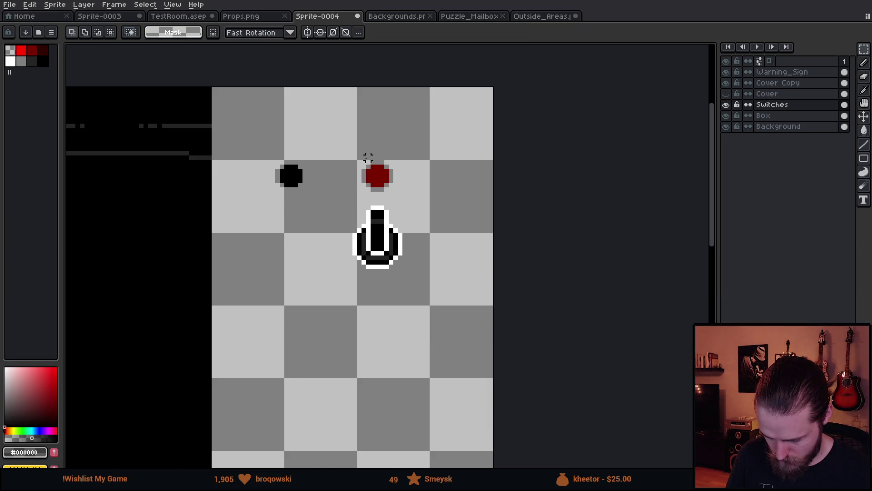
Arrange the unlit light top-left, the red light beside it, and the switch just below.
{"action": "mouse_move", "coordinate": [251, 139]}
{"action": "left_mouse_down"}
{"action": "mouse_move", "coordinate": [317, 214]}
{"action": "mouse_move", "coordinate": [263, 140]}
{"action": "left_mouse_up"}
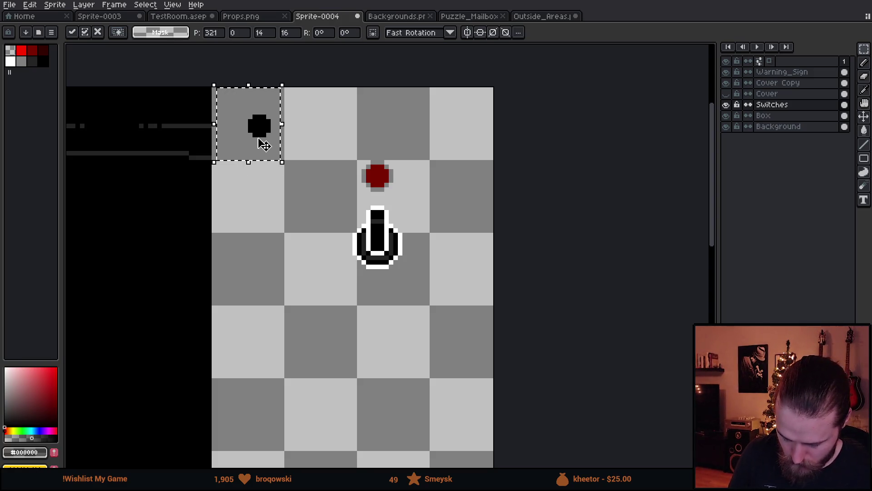
{"action": "left_click", "coordinate": [436, 142]}
{"action": "mouse_move", "coordinate": [341, 149]}
{"action": "left_mouse_down"}
{"action": "mouse_move", "coordinate": [419, 199]}
{"action": "mouse_move", "coordinate": [340, 142]}
{"action": "left_mouse_up"}
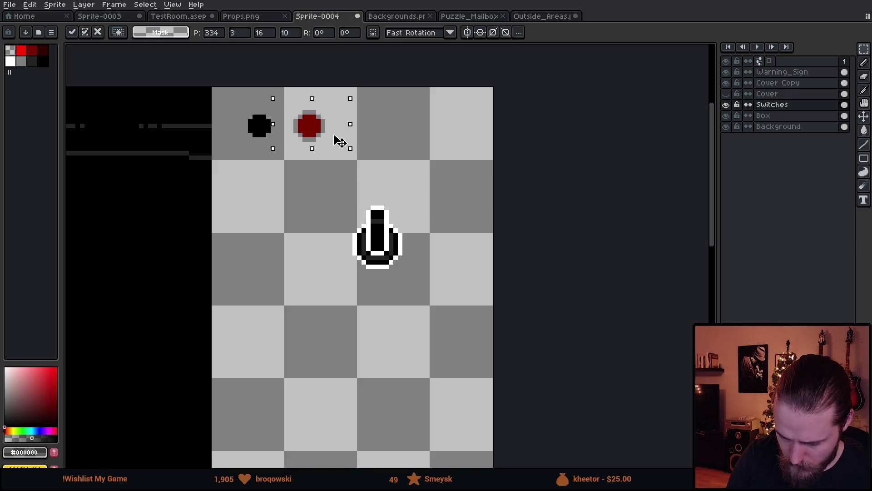
{"action": "left_click", "coordinate": [352, 234]}
{"action": "mouse_move", "coordinate": [323, 203]}
{"action": "left_mouse_down"}
{"action": "mouse_move", "coordinate": [432, 294]}
{"action": "mouse_move", "coordinate": [305, 239]}
{"action": "left_mouse_up"}
{"action": "left_click", "coordinate": [322, 321]}
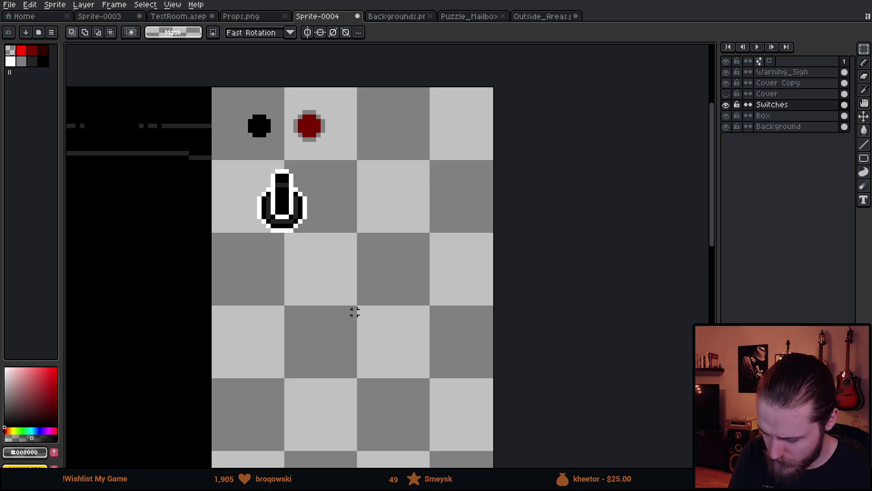
{"action": "scroll", "coordinate": [354, 311], "scroll_direction": "down", "scroll_amount": 4}
{"action": "left_click_drag", "start_coordinate": [351, 351], "coordinate": [544, 235]}
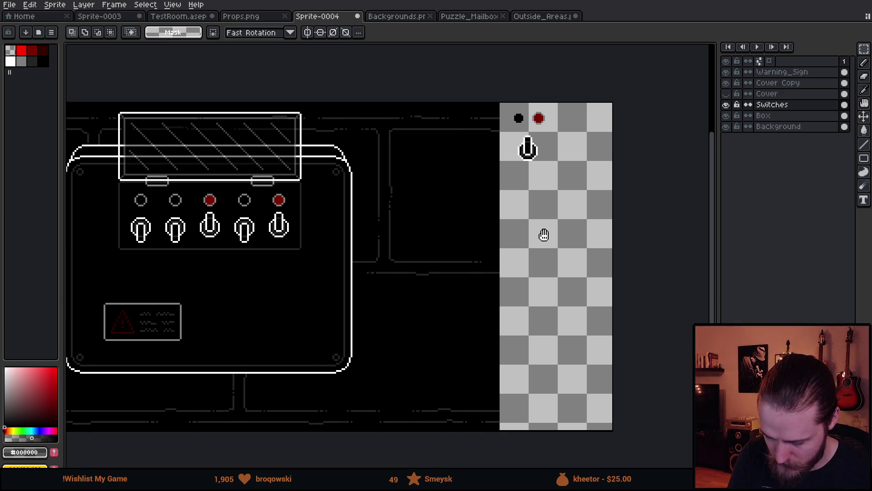
{"action": "scroll", "coordinate": [467, 317], "scroll_direction": "left", "scroll_amount": 5}
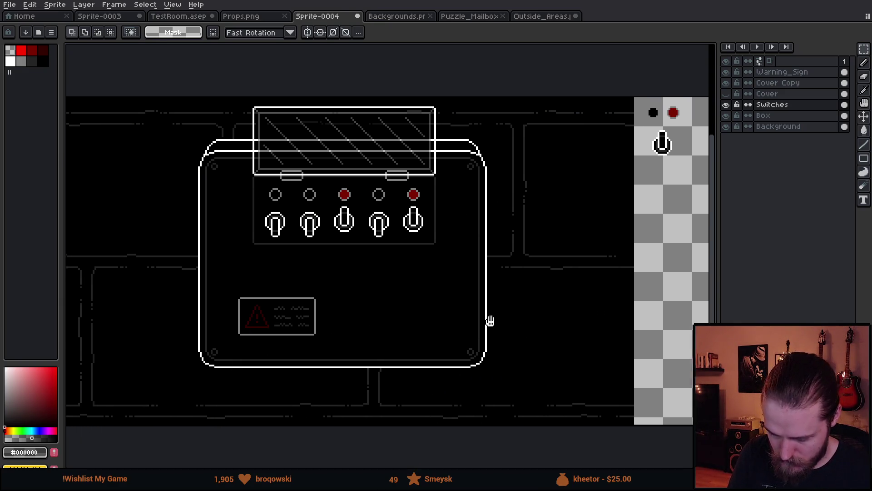
{"action": "left_click_drag", "start_coordinate": [559, 296], "coordinate": [441, 302]}
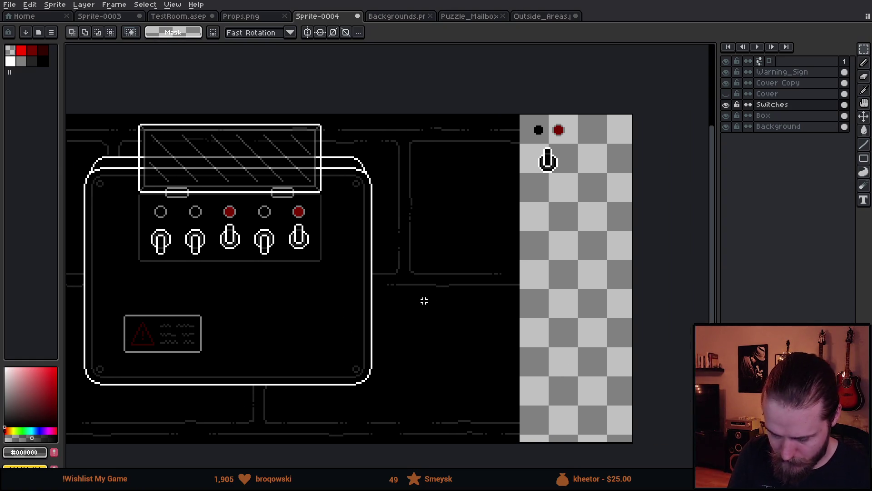
{"action": "left_click", "coordinate": [55, 5]}
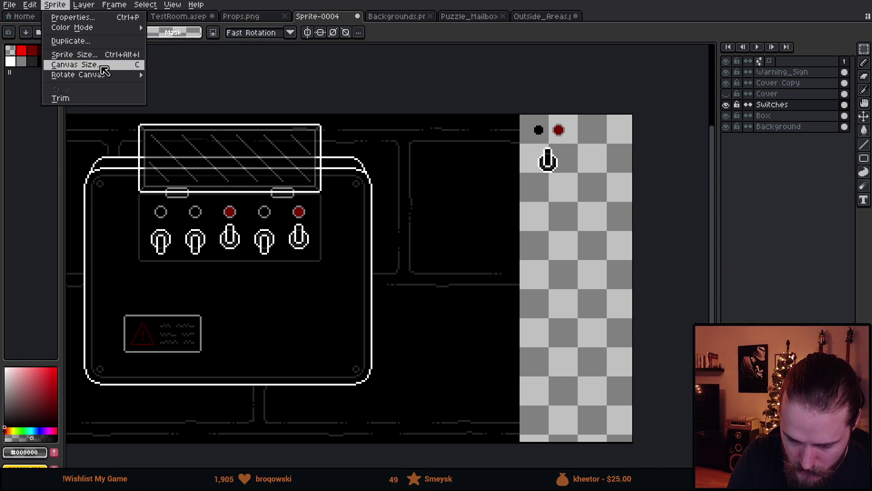
Increase the canvas width to 493 px in Canvas Size.
{"action": "left_click", "coordinate": [105, 64]}
{"action": "type", "text": "493"}
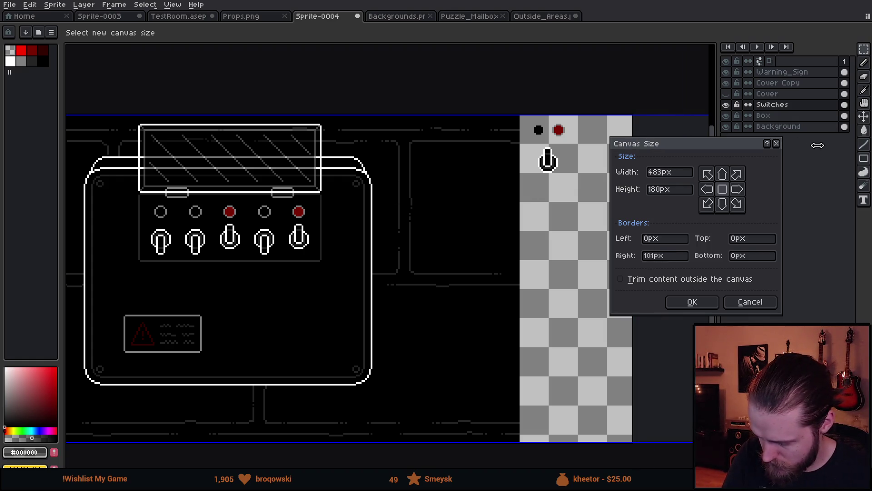
{"action": "left_click", "coordinate": [692, 302]}
{"action": "mouse_move", "coordinate": [652, 311]}
{"action": "left_mouse_down"}
{"action": "mouse_move", "coordinate": [383, 318]}
{"action": "mouse_move", "coordinate": [589, 304]}
{"action": "left_mouse_up"}
Rename the Cover Copy layer to Cover_Open, hide it, and show the closed Cover layer.
{"action": "left_click", "coordinate": [778, 84]}
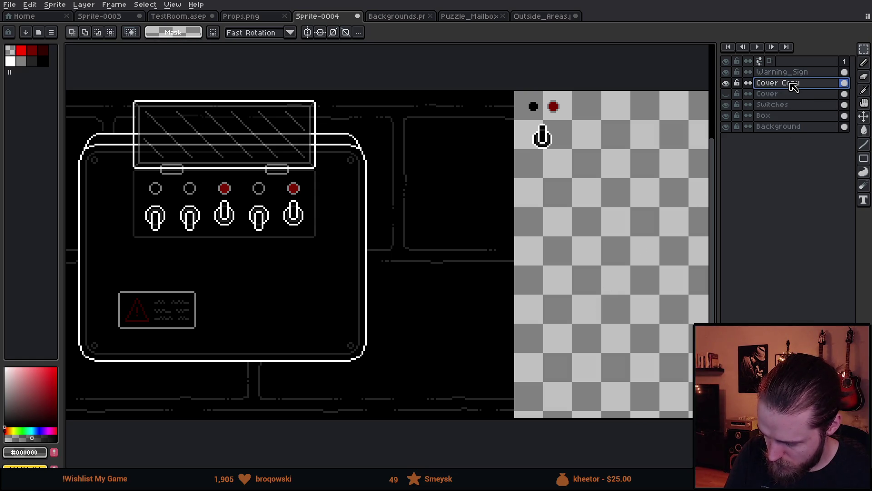
{"action": "double_click", "coordinate": [793, 86]}
{"action": "type", "text": "Cover_Open"}
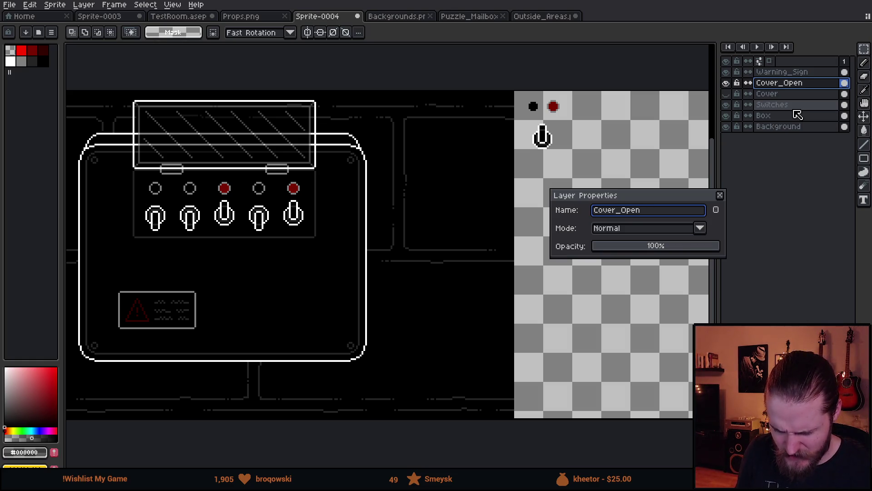
{"action": "key", "text": "Return"}
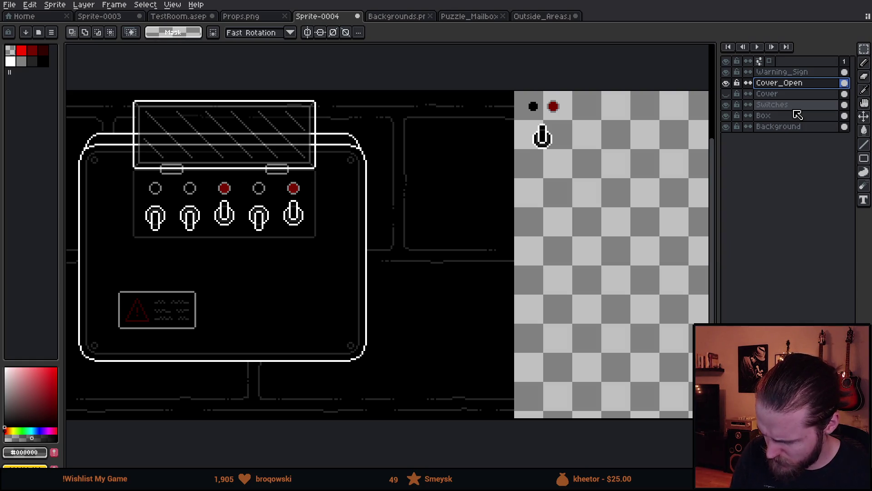
{"action": "left_click", "coordinate": [726, 83]}
{"action": "left_click", "coordinate": [726, 94]}
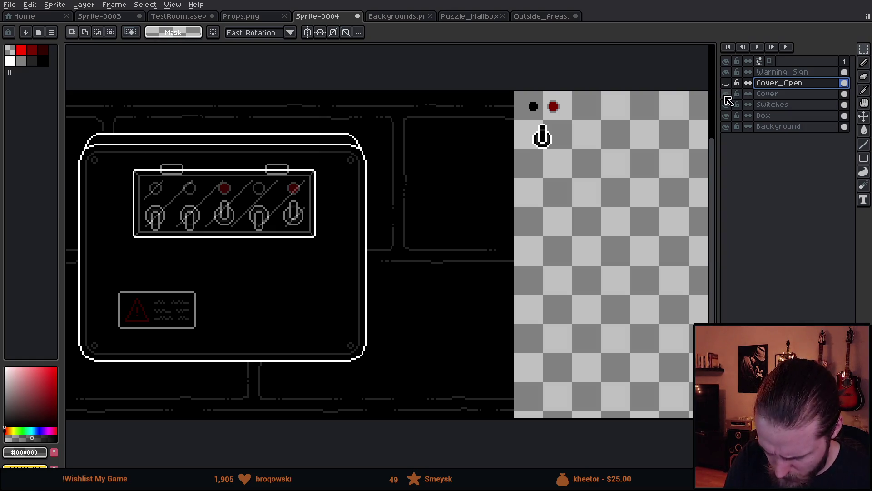
Select the closed glass cover and drag it onto the transparent strip, then deselect.
{"action": "mouse_move", "coordinate": [99, 141]}
{"action": "left_mouse_down"}
{"action": "mouse_move", "coordinate": [335, 275]}
{"action": "mouse_move", "coordinate": [369, 280]}
{"action": "left_mouse_up"}
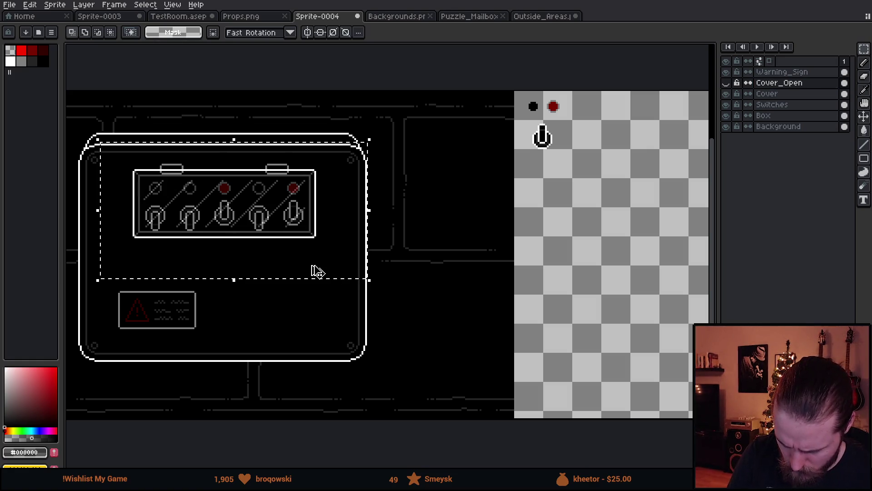
{"action": "left_click", "coordinate": [773, 94]}
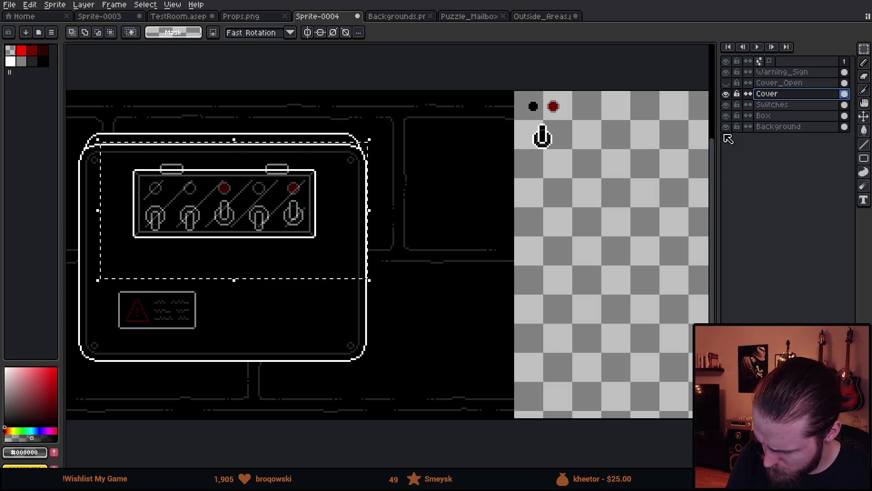
{"action": "left_click", "coordinate": [265, 229]}
{"action": "mouse_move", "coordinate": [257, 250]}
{"action": "left_mouse_down"}
{"action": "mouse_move", "coordinate": [432, 304]}
{"action": "mouse_move", "coordinate": [640, 225]}
{"action": "mouse_move", "coordinate": [648, 237]}
{"action": "left_mouse_up"}
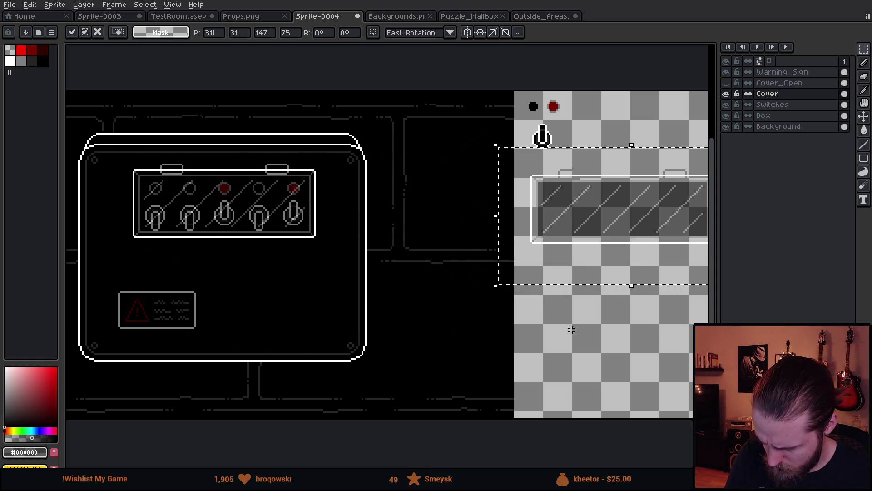
{"action": "left_click_drag", "start_coordinate": [570, 331], "coordinate": [407, 345]}
{"action": "key", "text": "ctrl+d"}
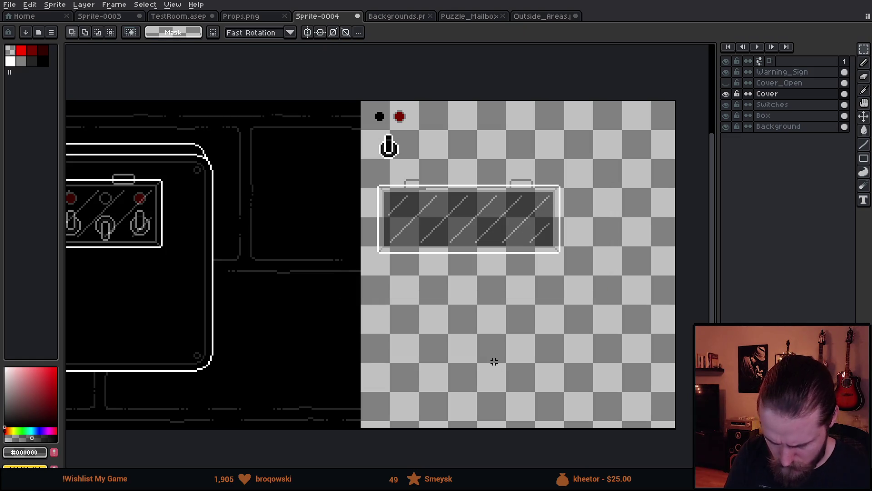
{"action": "scroll", "coordinate": [492, 353], "scroll_direction": "up", "scroll_amount": 3}
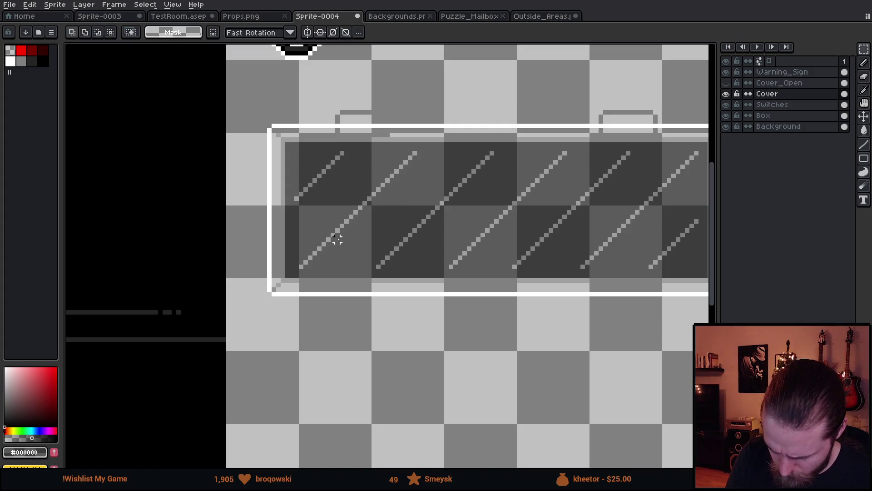
Darken the light border band around the detached glass cover with the Paint Bucket.
{"action": "key", "text": "g"}
{"action": "left_click", "coordinate": [274, 185]}
{"action": "left_click_drag", "start_coordinate": [514, 334], "coordinate": [292, 361]}
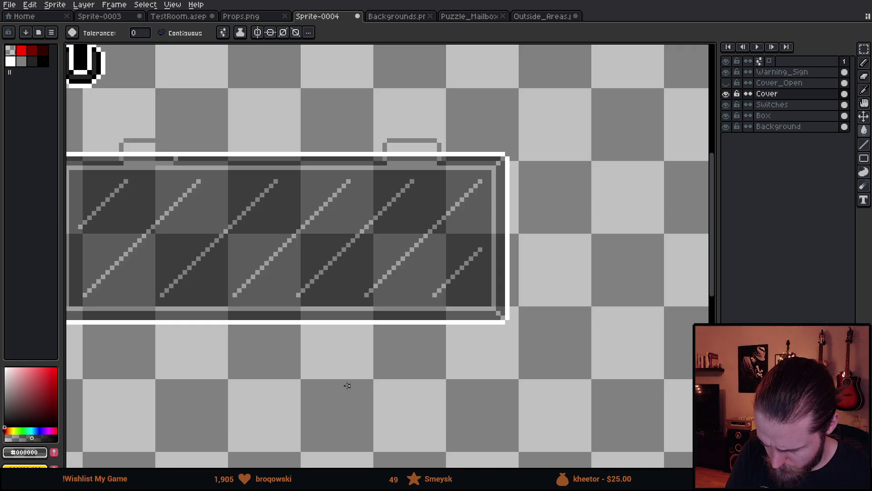
{"action": "left_click_drag", "start_coordinate": [347, 385], "coordinate": [454, 362]}
{"action": "left_click", "coordinate": [227, 34]}
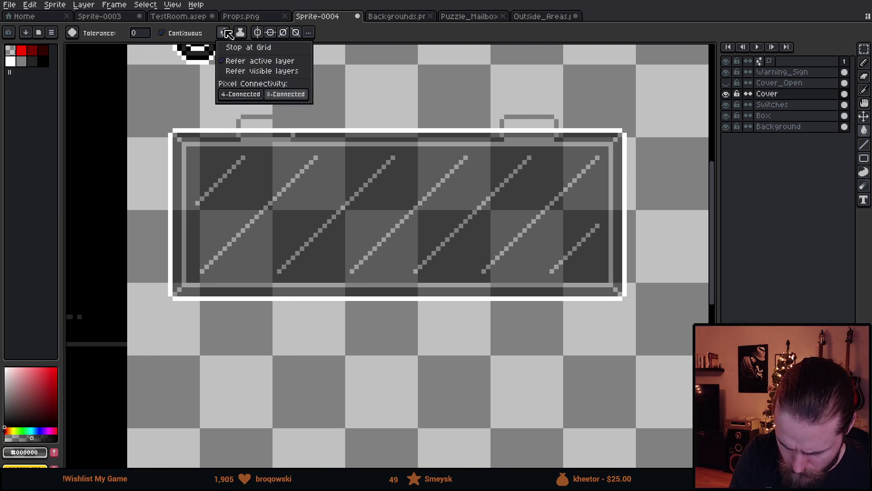
{"action": "left_click", "coordinate": [227, 34]}
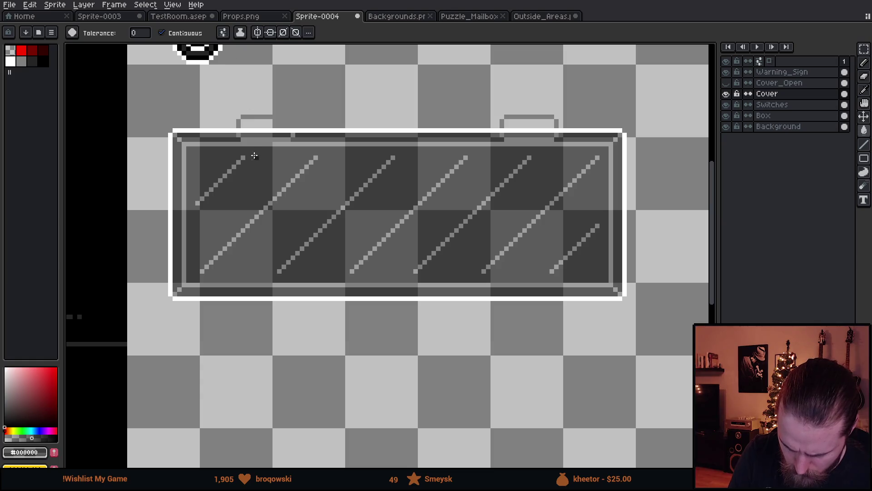
{"action": "left_click_drag", "start_coordinate": [355, 307], "coordinate": [344, 335]}
{"action": "mouse_move", "coordinate": [305, 308]}
{"action": "left_mouse_down"}
{"action": "mouse_move", "coordinate": [564, 327]}
{"action": "mouse_move", "coordinate": [364, 380]}
{"action": "mouse_move", "coordinate": [637, 373]}
{"action": "left_mouse_up"}
{"action": "mouse_move", "coordinate": [232, 276]}
{"action": "left_mouse_down"}
{"action": "mouse_move", "coordinate": [581, 325]}
{"action": "mouse_move", "coordinate": [292, 283]}
{"action": "left_mouse_up"}
Pick black from the switch sprite and fill both cover tabs and the strips below them.
{"action": "key", "text": "i"}
{"action": "left_click", "coordinate": [265, 118]}
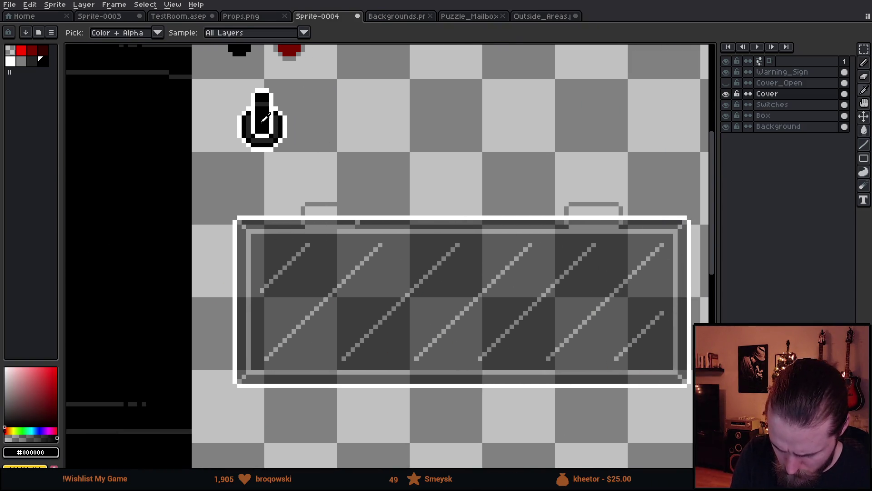
{"action": "key", "text": "g"}
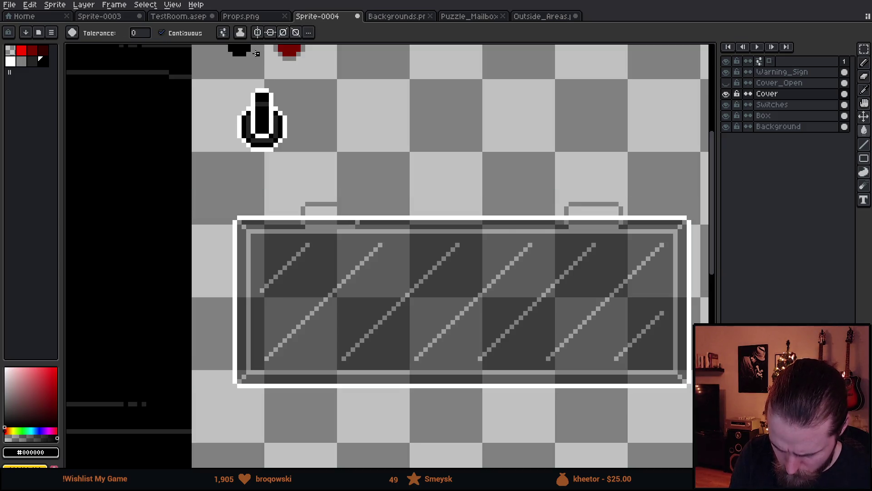
{"action": "left_click", "coordinate": [229, 33]}
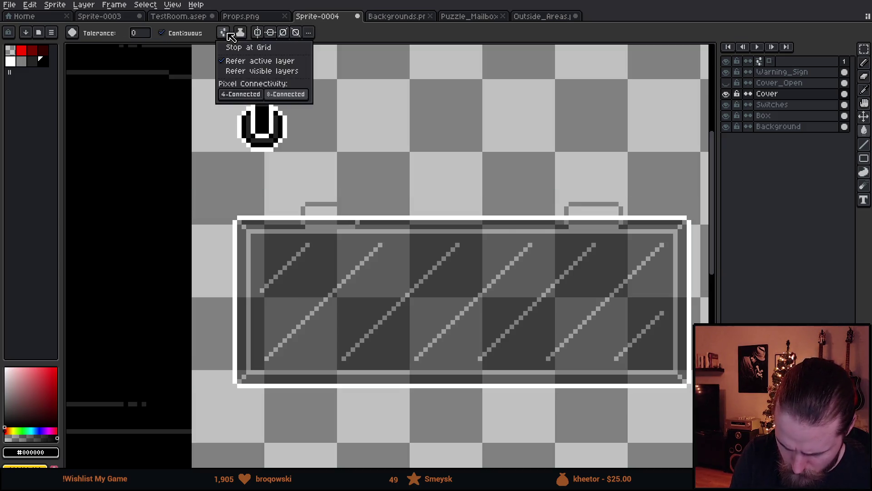
{"action": "left_click", "coordinate": [249, 94]}
{"action": "left_click", "coordinate": [328, 210]}
{"action": "left_click", "coordinate": [334, 220]}
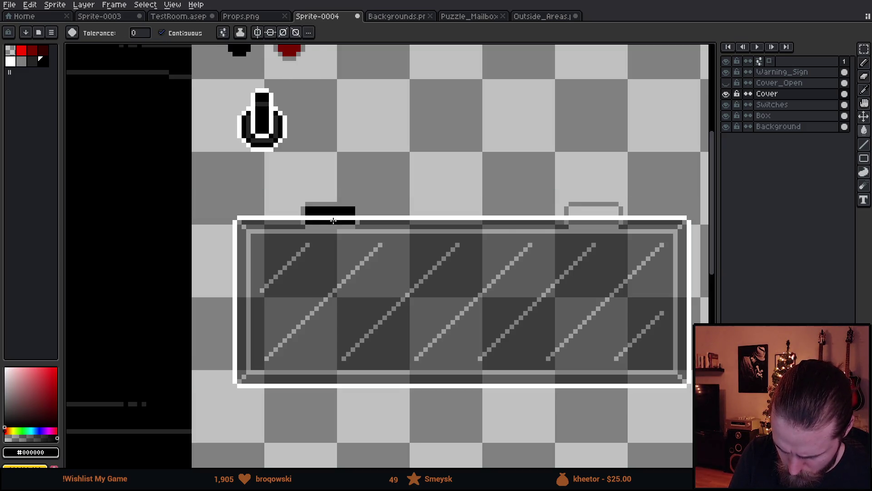
{"action": "left_click", "coordinate": [596, 212]}
{"action": "left_click", "coordinate": [602, 223]}
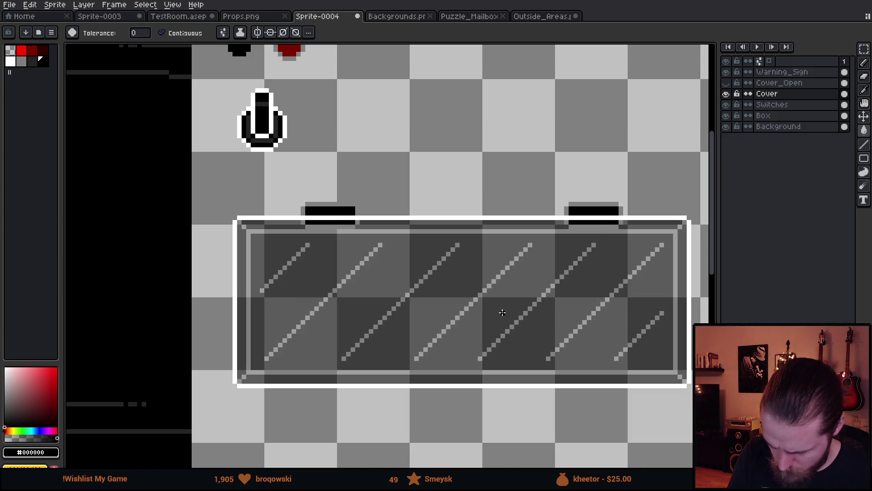
{"action": "scroll", "coordinate": [502, 313], "scroll_direction": "down", "scroll_amount": 5}
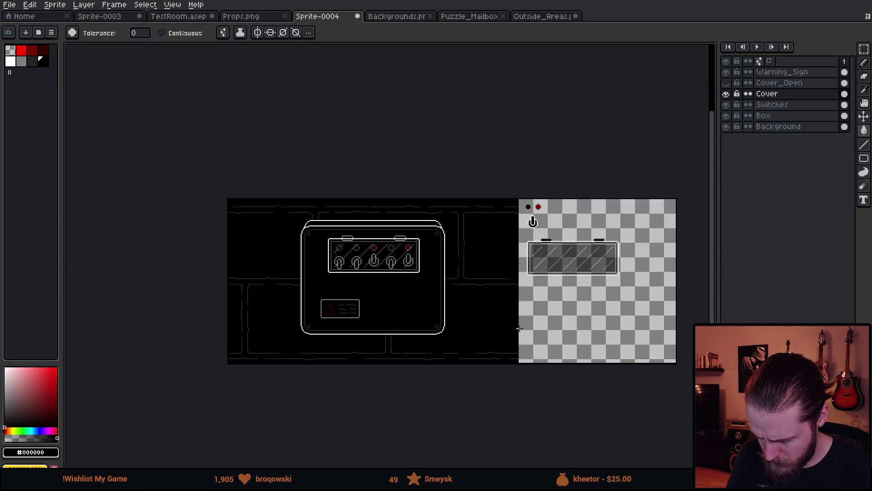
{"action": "scroll", "coordinate": [499, 332], "scroll_direction": "up", "scroll_amount": 2}
{"action": "mouse_move", "coordinate": [471, 335]}
{"action": "left_mouse_down"}
{"action": "mouse_move", "coordinate": [461, 353]}
{"action": "mouse_move", "coordinate": [356, 364]}
{"action": "mouse_move", "coordinate": [571, 354]}
{"action": "left_mouse_up"}
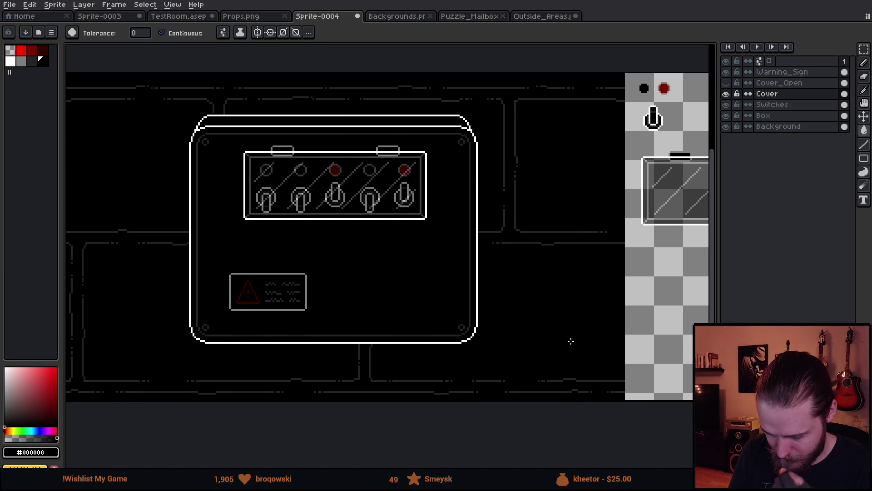
{"action": "scroll", "coordinate": [516, 326], "scroll_direction": "up", "scroll_amount": 1}
{"action": "scroll", "coordinate": [490, 345], "scroll_direction": "down", "scroll_amount": 1}
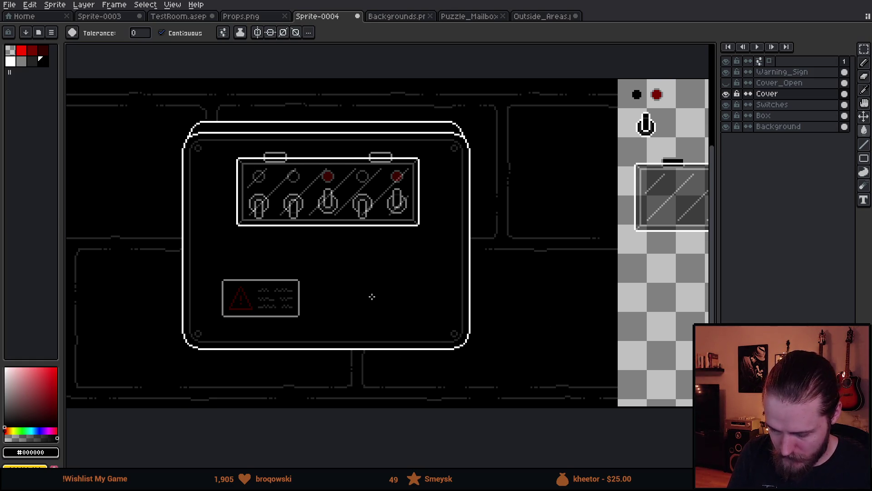
{"action": "key", "text": "b"}
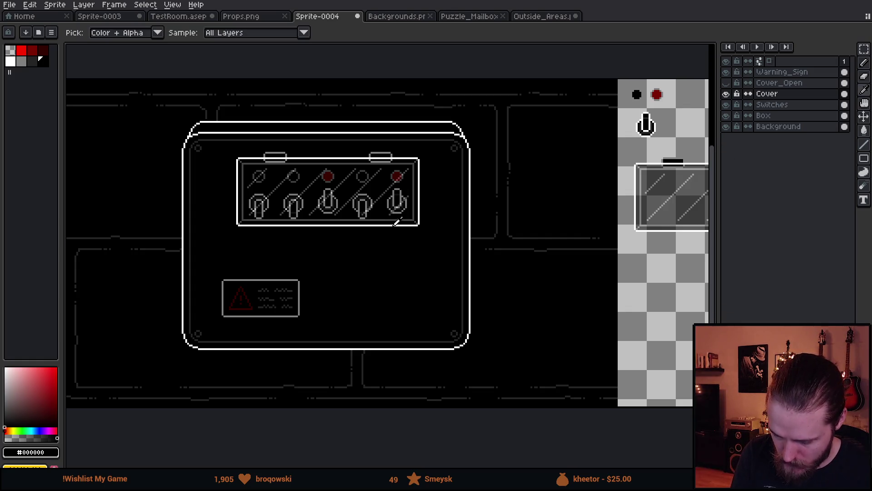
{"action": "left_click", "coordinate": [398, 223], "text": "alt"}
{"action": "mouse_move", "coordinate": [393, 269]}
{"action": "left_mouse_down"}
{"action": "mouse_move", "coordinate": [390, 312]}
{"action": "mouse_move", "coordinate": [397, 270]}
{"action": "left_mouse_up"}
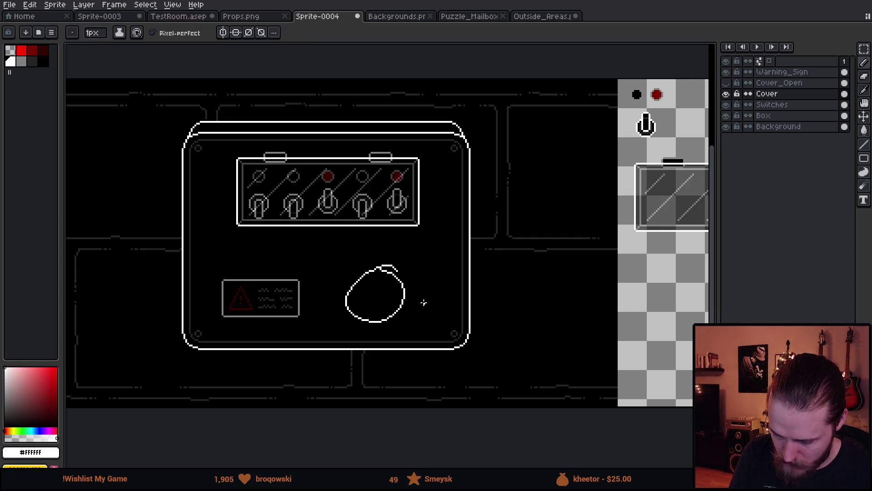
{"action": "key", "text": "ctrl+z"}
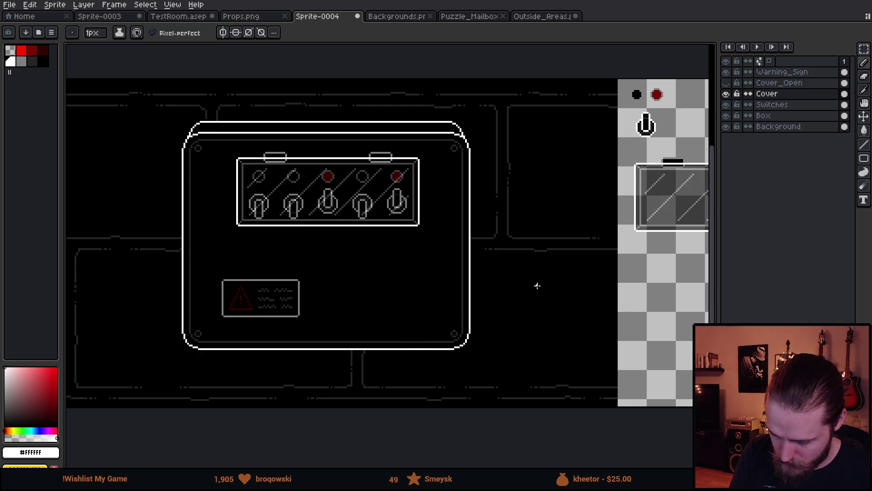
{"action": "left_click_drag", "start_coordinate": [572, 291], "coordinate": [604, 275]}
{"action": "mouse_move", "coordinate": [485, 227]}
{"action": "left_mouse_down"}
{"action": "mouse_move", "coordinate": [506, 250]}
{"action": "mouse_move", "coordinate": [499, 257]}
{"action": "left_mouse_up"}
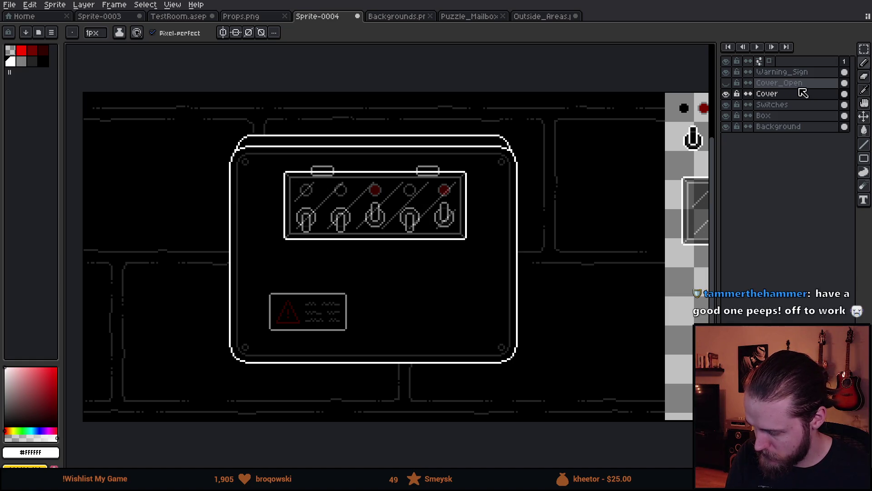
Insert a new layer directly above the Box layer and rename it Cables.
{"action": "left_click", "coordinate": [788, 122]}
{"action": "key", "text": "shift+n"}
{"action": "double_click", "coordinate": [780, 117]}
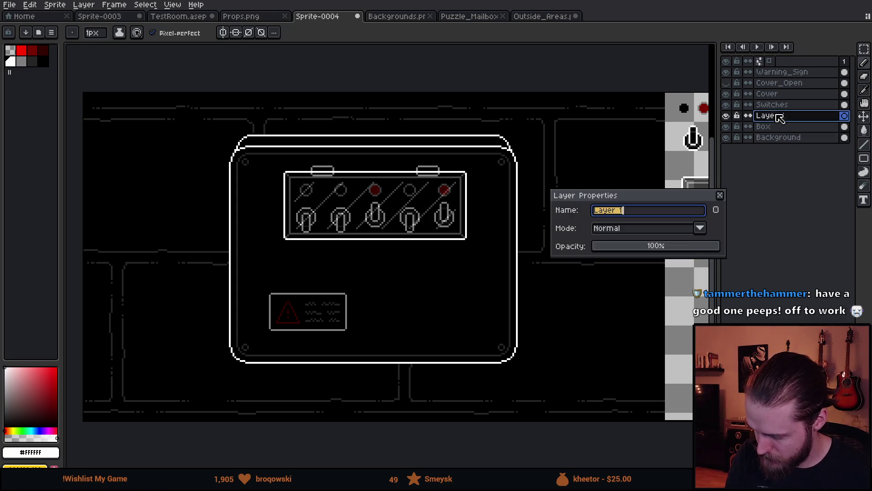
{"action": "type", "text": "Cables"}
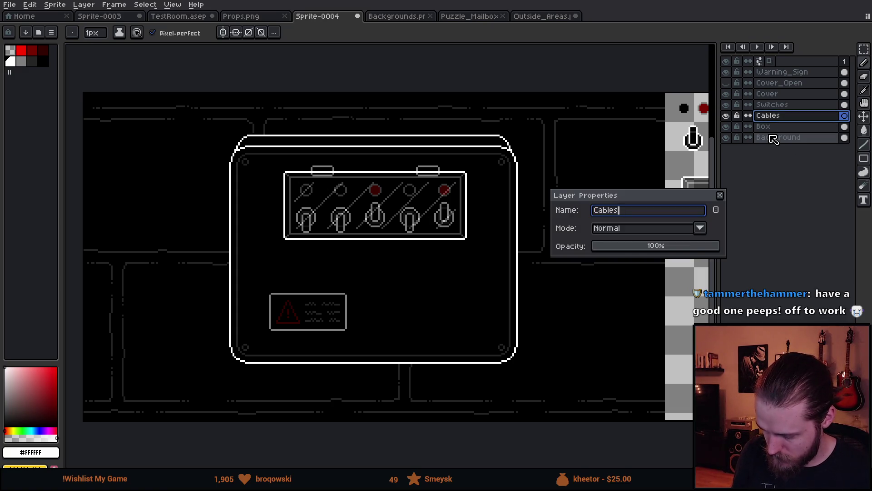
{"action": "key", "text": "Return"}
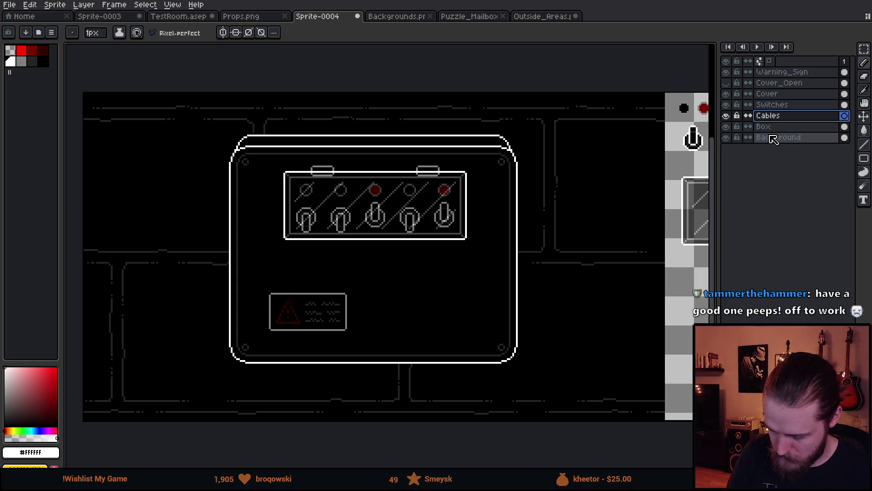
{"action": "left_click_drag", "start_coordinate": [364, 329], "coordinate": [426, 319]}
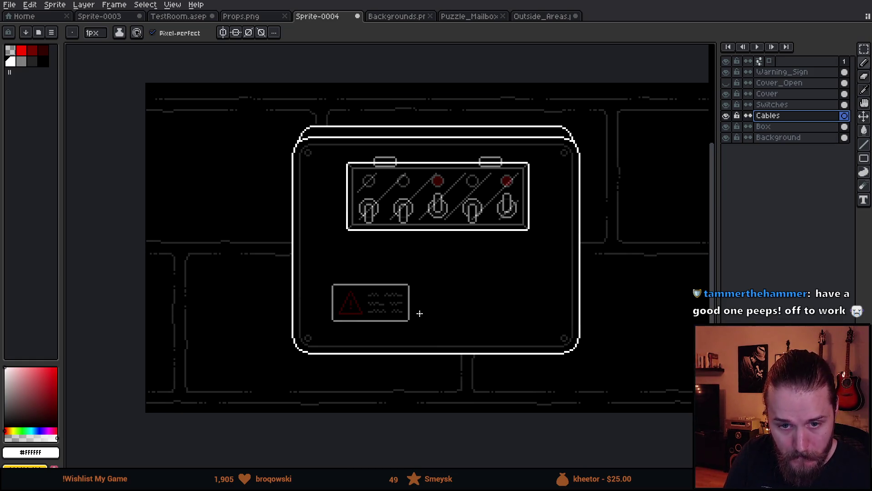
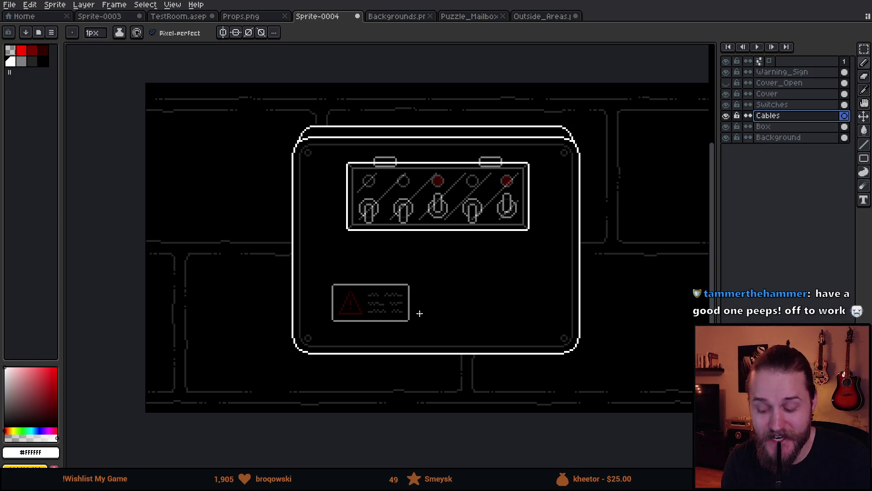
Centre the view on the switch box and turn on vertical mirror symmetry.
{"action": "mouse_move", "coordinate": [420, 313]}
{"action": "left_mouse_down"}
{"action": "mouse_move", "coordinate": [520, 331]}
{"action": "mouse_move", "coordinate": [418, 343]}
{"action": "mouse_move", "coordinate": [210, 287]}
{"action": "mouse_move", "coordinate": [294, 309]}
{"action": "left_mouse_up"}
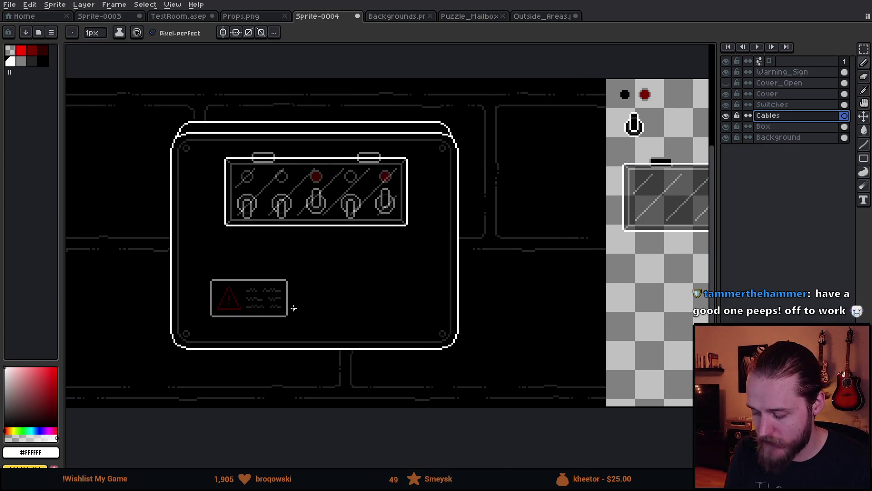
{"action": "mouse_move", "coordinate": [430, 303]}
{"action": "left_mouse_down"}
{"action": "mouse_move", "coordinate": [498, 293]}
{"action": "mouse_move", "coordinate": [502, 300]}
{"action": "left_mouse_up"}
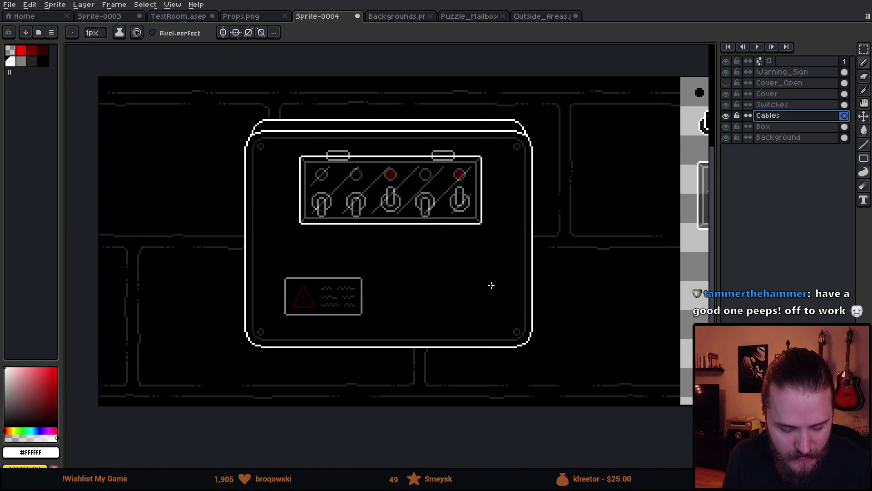
{"action": "scroll", "coordinate": [492, 286], "scroll_direction": "up", "scroll_amount": 1}
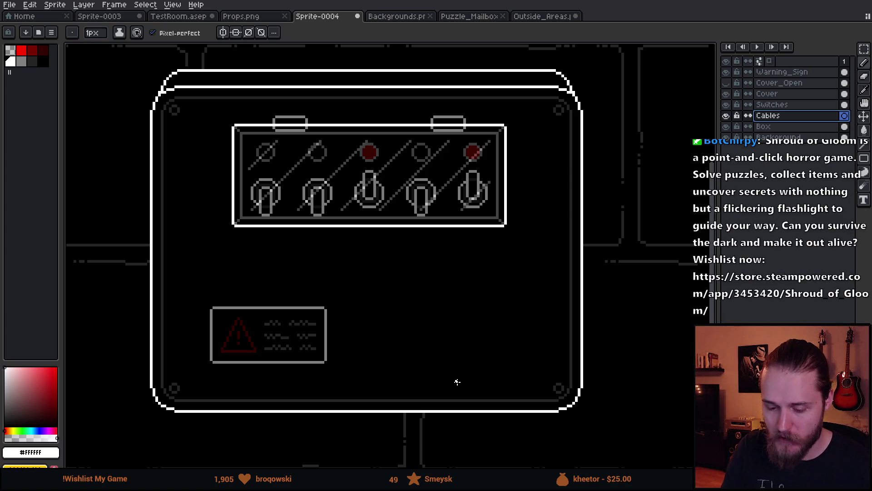
{"action": "scroll", "coordinate": [457, 382], "scroll_direction": "up", "scroll_amount": 2}
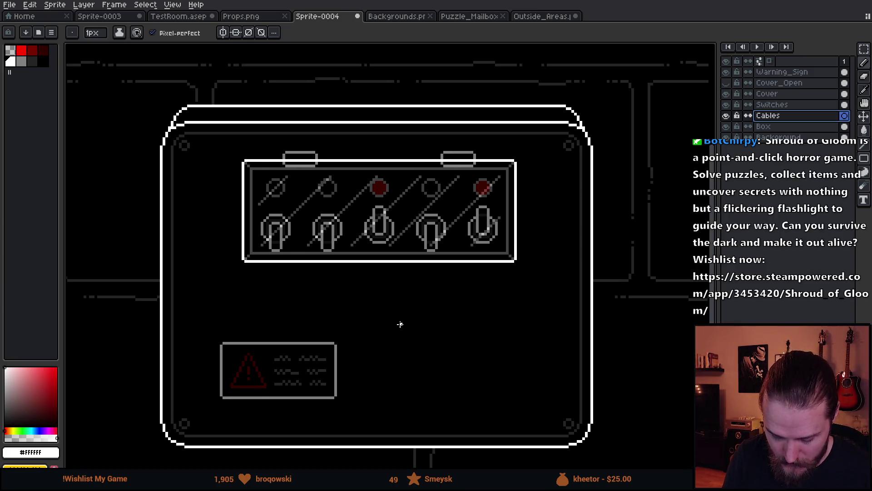
{"action": "scroll", "coordinate": [403, 244], "scroll_direction": "up", "scroll_amount": 3}
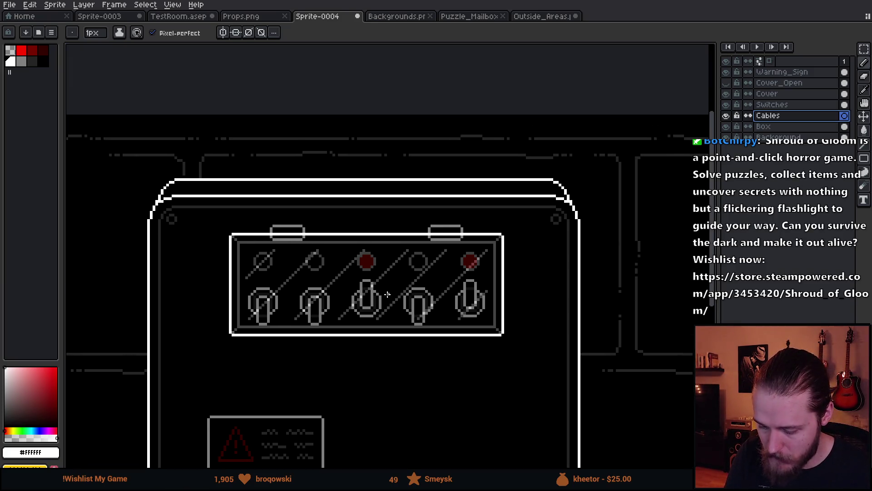
{"action": "scroll", "coordinate": [385, 299], "scroll_direction": "down", "scroll_amount": 1}
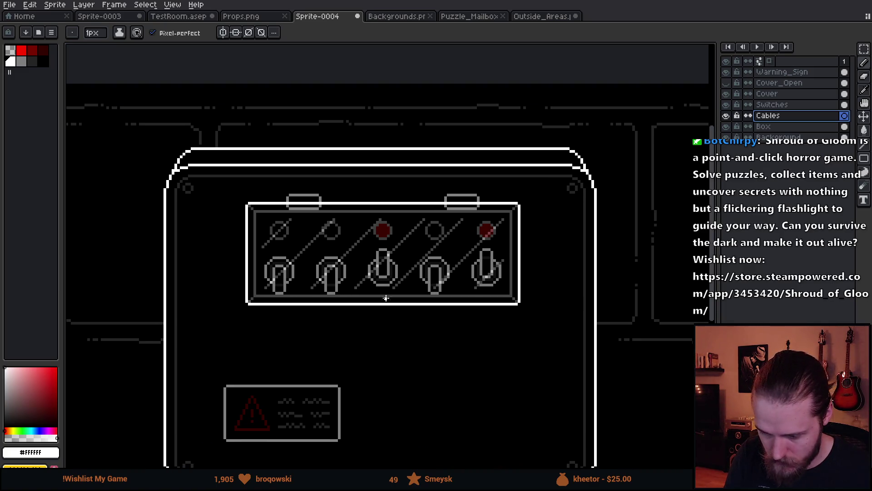
{"action": "left_click", "coordinate": [223, 32]}
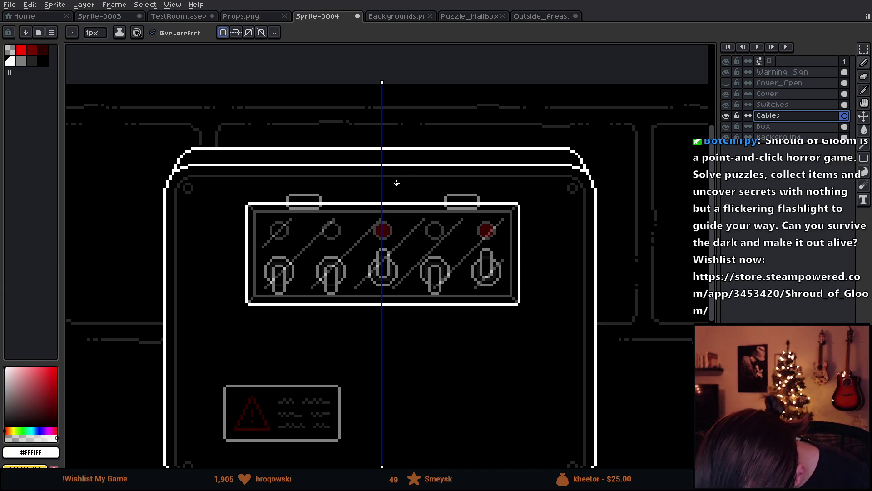
Centre the mirror axis on the panel and select the Switches layer, briefly toggling its visibility.
{"action": "left_click_drag", "start_coordinate": [381, 83], "coordinate": [383, 83]}
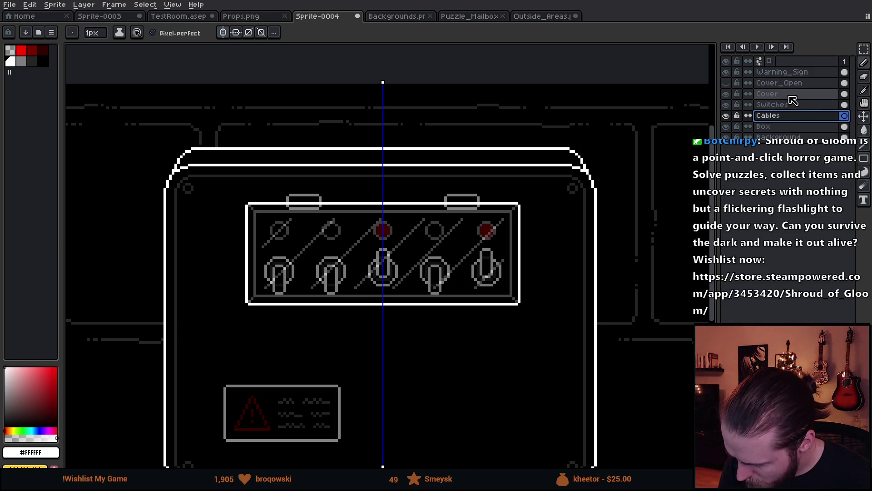
{"action": "left_click", "coordinate": [772, 104]}
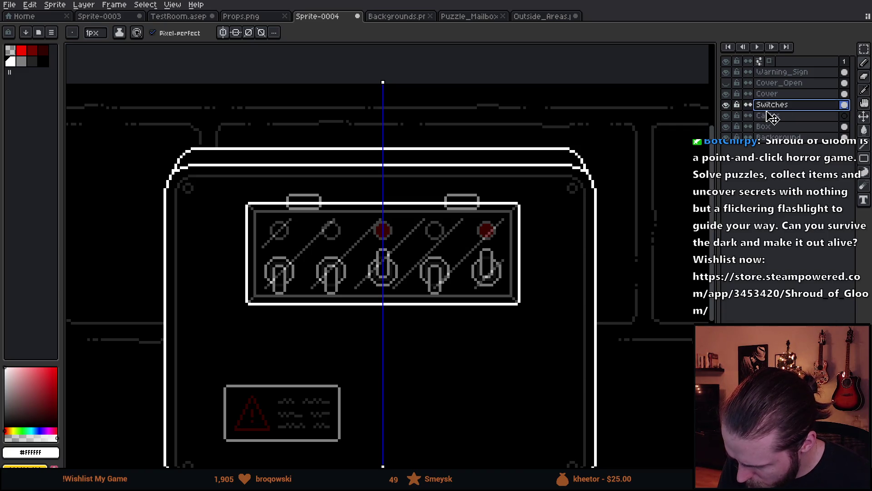
{"action": "left_click", "coordinate": [727, 105]}
{"action": "left_click", "coordinate": [727, 105]}
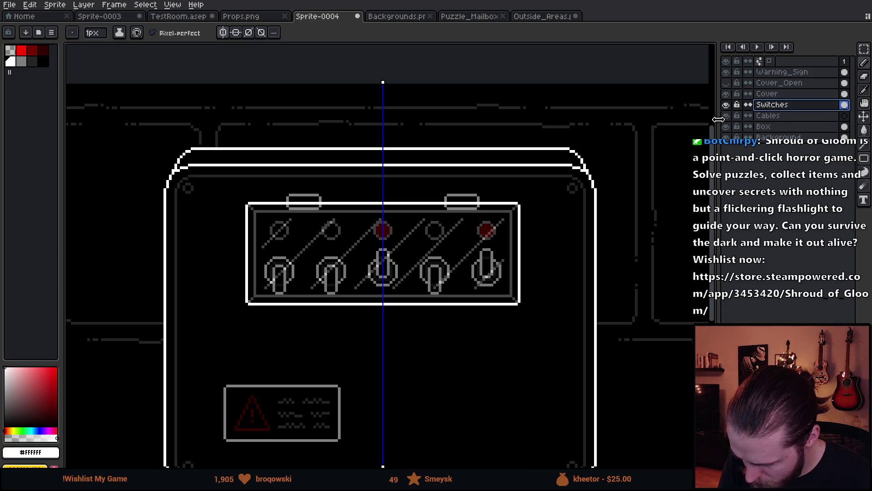
{"action": "key", "text": "v"}
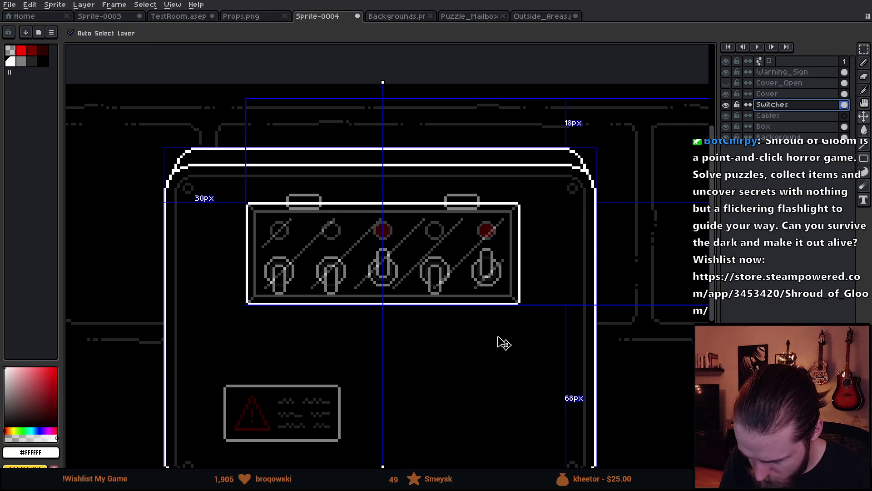
{"action": "key", "text": "ctrl"}
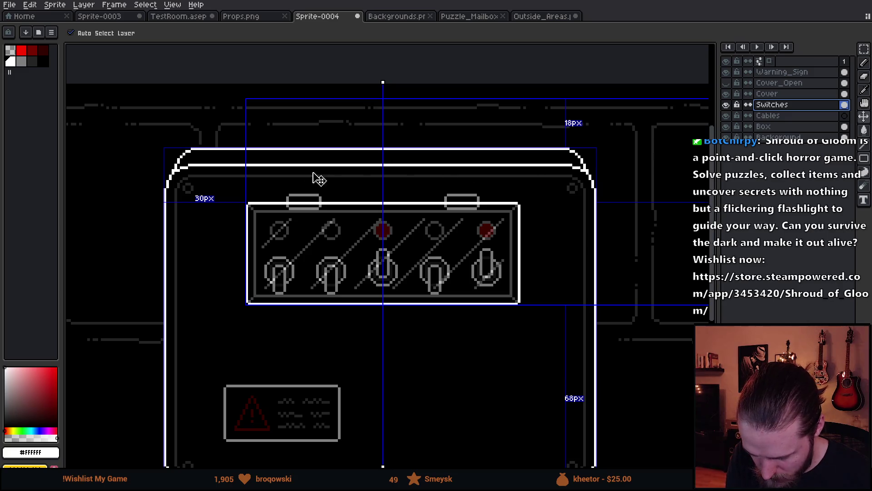
Recentre and zoom the view on the switch box and return to the Pencil.
{"action": "scroll", "coordinate": [425, 315], "scroll_direction": "down", "scroll_amount": 3}
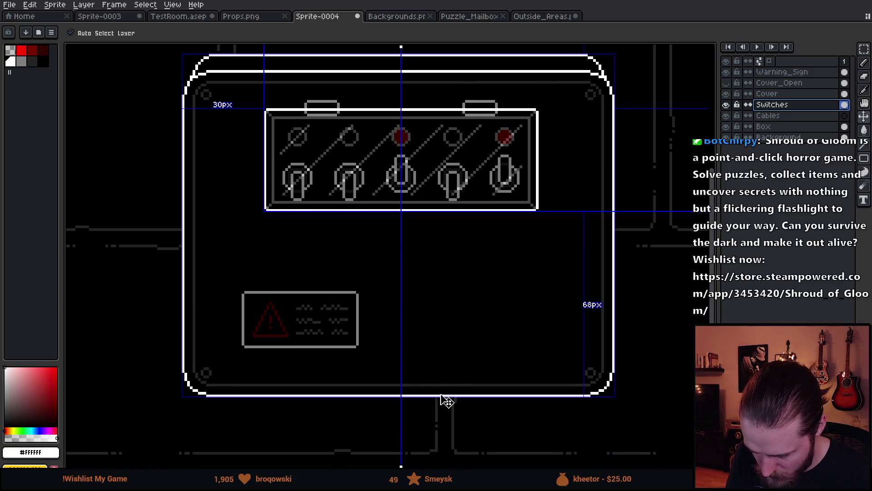
{"action": "mouse_move", "coordinate": [544, 366]}
{"action": "left_mouse_down"}
{"action": "mouse_move", "coordinate": [508, 340]}
{"action": "mouse_move", "coordinate": [421, 396]}
{"action": "left_mouse_up"}
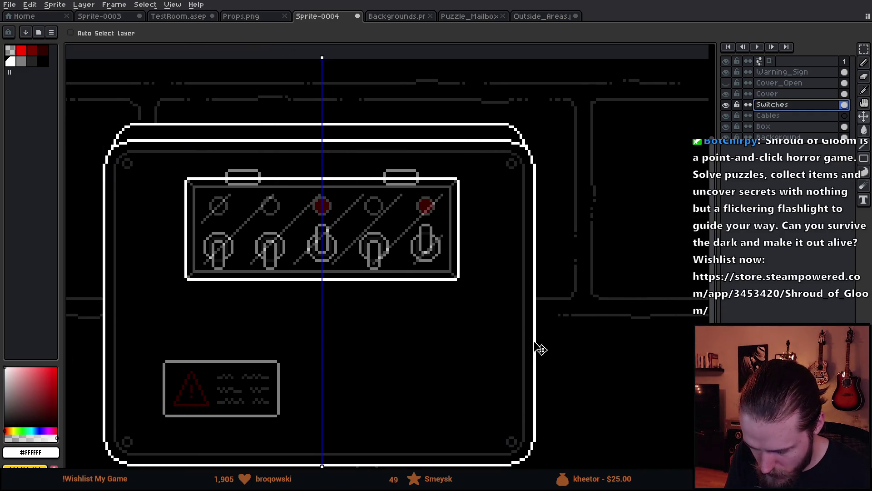
{"action": "left_click_drag", "start_coordinate": [538, 347], "coordinate": [515, 343]}
{"action": "scroll", "coordinate": [530, 350], "scroll_direction": "down", "scroll_amount": 2}
{"action": "scroll", "coordinate": [444, 308], "scroll_direction": "up", "scroll_amount": 2}
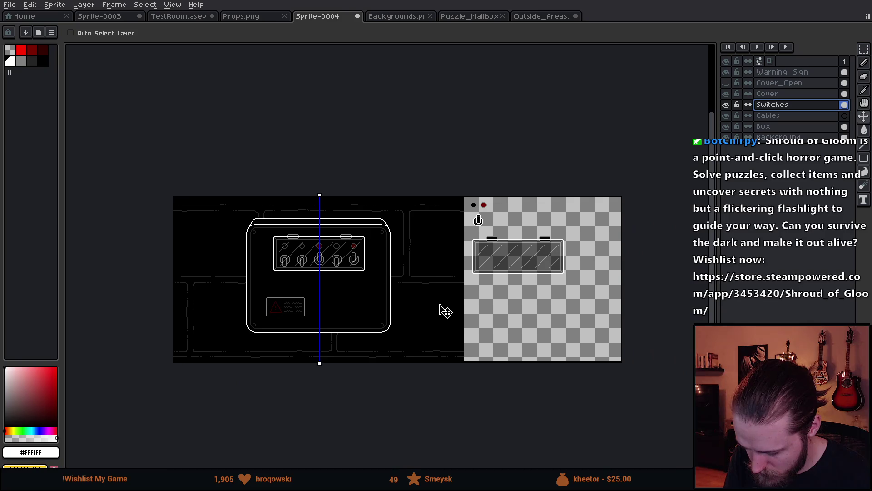
{"action": "scroll", "coordinate": [489, 335], "scroll_direction": "down", "scroll_amount": 1}
{"action": "mouse_move", "coordinate": [489, 335]}
{"action": "left_mouse_down"}
{"action": "mouse_move", "coordinate": [561, 341]}
{"action": "mouse_move", "coordinate": [519, 344]}
{"action": "mouse_move", "coordinate": [598, 331]}
{"action": "mouse_move", "coordinate": [531, 334]}
{"action": "mouse_move", "coordinate": [681, 331]}
{"action": "left_mouse_up"}
{"action": "scroll", "coordinate": [518, 344], "scroll_direction": "up", "scroll_amount": 1}
{"action": "scroll", "coordinate": [516, 347], "scroll_direction": "down", "scroll_amount": 1}
{"action": "scroll", "coordinate": [531, 334], "scroll_direction": "up", "scroll_amount": 1}
{"action": "left_click_drag", "start_coordinate": [415, 284], "coordinate": [463, 304]}
{"action": "scroll", "coordinate": [433, 287], "scroll_direction": "up", "scroll_amount": 1}
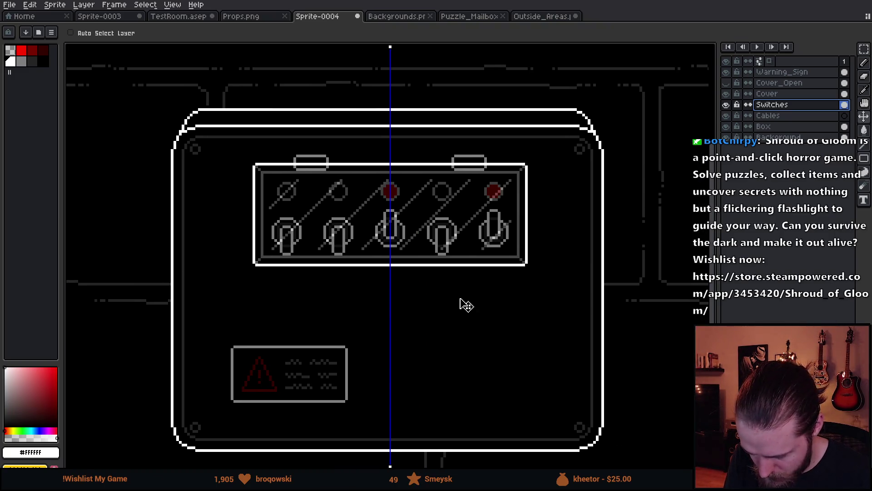
{"action": "key", "text": "i"}
{"action": "key", "text": "b"}
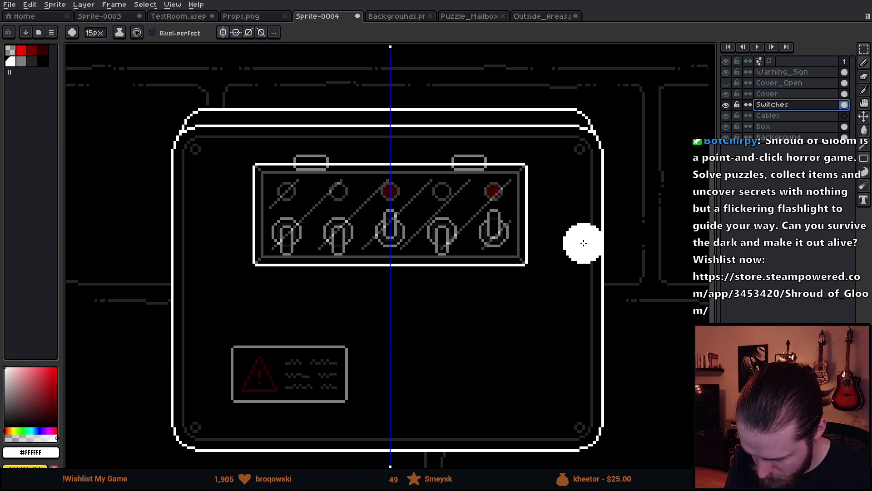
{"action": "scroll", "coordinate": [571, 219], "scroll_direction": "up", "scroll_amount": 5}
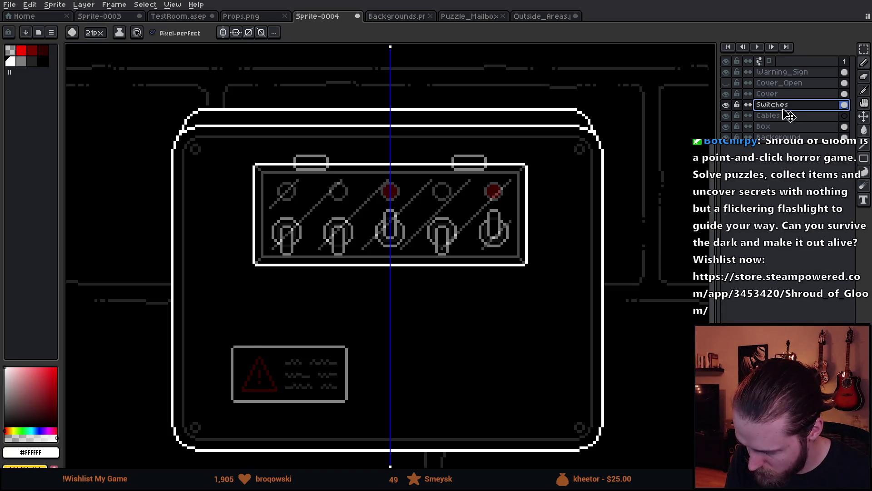
Shift the switches a few pixels left onto the mirror axis.
{"action": "key", "text": "m"}
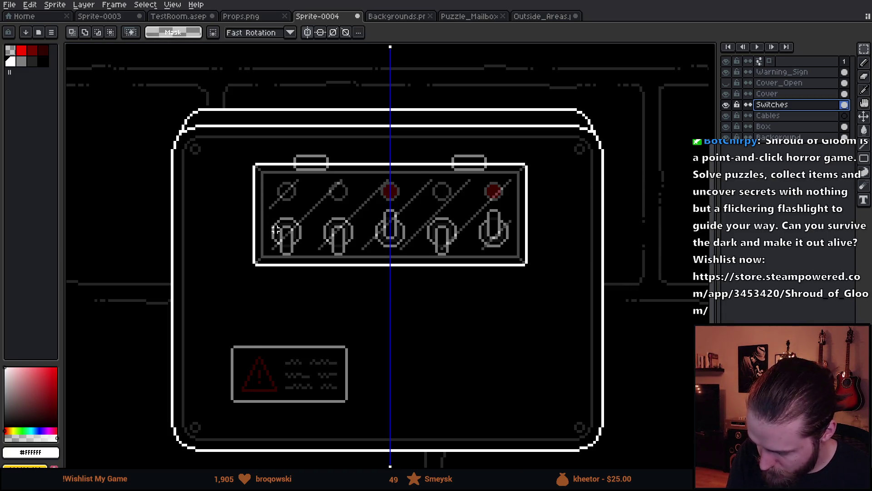
{"action": "left_click_drag", "start_coordinate": [218, 132], "coordinate": [563, 289]}
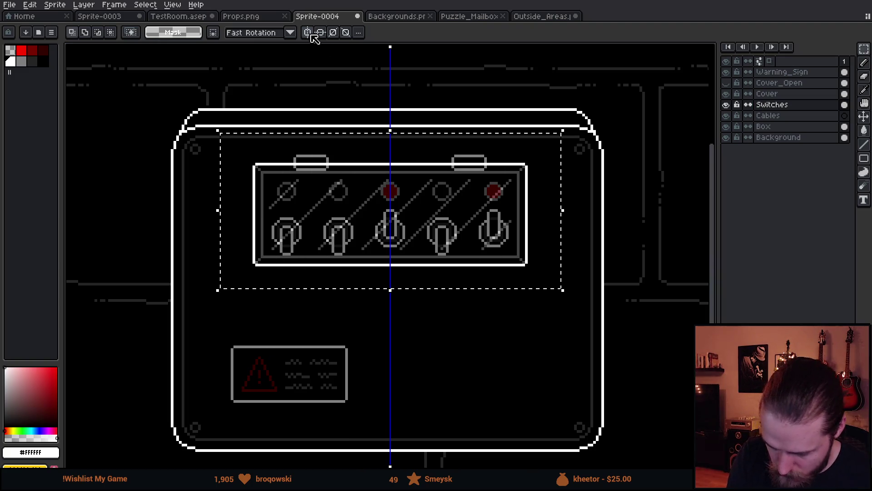
{"action": "left_click", "coordinate": [426, 244]}
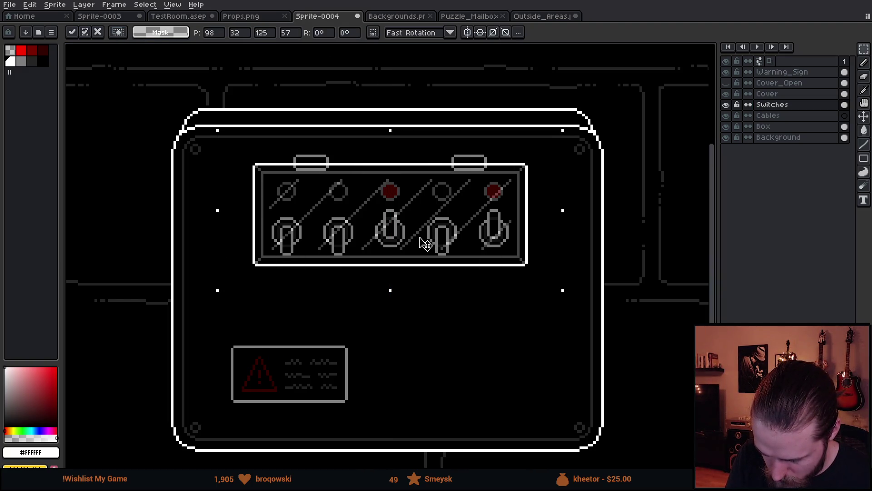
{"action": "left_click_drag", "start_coordinate": [426, 244], "coordinate": [423, 244]}
{"action": "left_click", "coordinate": [412, 333]}
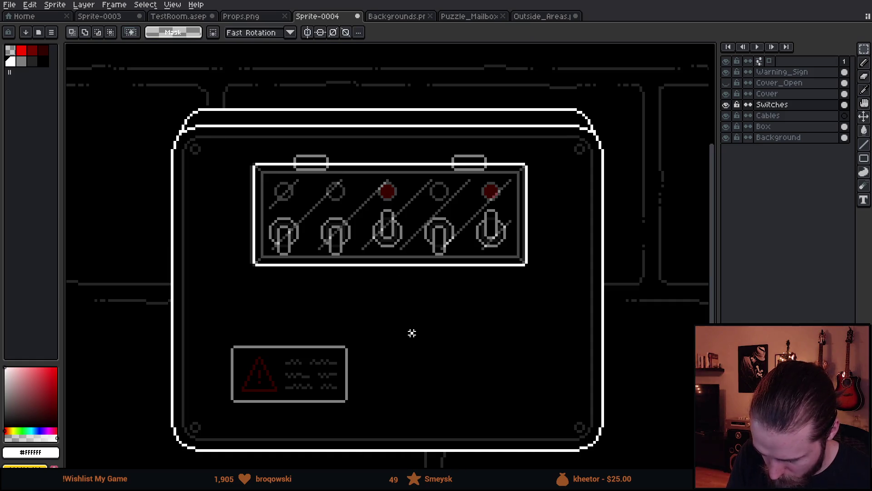
Nudge the Cover layer's panel about one pixel left and clear the selection.
{"action": "left_click", "coordinate": [772, 94]}
{"action": "left_click_drag", "start_coordinate": [602, 128], "coordinate": [193, 284]}
{"action": "left_click_drag", "start_coordinate": [415, 238], "coordinate": [412, 239]}
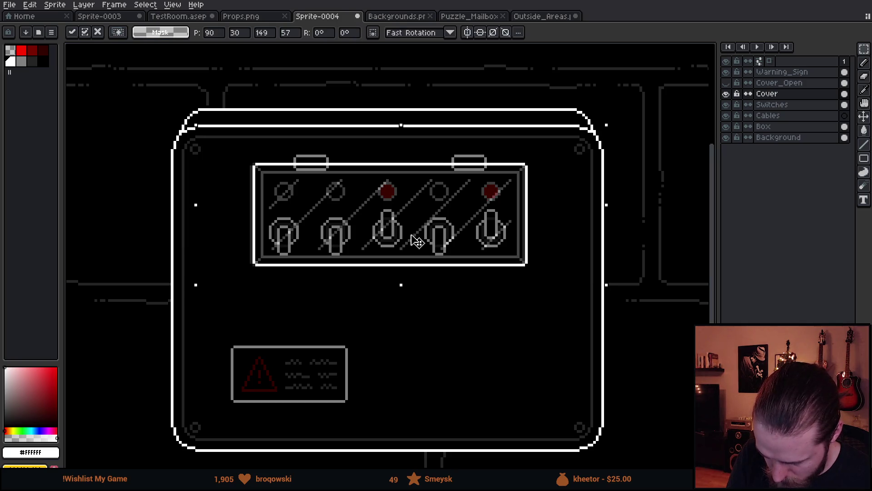
{"action": "key", "text": "Return"}
{"action": "key", "text": "ctrl+d"}
{"action": "key", "text": "b"}
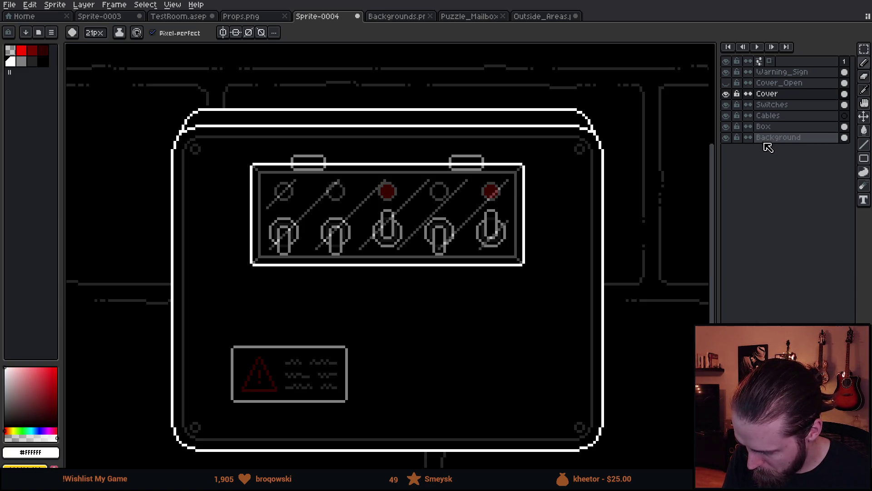
Show Cover_Open, shift the open lid about 6 px left to match the cover, then hide it.
{"action": "left_click_drag", "start_coordinate": [580, 281], "coordinate": [572, 290]}
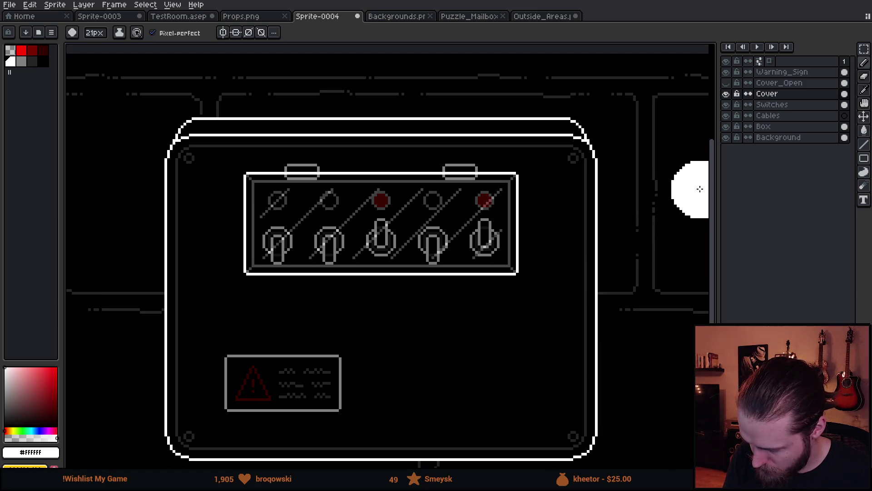
{"action": "left_click", "coordinate": [727, 83]}
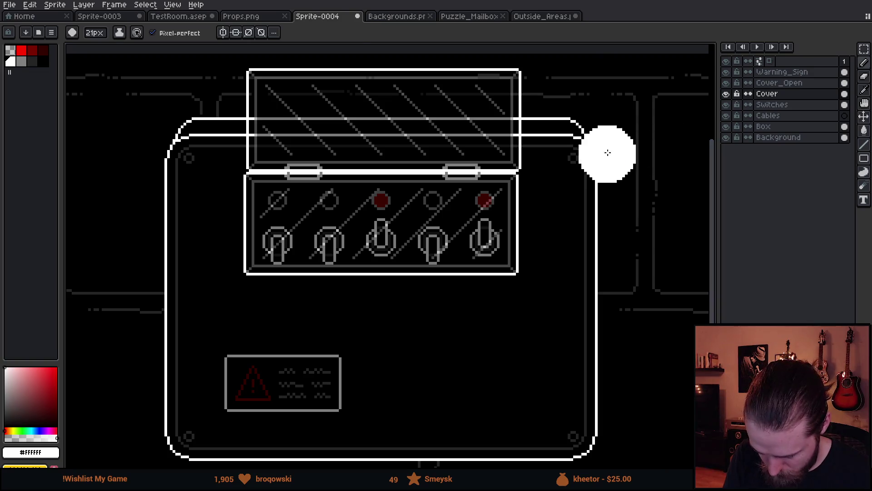
{"action": "key", "text": "m"}
{"action": "mouse_move", "coordinate": [578, 55]}
{"action": "left_mouse_down"}
{"action": "mouse_move", "coordinate": [280, 217]}
{"action": "mouse_move", "coordinate": [184, 230]}
{"action": "left_mouse_up"}
{"action": "left_click", "coordinate": [386, 200]}
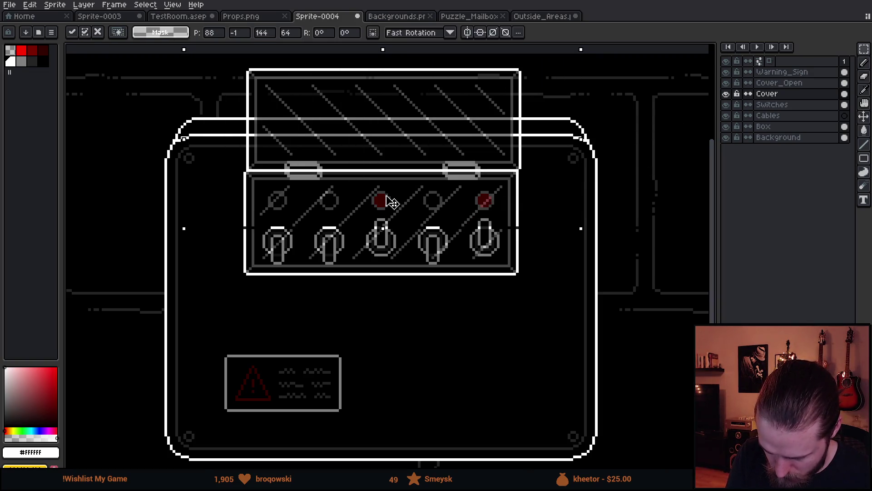
{"action": "key", "text": "Return"}
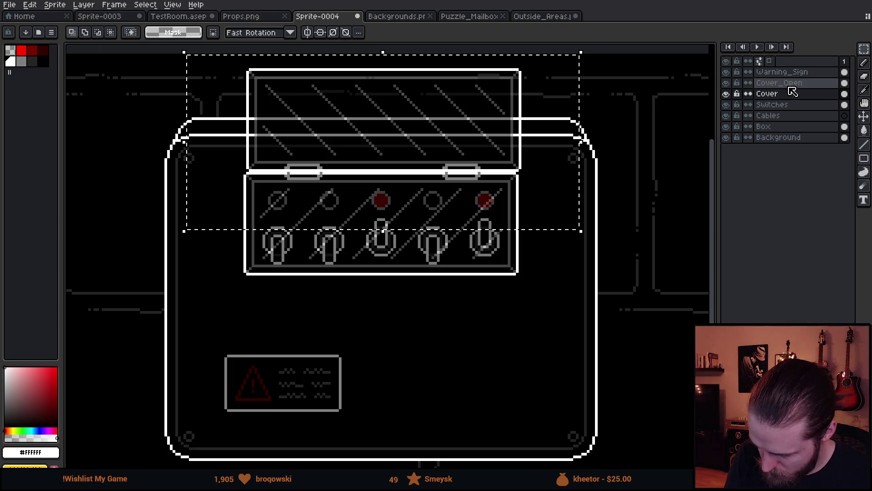
{"action": "left_click", "coordinate": [790, 84]}
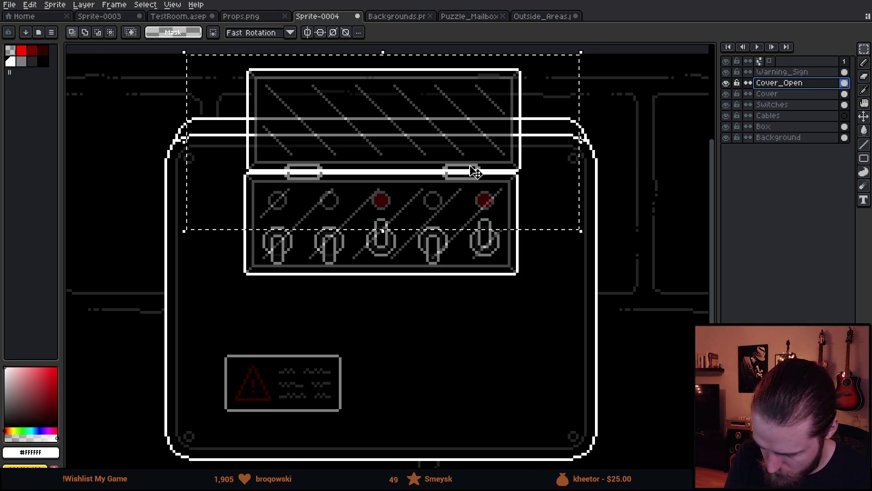
{"action": "left_click_drag", "start_coordinate": [474, 170], "coordinate": [471, 168]}
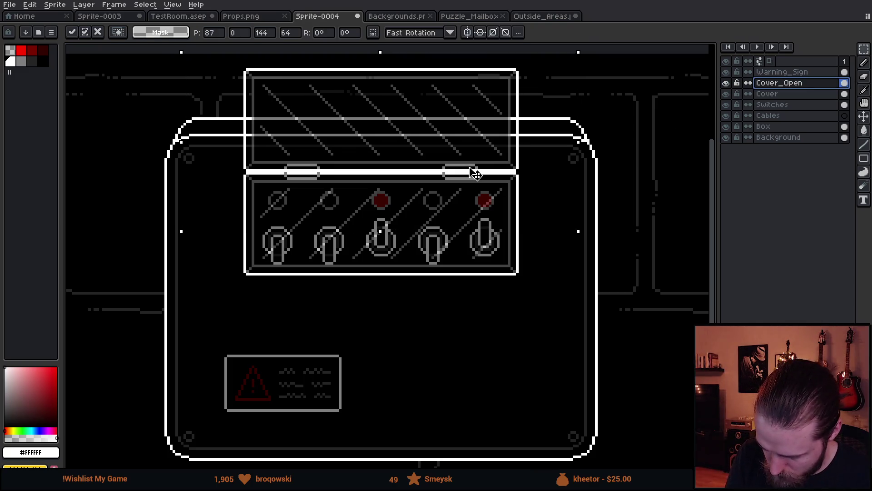
{"action": "left_click", "coordinate": [447, 332]}
{"action": "left_click", "coordinate": [726, 83]}
{"action": "mouse_move", "coordinate": [592, 302]}
{"action": "left_mouse_down"}
{"action": "mouse_move", "coordinate": [535, 316]}
{"action": "mouse_move", "coordinate": [560, 314]}
{"action": "left_mouse_up"}
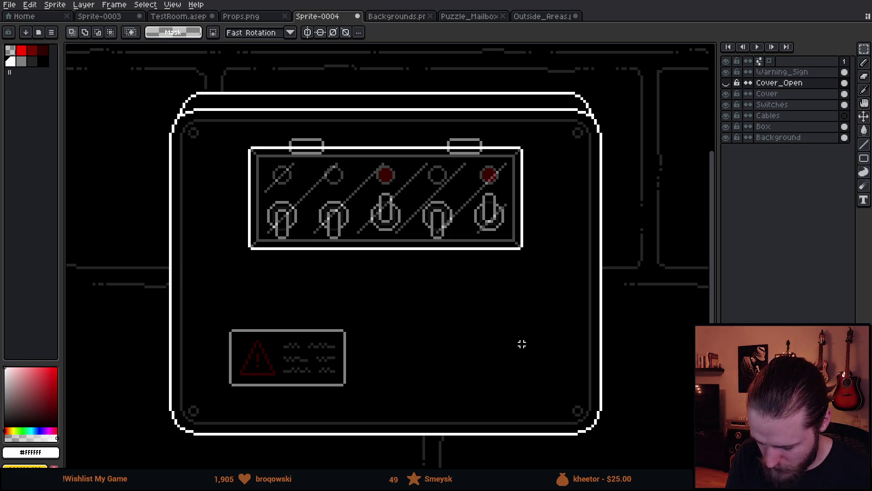
Compare the box with and without the Cover layer, leave it hidden, and select the Cables layer.
{"action": "scroll", "coordinate": [536, 331], "scroll_direction": "down", "scroll_amount": 4}
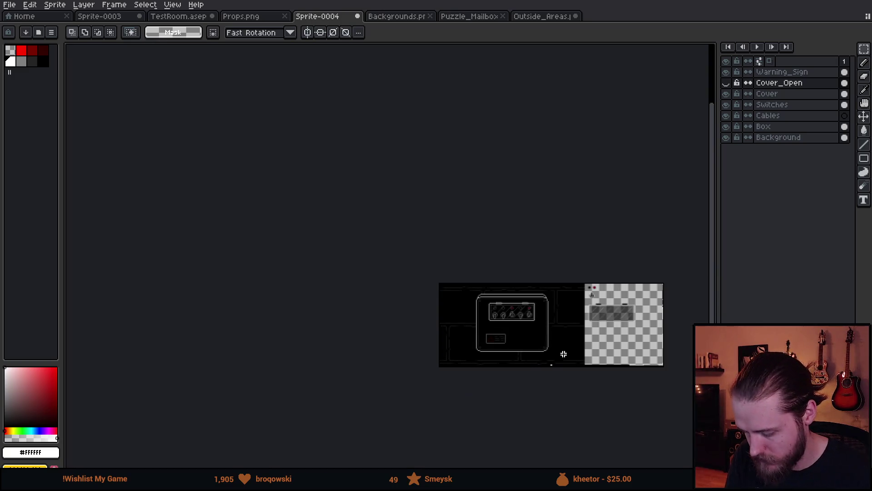
{"action": "scroll", "coordinate": [530, 335], "scroll_direction": "up", "scroll_amount": 4}
{"action": "mouse_move", "coordinate": [485, 325]}
{"action": "left_mouse_down"}
{"action": "mouse_move", "coordinate": [387, 249]}
{"action": "mouse_move", "coordinate": [449, 335]}
{"action": "left_mouse_up"}
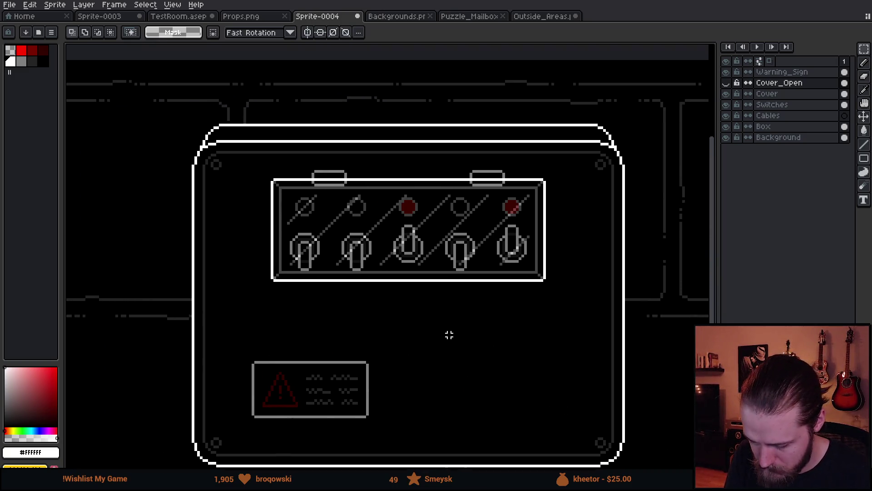
{"action": "left_click", "coordinate": [726, 94]}
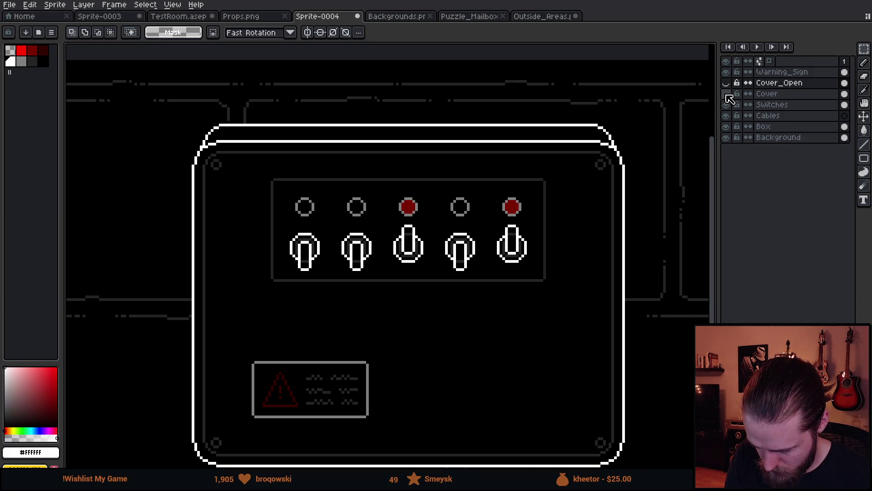
{"action": "left_click", "coordinate": [727, 94]}
{"action": "left_click", "coordinate": [727, 95]}
{"action": "left_click", "coordinate": [726, 95]}
{"action": "left_click", "coordinate": [726, 94]}
{"action": "left_click", "coordinate": [726, 94]}
{"action": "left_click", "coordinate": [727, 94]}
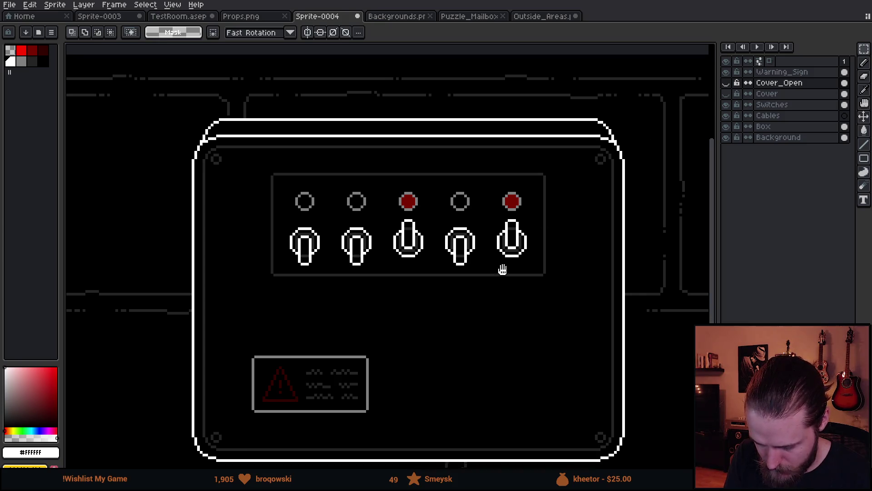
{"action": "scroll", "coordinate": [495, 224], "scroll_direction": "down", "scroll_amount": 3}
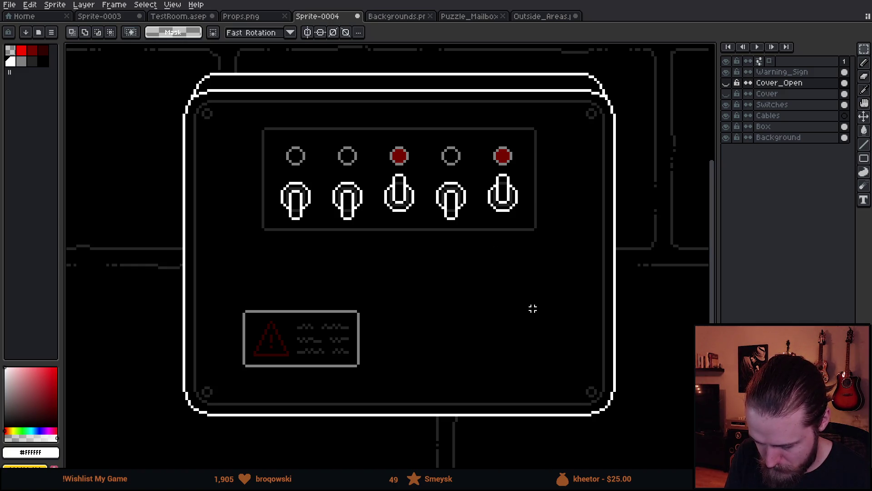
{"action": "left_click_drag", "start_coordinate": [533, 309], "coordinate": [519, 315]}
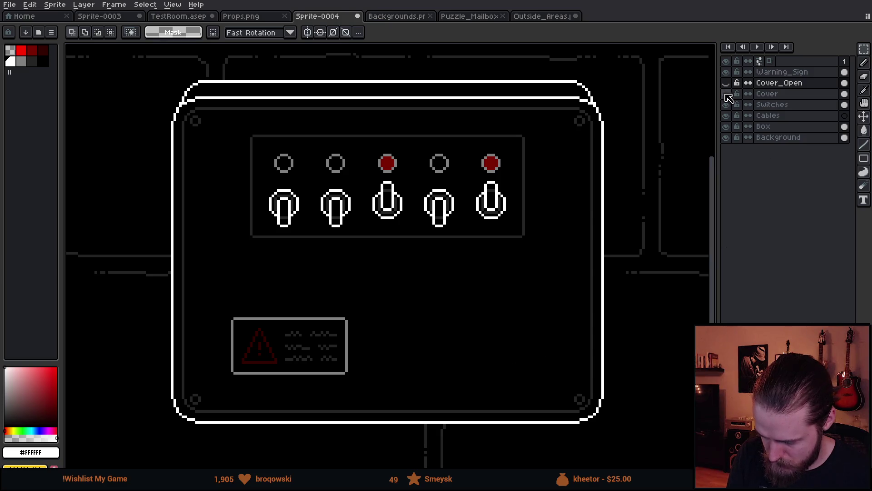
{"action": "left_click", "coordinate": [772, 115]}
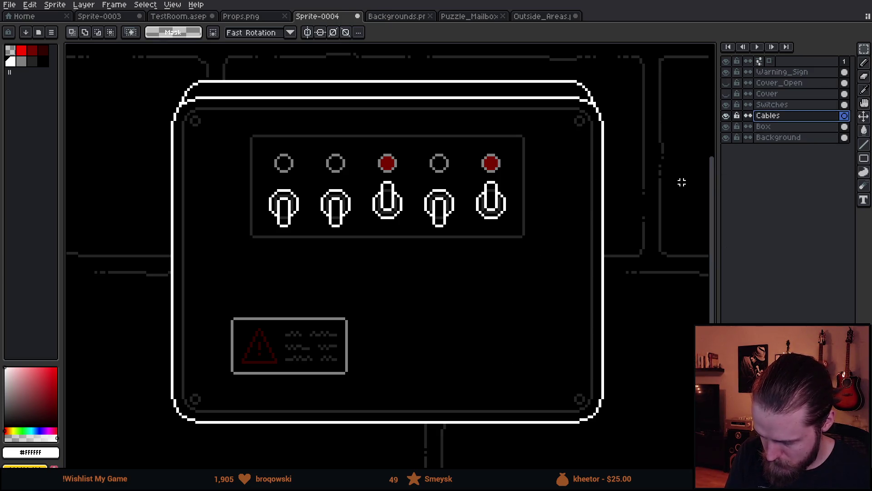
Turn on vertical symmetry centred on the box and show the Cover layer again.
{"action": "scroll", "coordinate": [281, 139], "scroll_direction": "up", "scroll_amount": 3}
{"action": "left_click", "coordinate": [308, 32]}
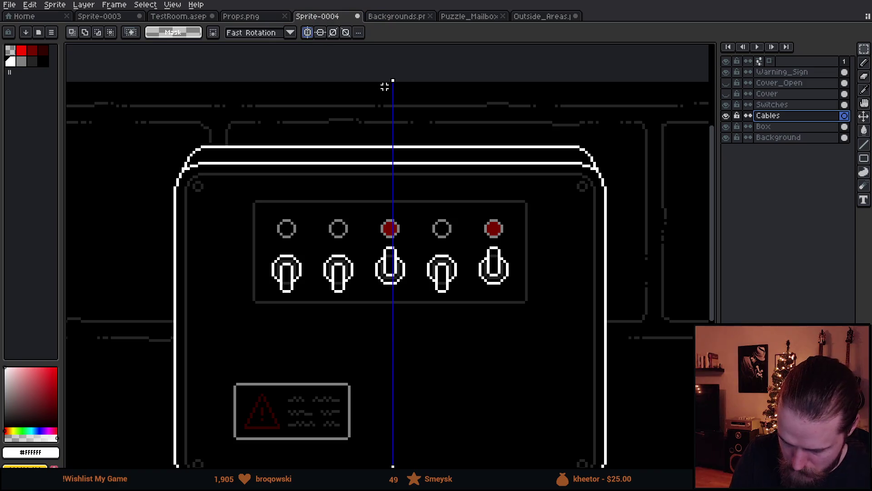
{"action": "left_click_drag", "start_coordinate": [393, 80], "coordinate": [393, 81]}
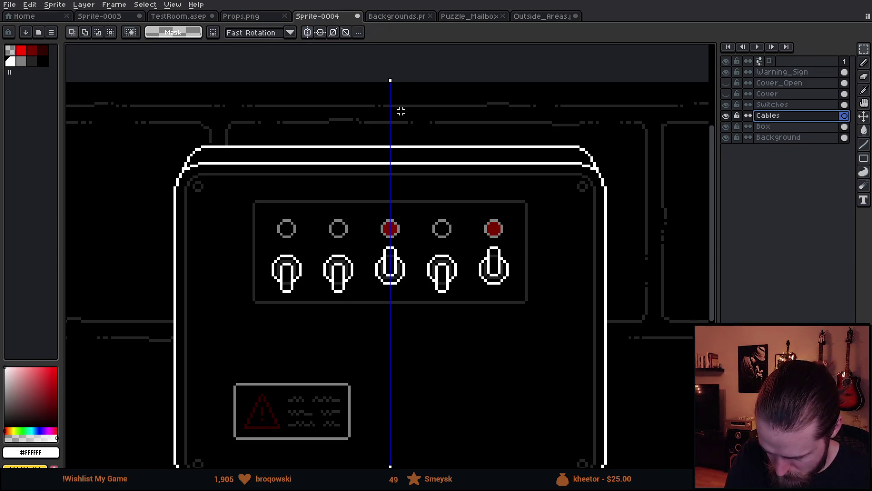
{"action": "left_click", "coordinate": [726, 93]}
{"action": "left_click_drag", "start_coordinate": [445, 201], "coordinate": [465, 225]}
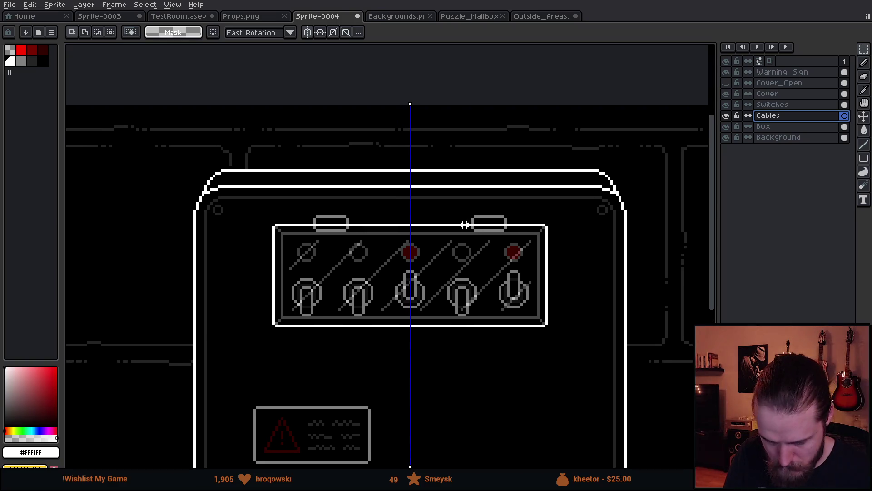
{"action": "scroll", "coordinate": [457, 233], "scroll_direction": "up", "scroll_amount": 4}
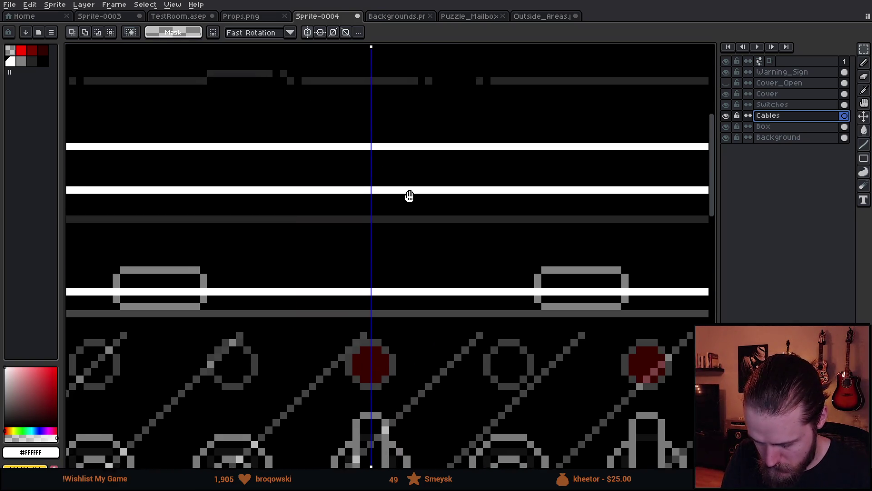
Pencil a U-shaped cable outline from the box top up to the sprite's top edge.
{"action": "key", "text": "b"}
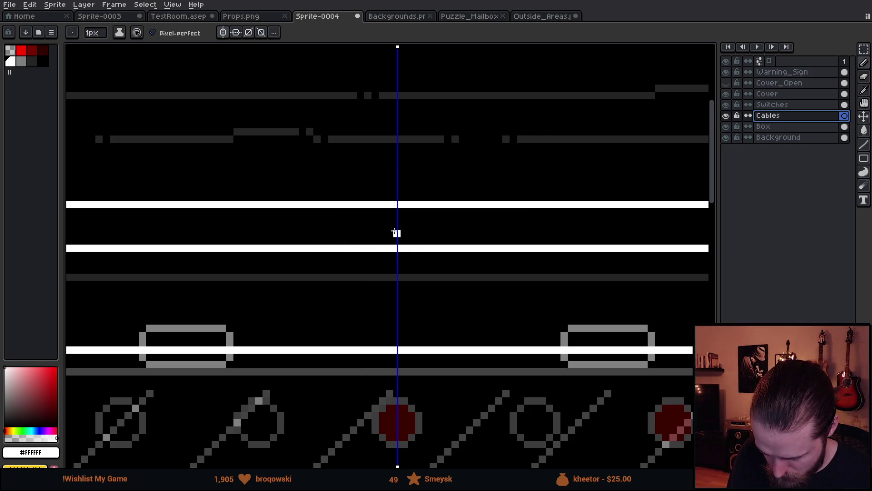
{"action": "left_click_drag", "start_coordinate": [396, 233], "coordinate": [381, 234]}
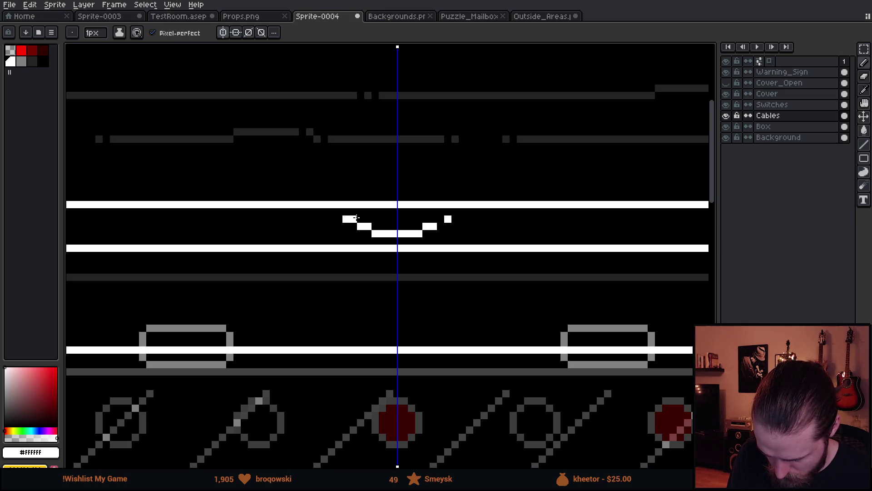
{"action": "left_click_drag", "start_coordinate": [353, 219], "coordinate": [353, 139]}
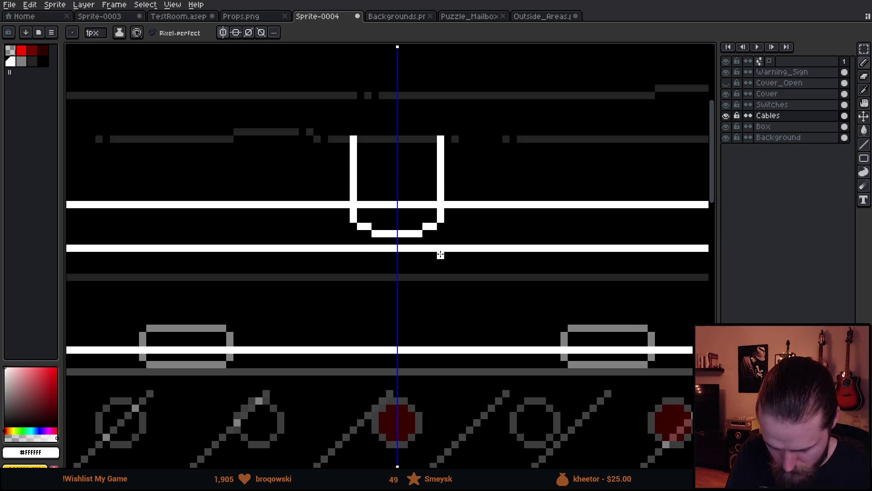
{"action": "scroll", "coordinate": [448, 270], "scroll_direction": "down", "scroll_amount": 6}
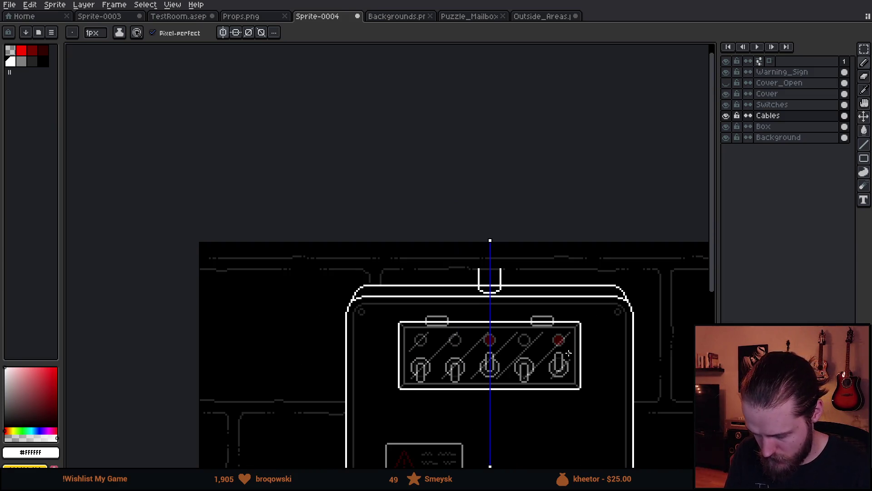
{"action": "left_click_drag", "start_coordinate": [519, 177], "coordinate": [536, 296]}
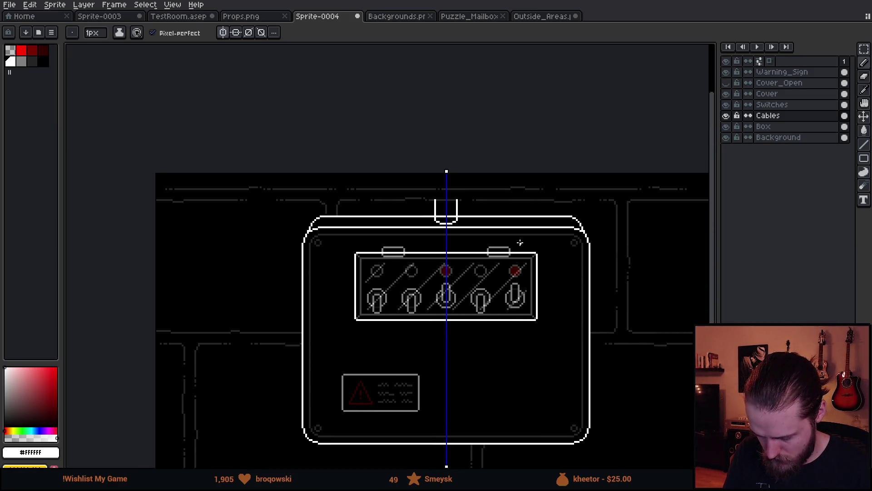
{"action": "scroll", "coordinate": [393, 179], "scroll_direction": "up", "scroll_amount": 3}
{"action": "left_click_drag", "start_coordinate": [345, 189], "coordinate": [346, 128]}
Fill the cable's inside black and recolour its sides and bottom edge gray.
{"action": "key", "text": "g"}
{"action": "key", "text": "x"}
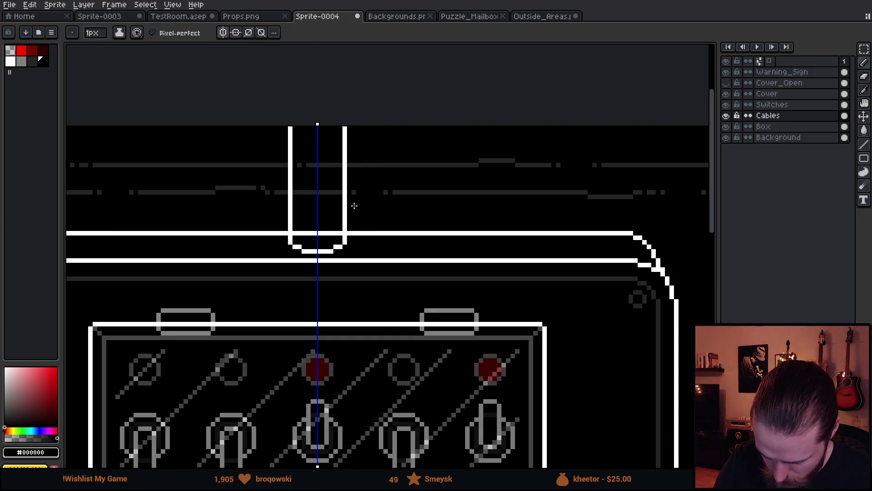
{"action": "left_click", "coordinate": [333, 204]}
{"action": "key", "text": "ctrl+z"}
{"action": "left_click", "coordinate": [332, 215]}
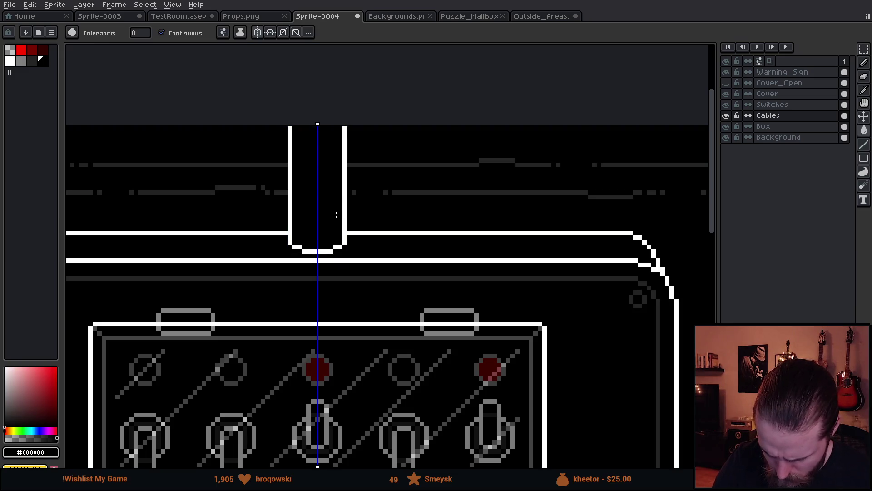
{"action": "scroll", "coordinate": [447, 249], "scroll_direction": "down", "scroll_amount": 3}
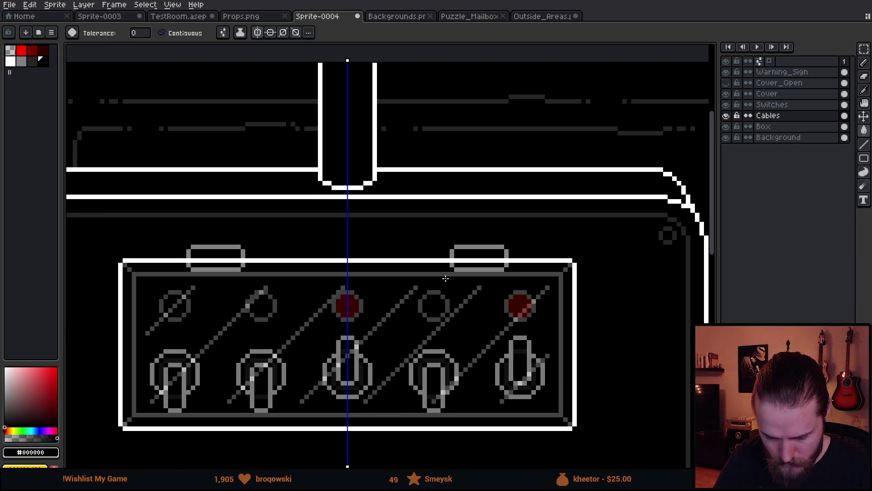
{"action": "scroll", "coordinate": [446, 279], "scroll_direction": "down", "scroll_amount": 4}
{"action": "scroll", "coordinate": [463, 279], "scroll_direction": "up", "scroll_amount": 3}
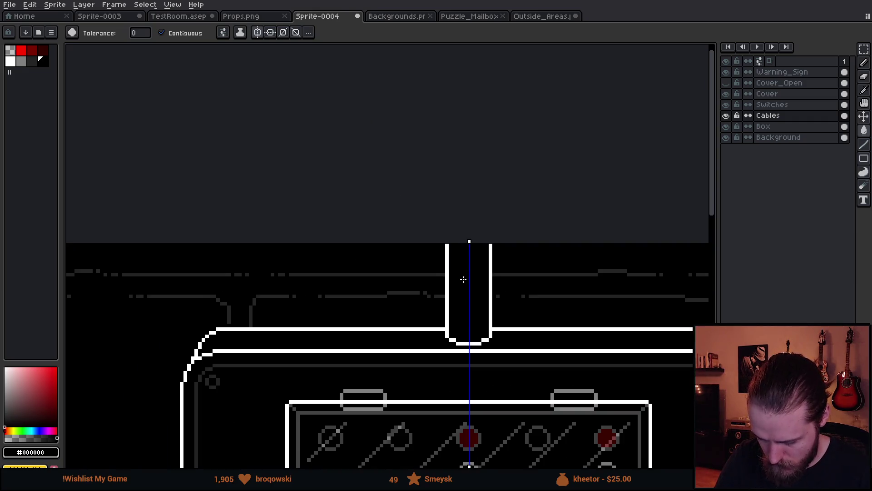
{"action": "scroll", "coordinate": [463, 279], "scroll_direction": "up", "scroll_amount": 1}
{"action": "left_click", "coordinate": [21, 62]}
{"action": "left_click", "coordinate": [497, 280]}
{"action": "left_click", "coordinate": [484, 357]}
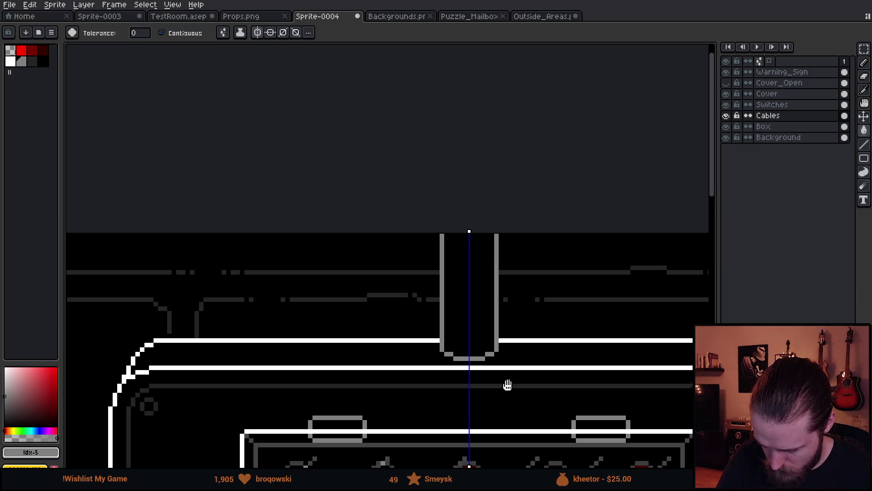
Turn off mirror symmetry and marquee-select the cable above the box.
{"action": "scroll", "coordinate": [506, 384], "scroll_direction": "down", "scroll_amount": 3}
{"action": "left_click_drag", "start_coordinate": [582, 398], "coordinate": [512, 260]}
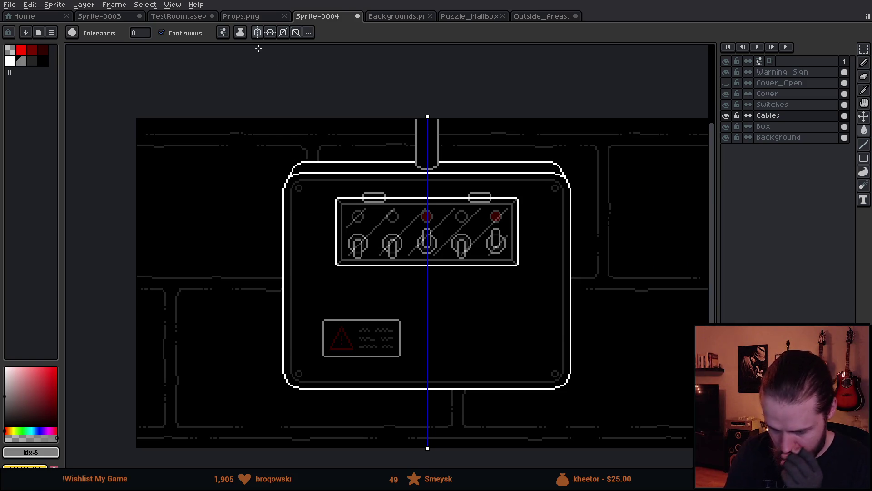
{"action": "left_click", "coordinate": [257, 33]}
{"action": "left_click_drag", "start_coordinate": [555, 361], "coordinate": [538, 346]}
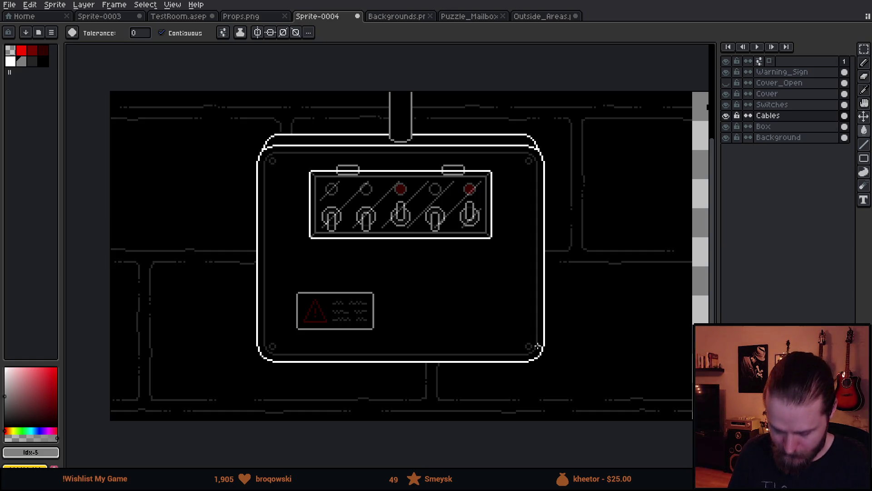
{"action": "key", "text": "m"}
{"action": "mouse_move", "coordinate": [351, 83]}
{"action": "left_mouse_down"}
{"action": "mouse_move", "coordinate": [432, 169]}
{"action": "mouse_move", "coordinate": [444, 308]}
{"action": "mouse_move", "coordinate": [444, 442]}
{"action": "mouse_move", "coordinate": [432, 444]}
{"action": "left_mouse_up"}
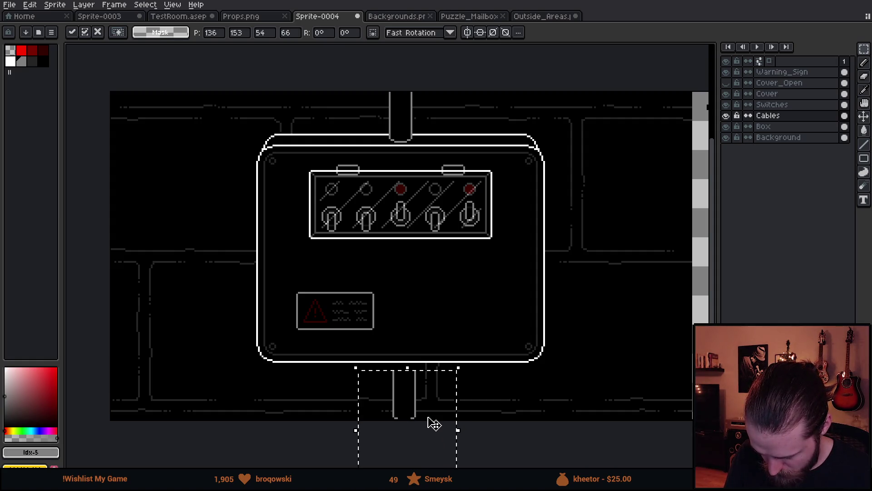
Place the copied cable below the switch box.
{"action": "left_click_drag", "start_coordinate": [435, 392], "coordinate": [432, 113]}
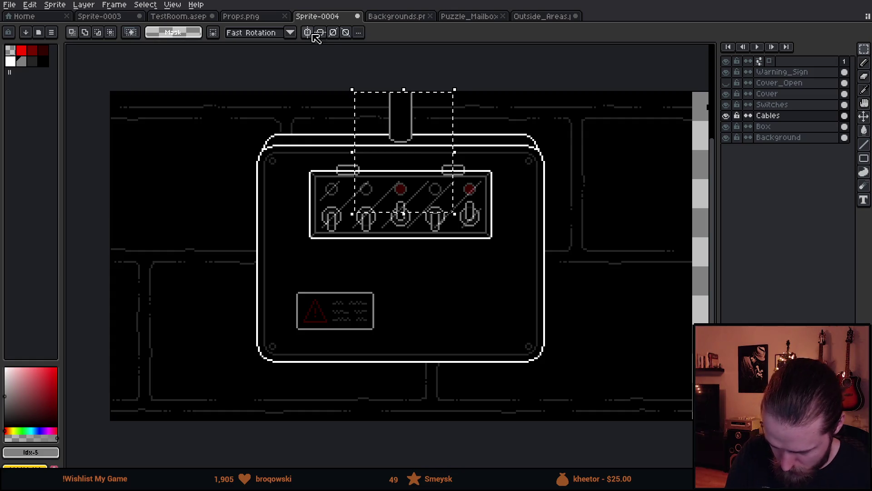
{"action": "mouse_move", "coordinate": [434, 174]}
{"action": "left_mouse_down"}
{"action": "mouse_move", "coordinate": [449, 335]}
{"action": "mouse_move", "coordinate": [434, 447]}
{"action": "left_mouse_up"}
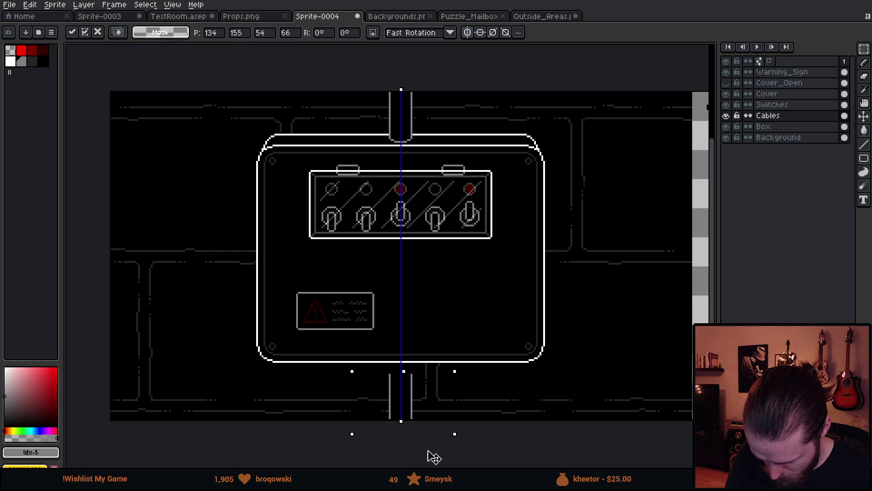
{"action": "left_click", "coordinate": [479, 403]}
Stretch the lower cable up to meet the box bottom, then select the Warning_Sign layer.
{"action": "mouse_move", "coordinate": [369, 379]}
{"action": "left_mouse_down"}
{"action": "mouse_move", "coordinate": [444, 407]}
{"action": "mouse_move", "coordinate": [399, 370]}
{"action": "left_mouse_up"}
{"action": "key", "text": "ctrl+d"}
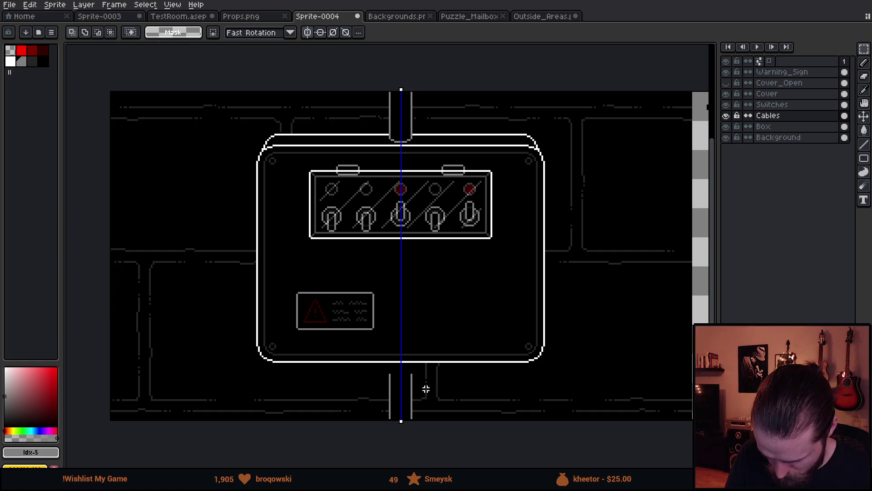
{"action": "left_click", "coordinate": [307, 32]}
{"action": "left_click_drag", "start_coordinate": [374, 378], "coordinate": [452, 414]}
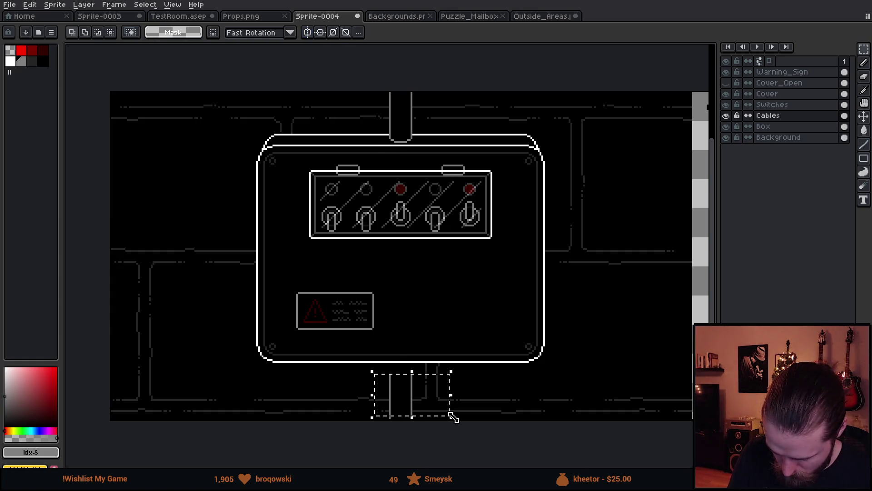
{"action": "left_click", "coordinate": [415, 379]}
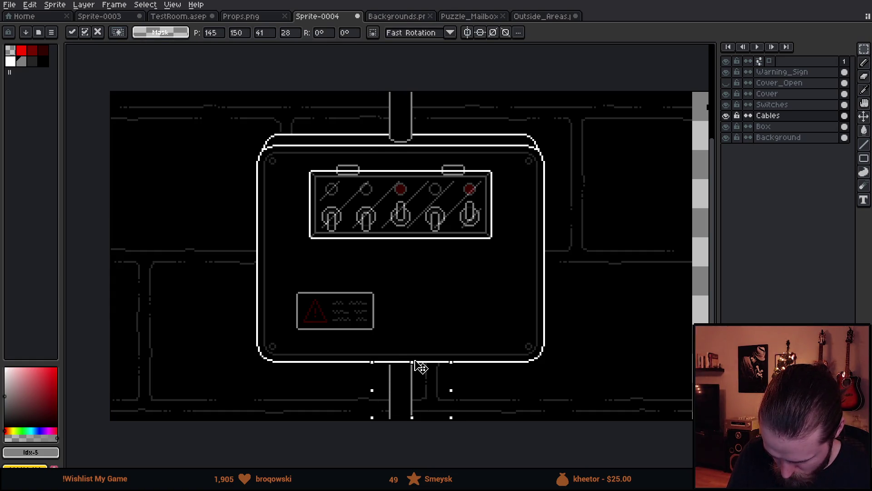
{"action": "left_click_drag", "start_coordinate": [413, 365], "coordinate": [413, 362]}
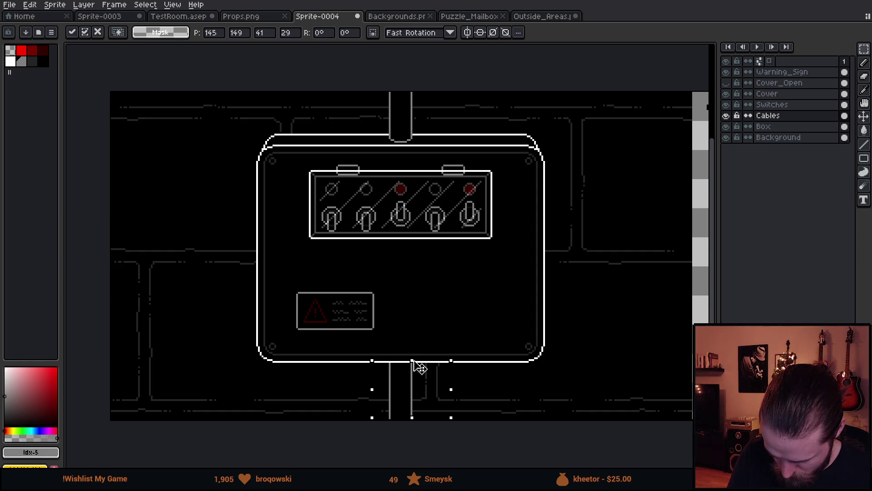
{"action": "left_click", "coordinate": [424, 338]}
{"action": "left_click_drag", "start_coordinate": [532, 373], "coordinate": [525, 379]}
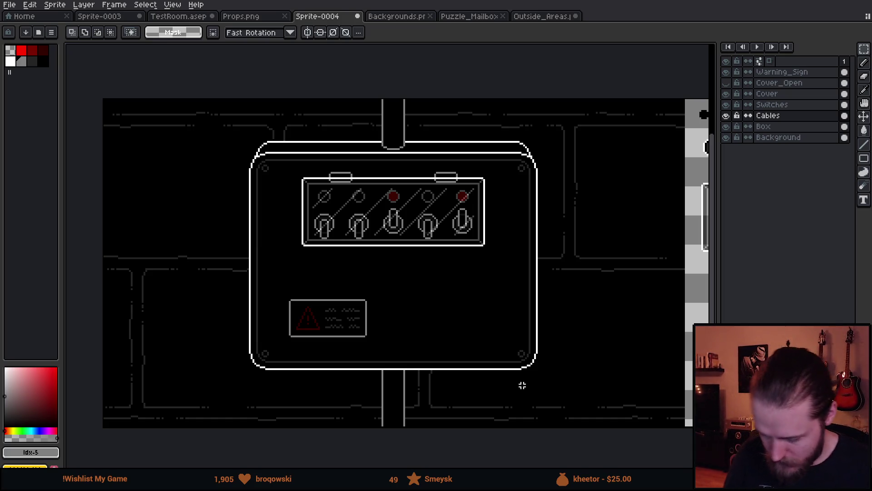
{"action": "left_click", "coordinate": [781, 72]}
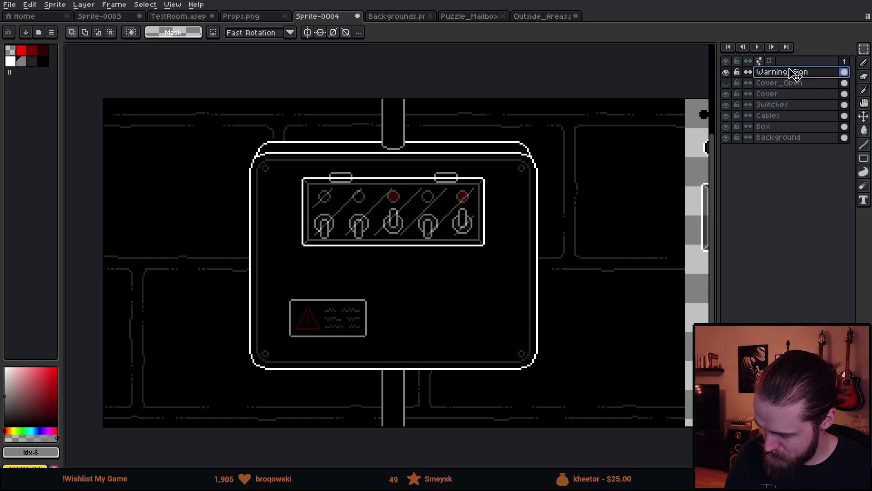
Move the warning sign slightly right and higher, then clear the selection.
{"action": "mouse_move", "coordinate": [278, 274]}
{"action": "left_mouse_down"}
{"action": "mouse_move", "coordinate": [362, 335]}
{"action": "mouse_move", "coordinate": [394, 341]}
{"action": "mouse_move", "coordinate": [381, 335]}
{"action": "mouse_move", "coordinate": [389, 335]}
{"action": "left_mouse_up"}
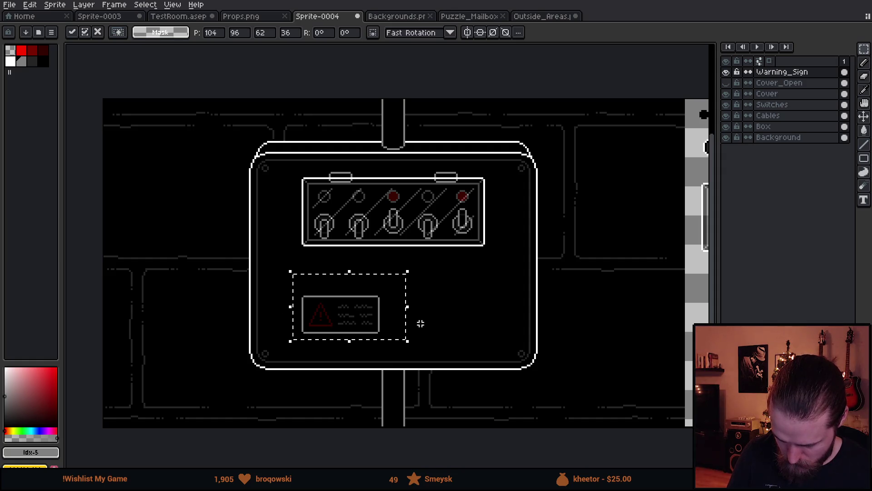
{"action": "key", "text": "ctrl+d"}
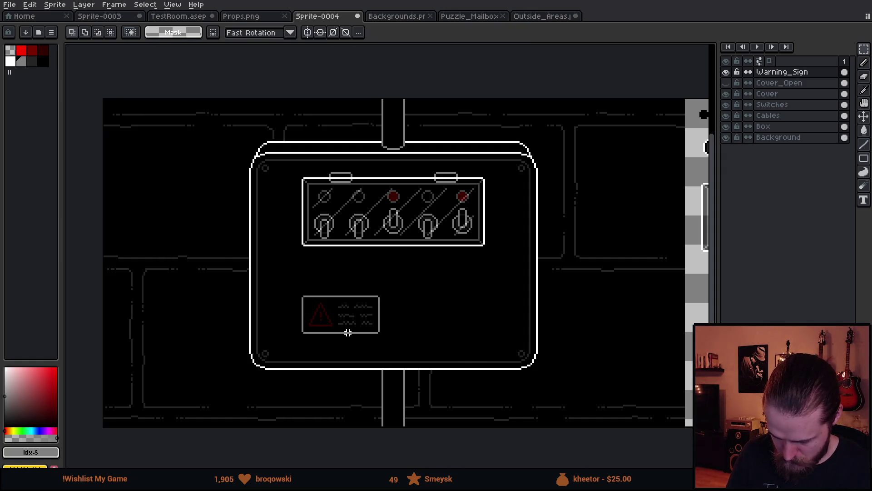
{"action": "left_click_drag", "start_coordinate": [299, 216], "coordinate": [273, 350]}
{"action": "key", "text": "ctrl+d"}
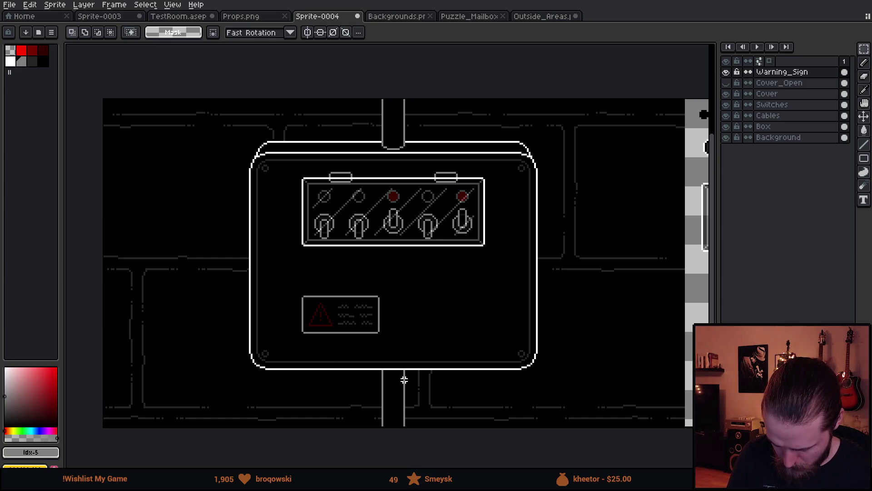
Choose the Ellipse tool from the shape tool flyout.
{"action": "left_click_drag", "start_coordinate": [453, 354], "coordinate": [410, 326]}
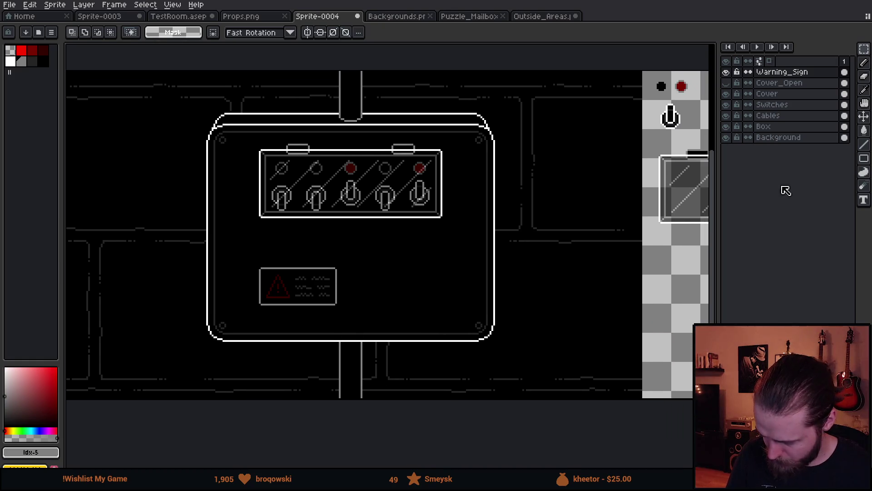
{"action": "left_click", "coordinate": [864, 158]}
{"action": "left_click", "coordinate": [837, 159]}
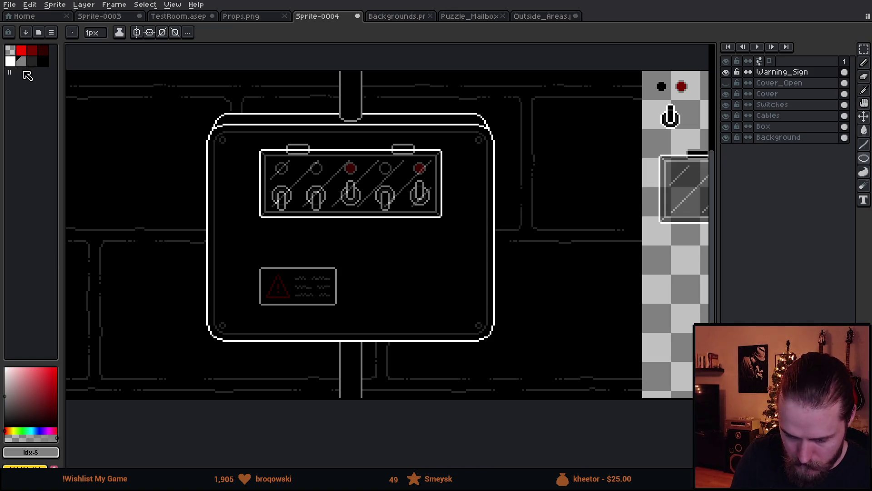
On a new layer, draw a white circle outline right of the warning sign, then hide that layer.
{"action": "left_click", "coordinate": [11, 62]}
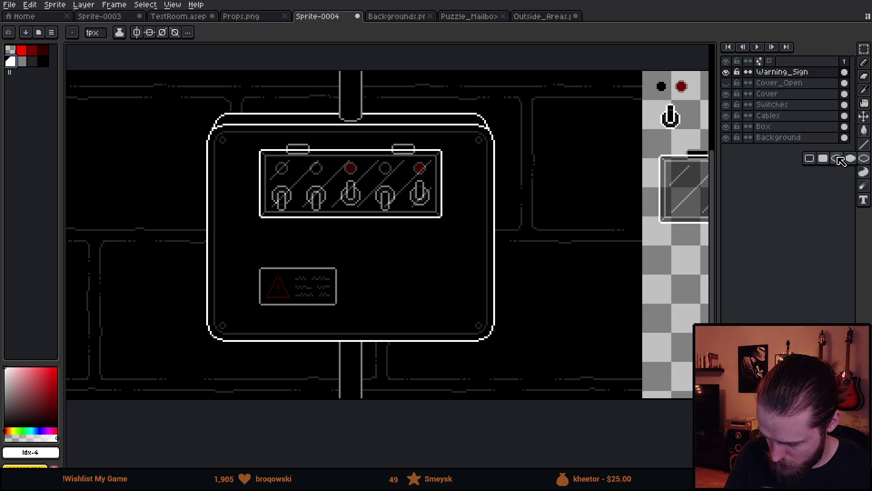
{"action": "mouse_move", "coordinate": [391, 263]}
{"action": "left_mouse_down"}
{"action": "mouse_move", "coordinate": [443, 320]}
{"action": "mouse_move", "coordinate": [429, 302]}
{"action": "left_mouse_up"}
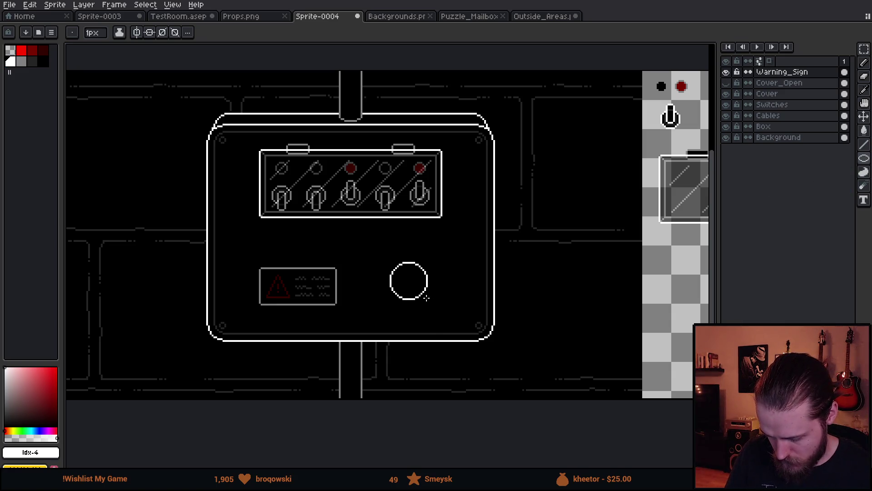
{"action": "key", "text": "ctrl+z"}
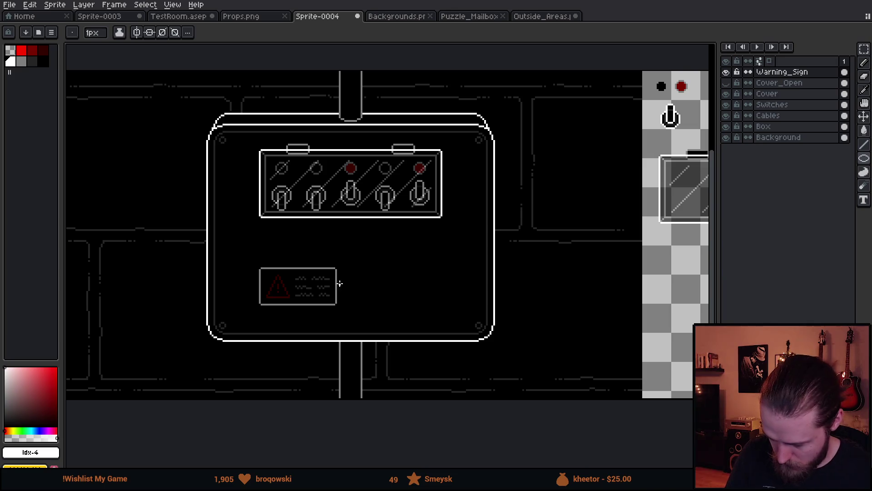
{"action": "key", "text": "shift+n"}
{"action": "scroll", "coordinate": [351, 298], "scroll_direction": "up", "scroll_amount": 2}
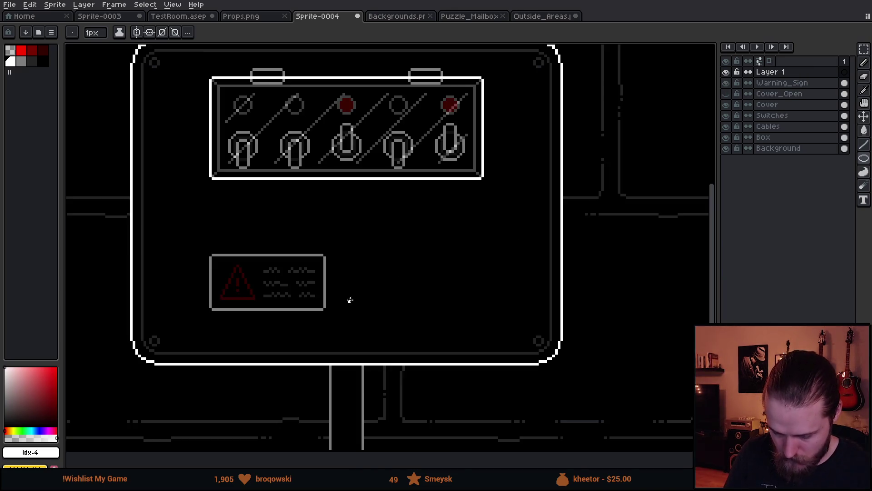
{"action": "mouse_move", "coordinate": [260, 229]}
{"action": "left_mouse_down"}
{"action": "mouse_move", "coordinate": [391, 319]}
{"action": "mouse_move", "coordinate": [543, 295]}
{"action": "left_mouse_up"}
{"action": "key", "text": "v"}
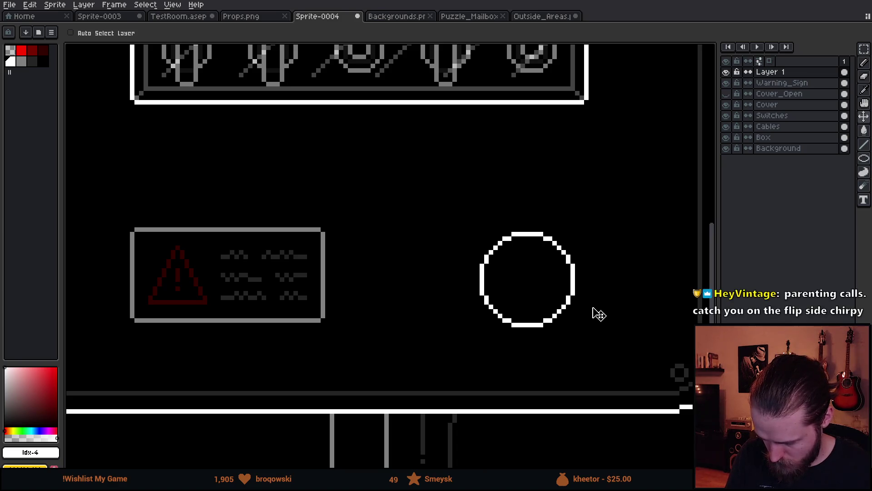
{"action": "scroll", "coordinate": [599, 314], "scroll_direction": "down", "scroll_amount": 4}
{"action": "scroll", "coordinate": [587, 362], "scroll_direction": "up", "scroll_amount": 4}
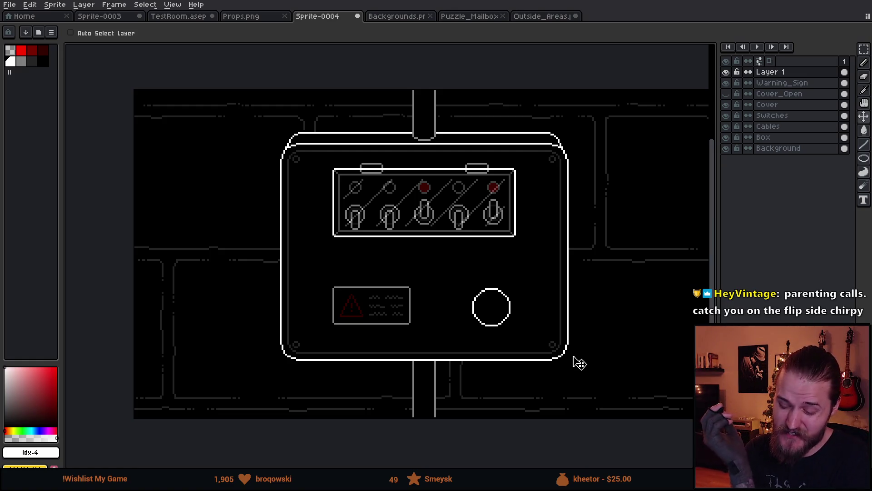
{"action": "left_click", "coordinate": [727, 73]}
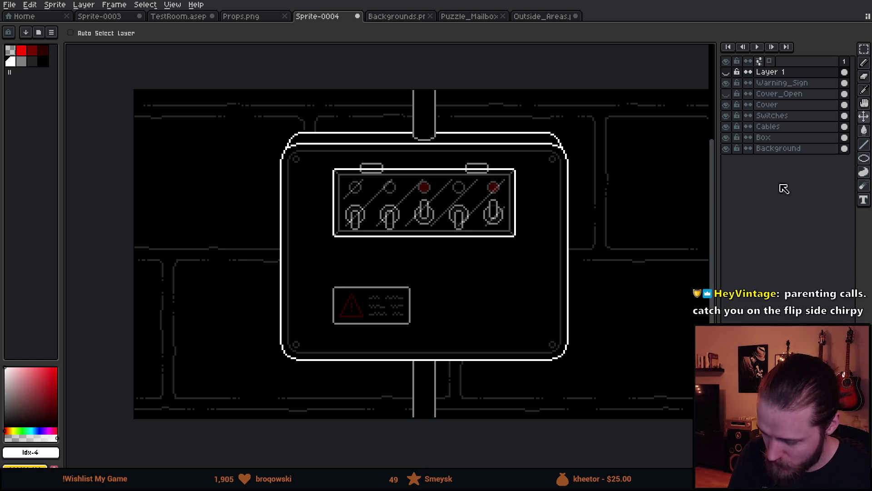
Select the Warning_Sign layer and marquee the whole warning sign.
{"action": "left_click", "coordinate": [793, 118]}
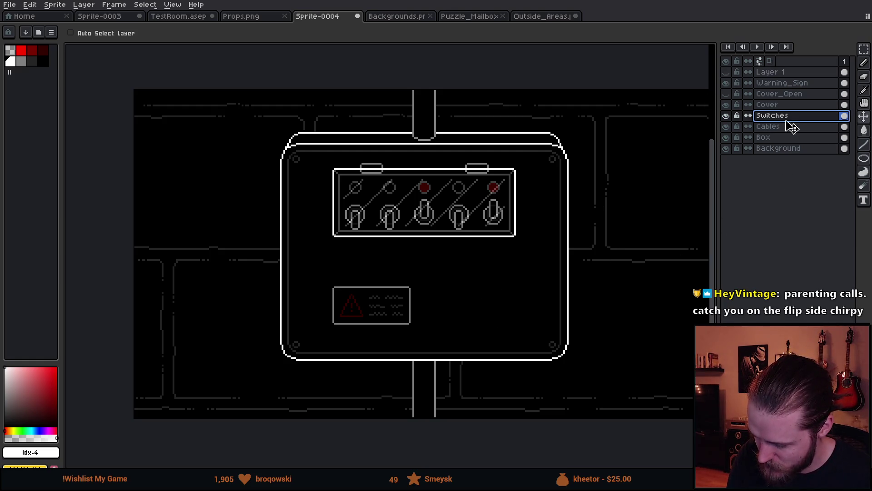
{"action": "left_click", "coordinate": [793, 82]}
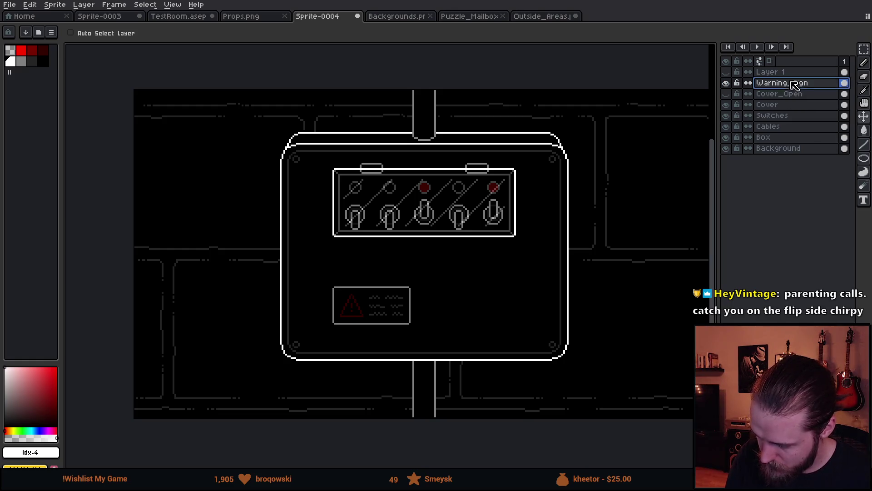
{"action": "scroll", "coordinate": [421, 314], "scroll_direction": "up", "scroll_amount": 1}
{"action": "scroll", "coordinate": [421, 314], "scroll_direction": "up", "scroll_amount": 2}
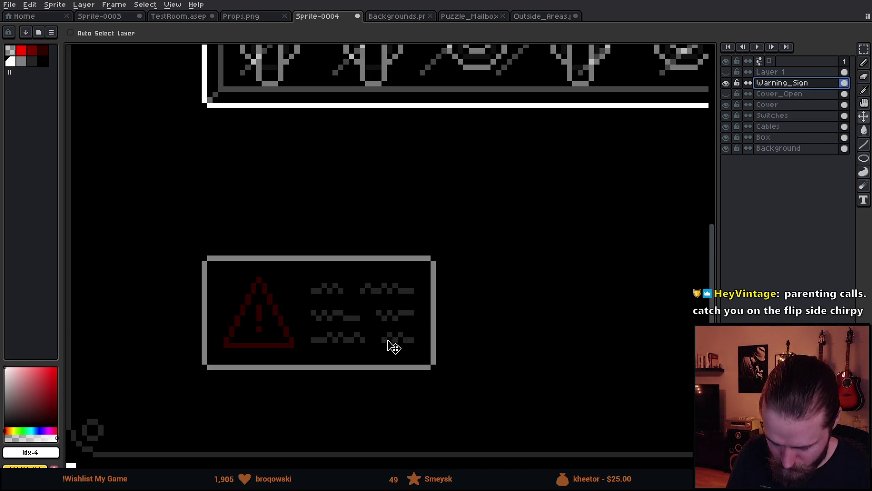
{"action": "key", "text": "ctrl+a"}
{"action": "left_click_drag", "start_coordinate": [205, 258], "coordinate": [434, 367]}
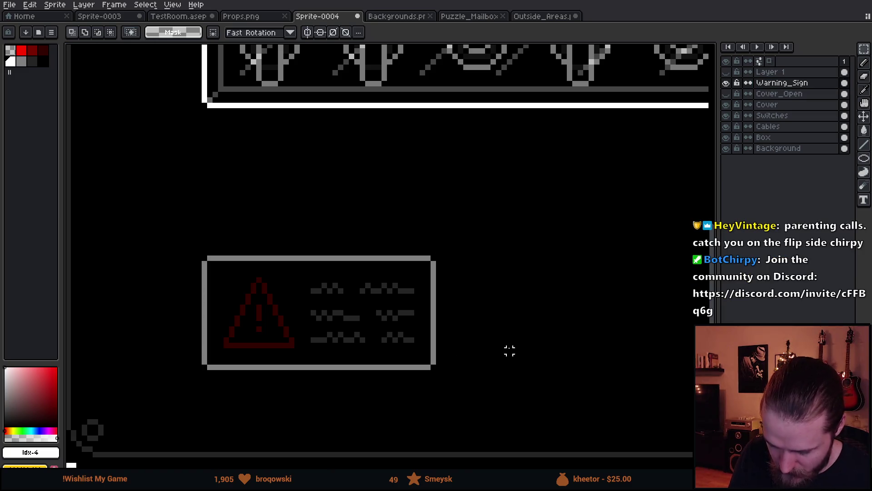
{"action": "scroll", "coordinate": [505, 318], "scroll_direction": "up", "scroll_amount": 1}
{"action": "scroll", "coordinate": [498, 296], "scroll_direction": "down", "scroll_amount": 3}
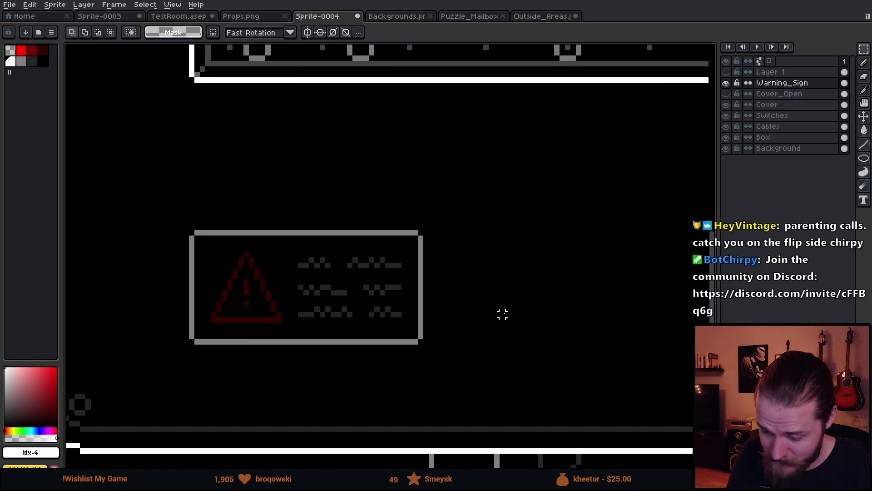
{"action": "scroll", "coordinate": [574, 349], "scroll_direction": "down", "scroll_amount": 1}
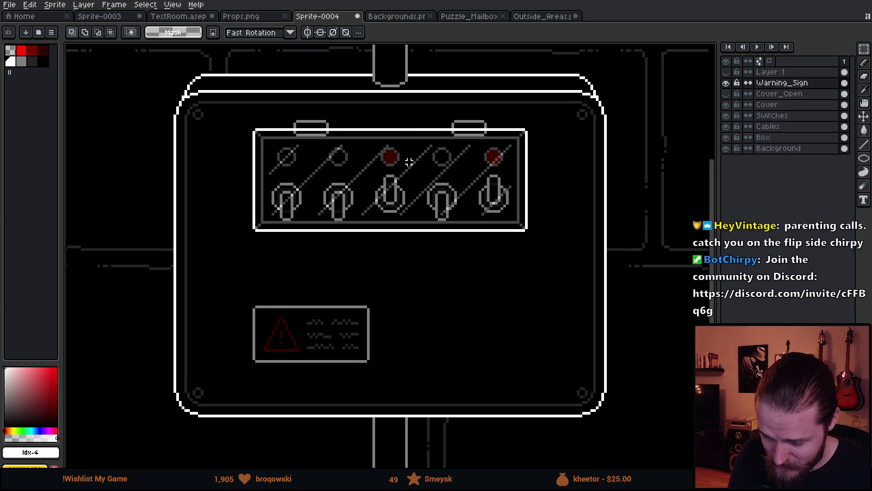
Turn on vertical symmetry and move the warning sign onto the centre axis, slightly lower.
{"action": "left_click", "coordinate": [308, 32]}
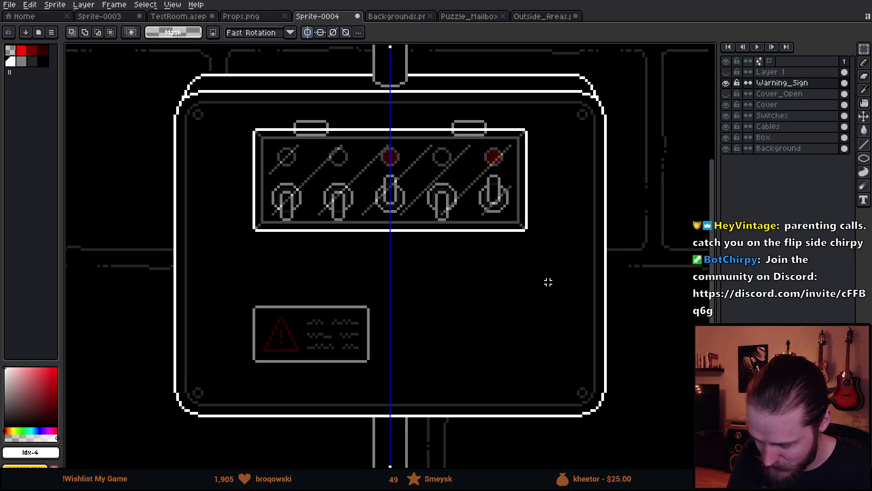
{"action": "double_click", "coordinate": [782, 83]}
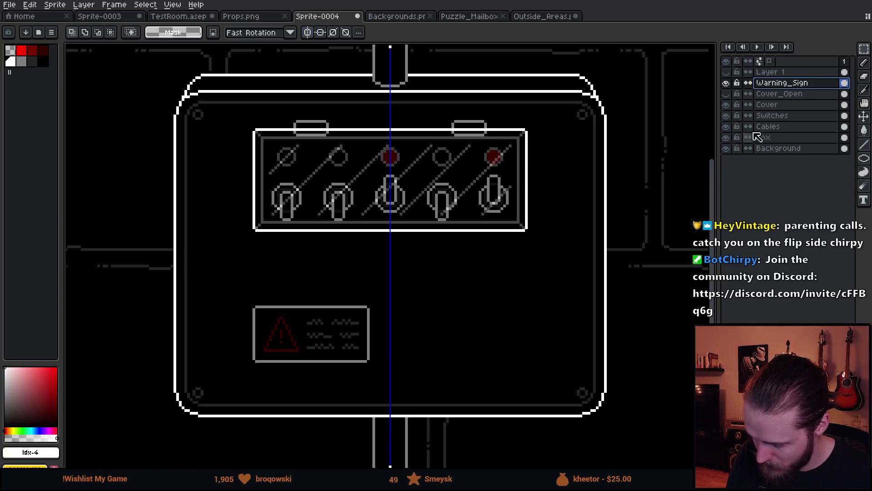
{"action": "key", "text": "v"}
{"action": "left_click_drag", "start_coordinate": [351, 366], "coordinate": [432, 360]}
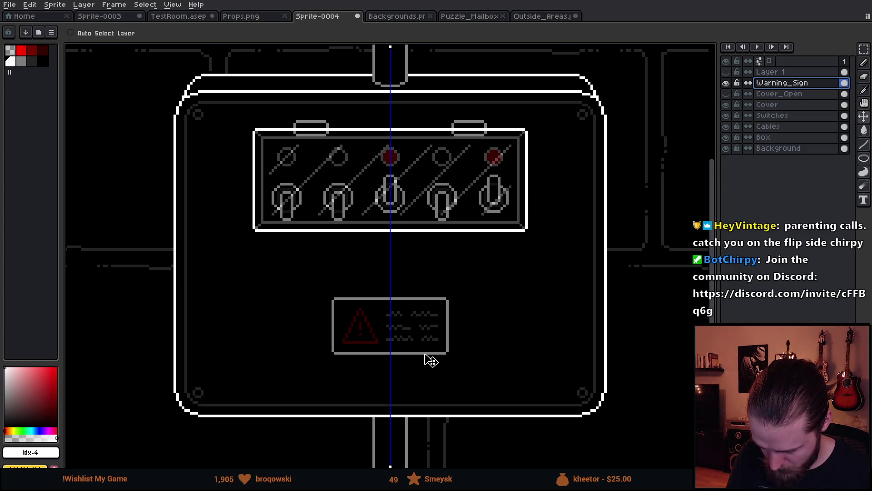
{"action": "left_click_drag", "start_coordinate": [425, 354], "coordinate": [426, 360]}
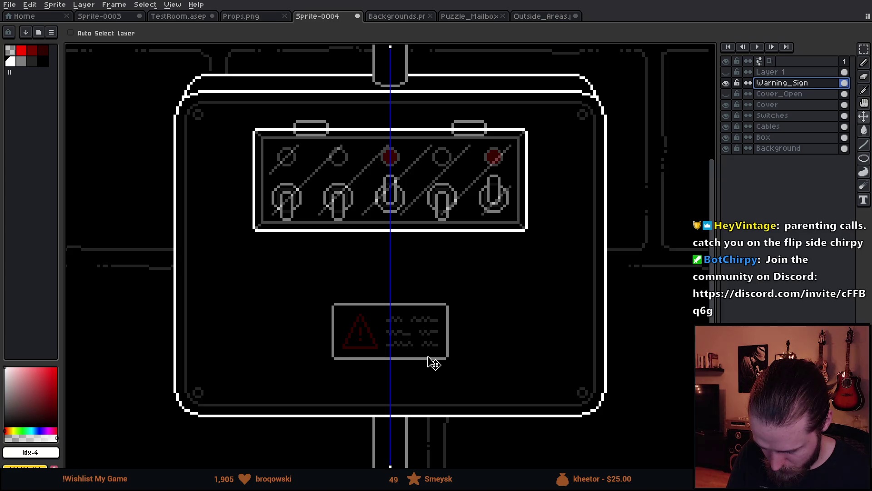
{"action": "key", "text": "ctrl"}
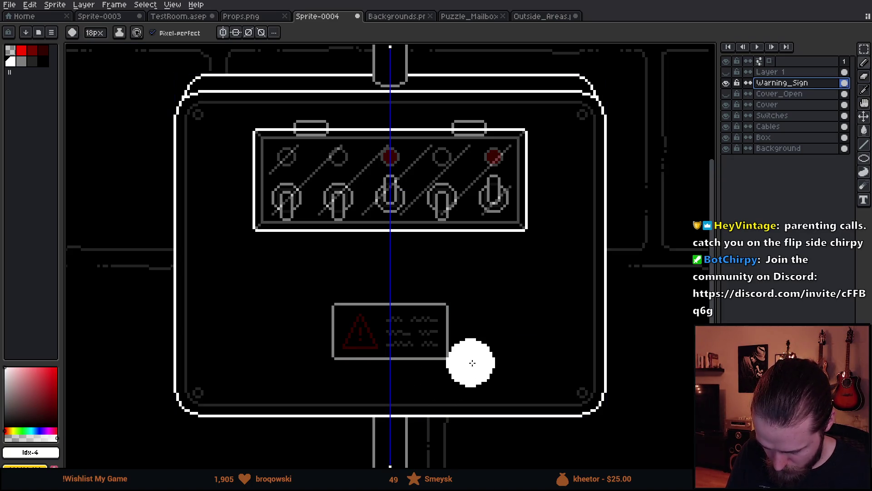
{"action": "key", "text": "b"}
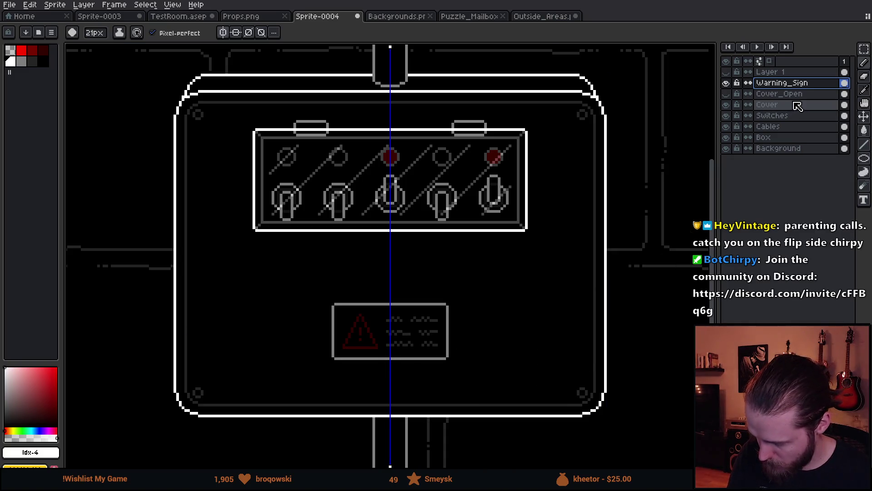
{"action": "left_click_drag", "start_coordinate": [800, 100], "coordinate": [799, 119]}
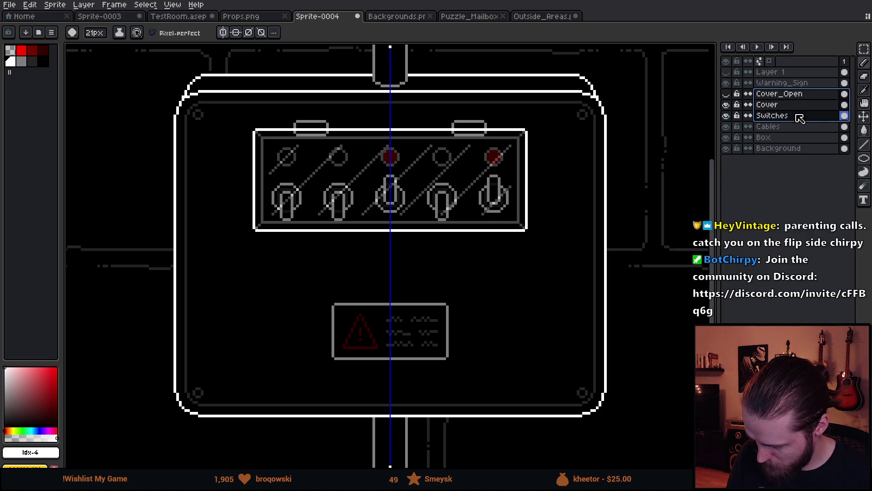
Move the switch panel down about 48 px on the canvas.
{"action": "key", "text": "ctrl+alt+c"}
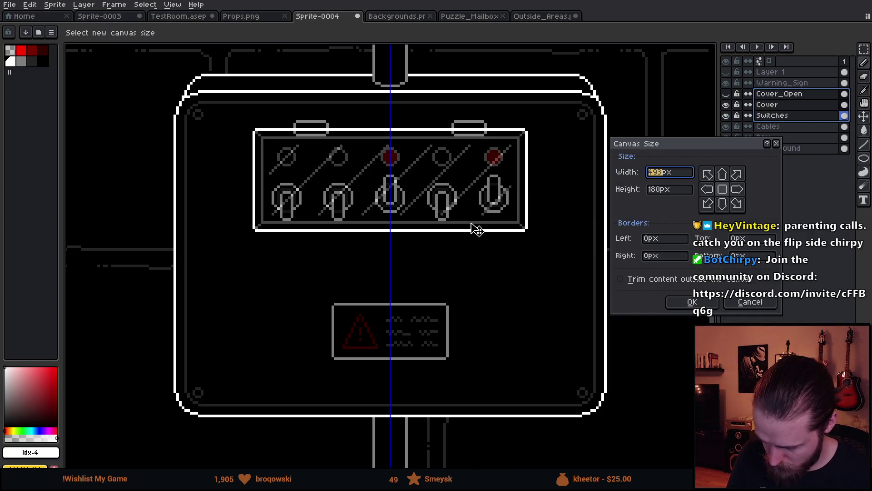
{"action": "key", "text": "Escape"}
{"action": "key", "text": "v"}
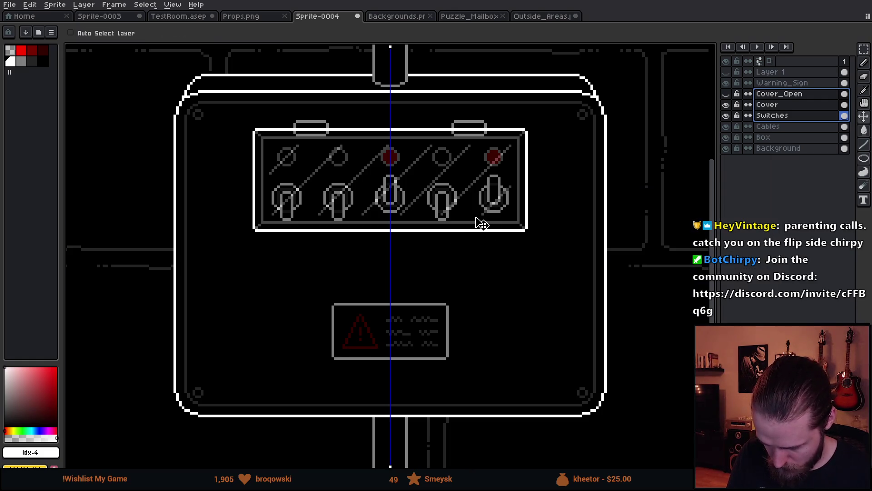
{"action": "left_click_drag", "start_coordinate": [476, 204], "coordinate": [475, 223]}
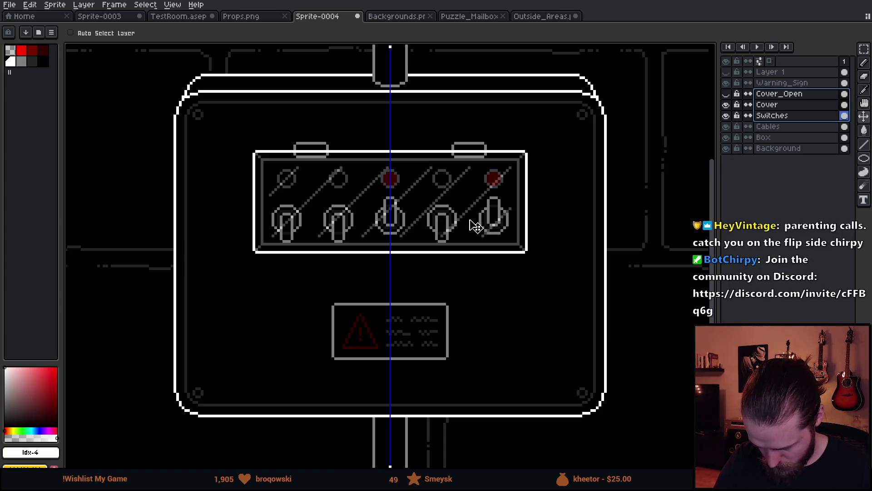
{"action": "scroll", "coordinate": [485, 379], "scroll_direction": "down", "scroll_amount": 4}
{"action": "scroll", "coordinate": [609, 368], "scroll_direction": "up", "scroll_amount": 2}
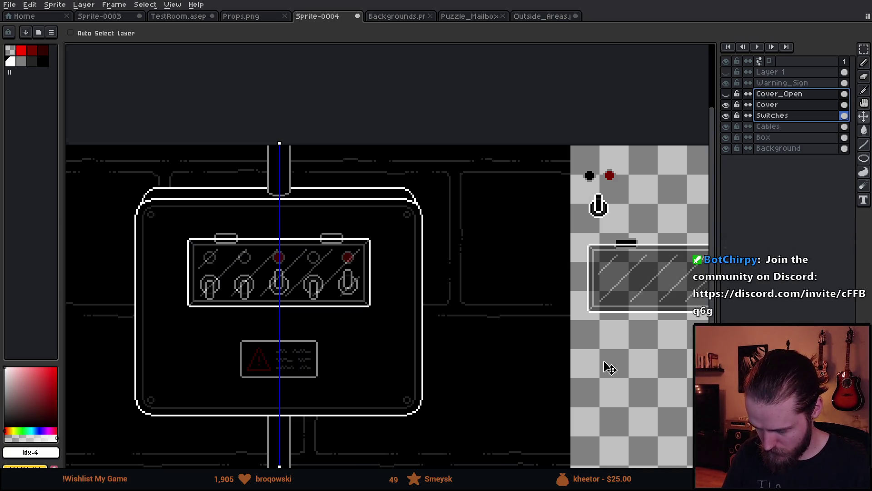
Undo the last stroke to put the rightmost switch back up, then make the Box layer active.
{"action": "key", "text": "m"}
{"action": "key", "text": "b"}
{"action": "mouse_move", "coordinate": [419, 320]}
{"action": "left_mouse_down"}
{"action": "mouse_move", "coordinate": [508, 267]}
{"action": "mouse_move", "coordinate": [539, 302]}
{"action": "left_mouse_up"}
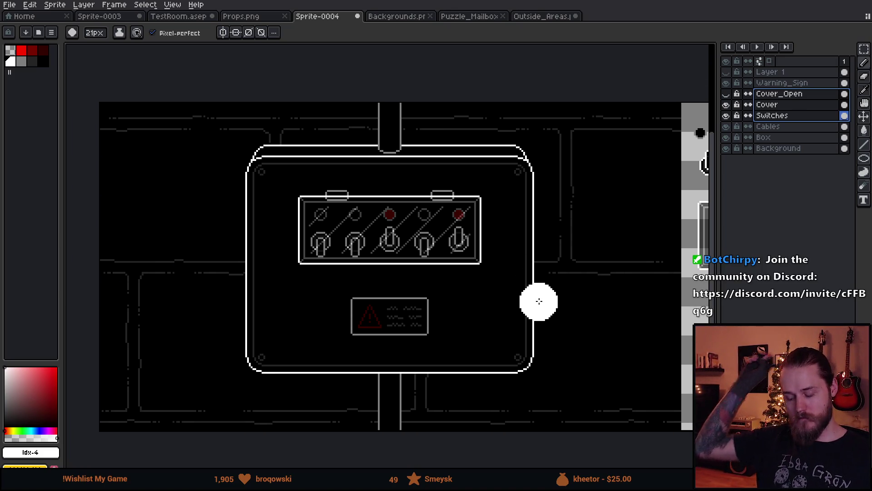
{"action": "key", "text": "plus"}
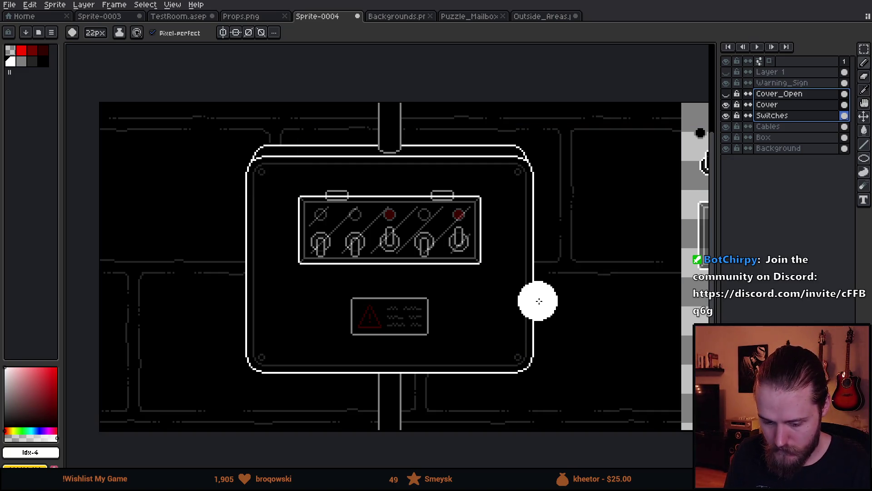
{"action": "key", "text": "minus"}
{"action": "key", "text": "minus"}
{"action": "scroll", "coordinate": [463, 238], "scroll_direction": "up", "scroll_amount": 1}
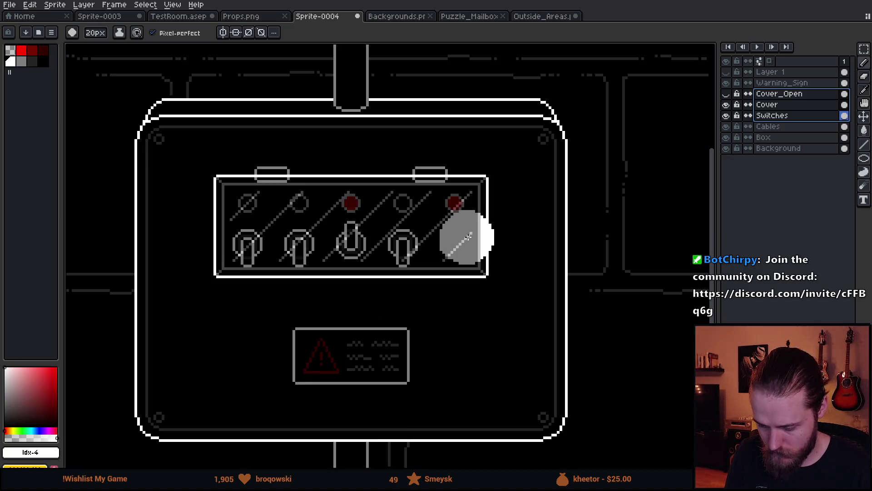
{"action": "scroll", "coordinate": [468, 237], "scroll_direction": "up", "scroll_amount": 1}
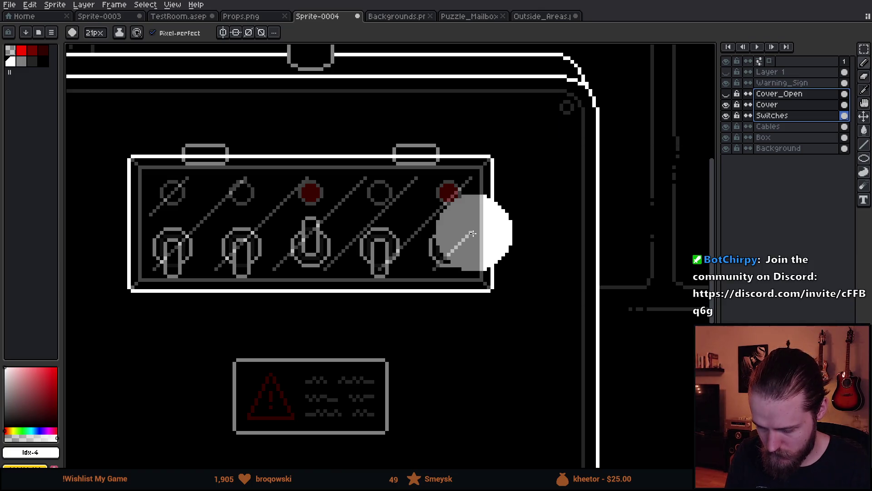
{"action": "key", "text": "ctrl+z"}
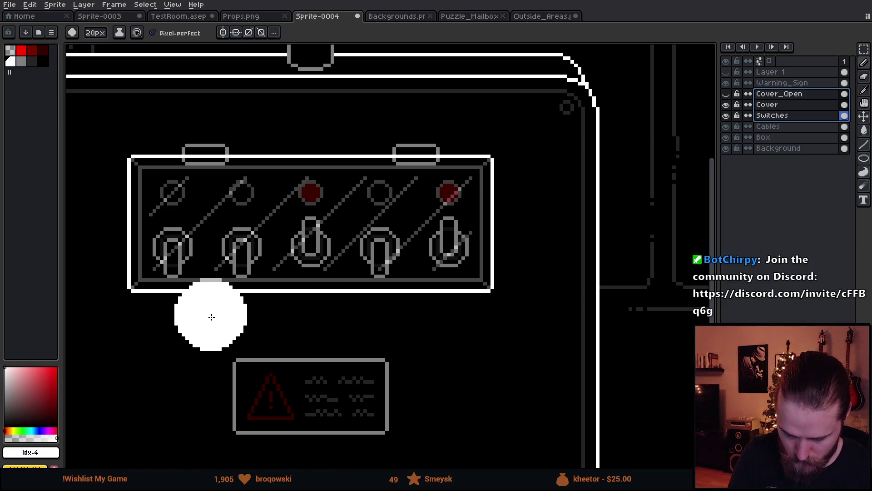
{"action": "mouse_move", "coordinate": [330, 233]}
{"action": "left_mouse_down"}
{"action": "mouse_move", "coordinate": [389, 362]}
{"action": "mouse_move", "coordinate": [446, 372]}
{"action": "left_mouse_up"}
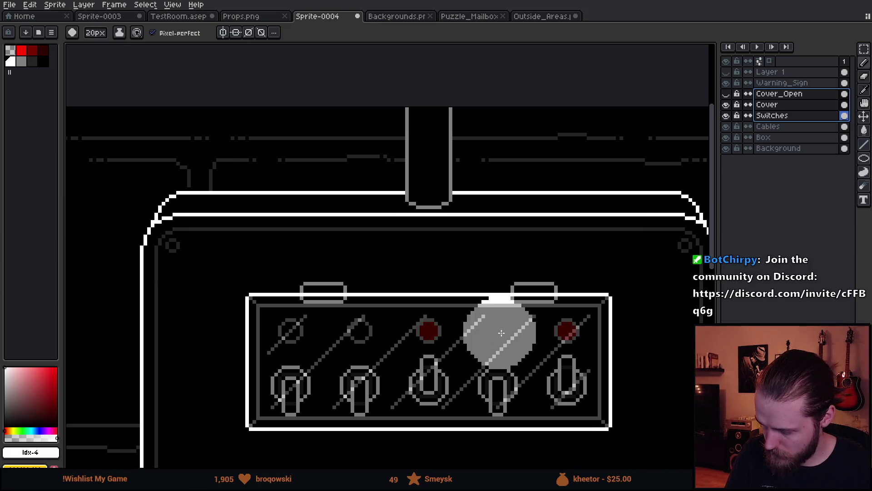
{"action": "left_click", "coordinate": [783, 139]}
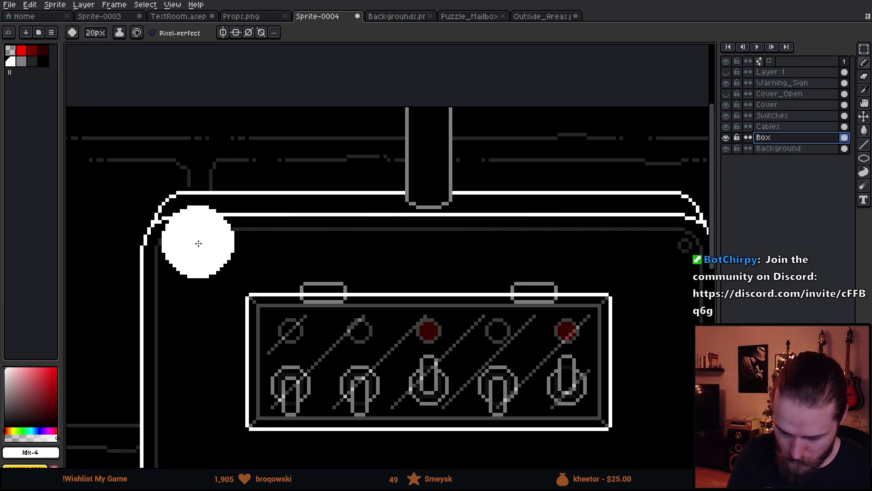
Pick grey as the drawing colour and shrink the brush to 1 px.
{"action": "left_click_drag", "start_coordinate": [195, 243], "coordinate": [261, 254]}
{"action": "left_click", "coordinate": [22, 62]}
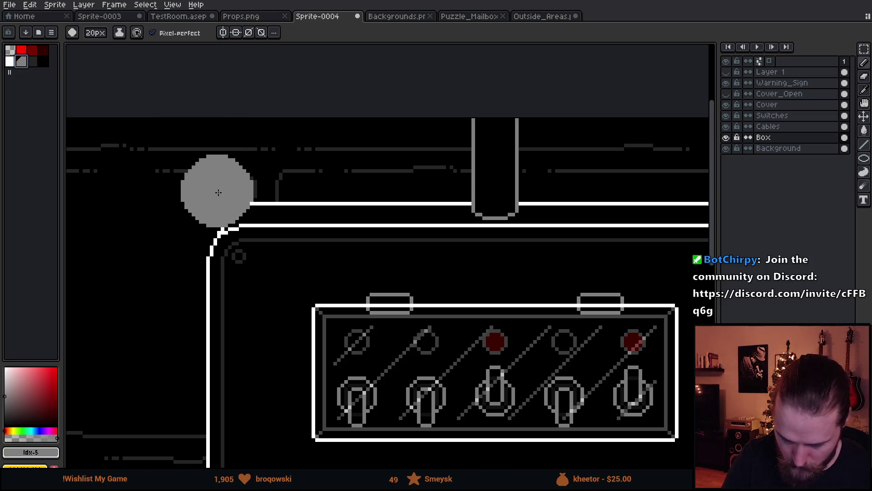
{"action": "scroll", "coordinate": [227, 223], "scroll_direction": "up", "scroll_amount": 2}
{"action": "key", "text": "minus"}
{"action": "key", "text": "minus"}
{"action": "key", "text": "minus"}
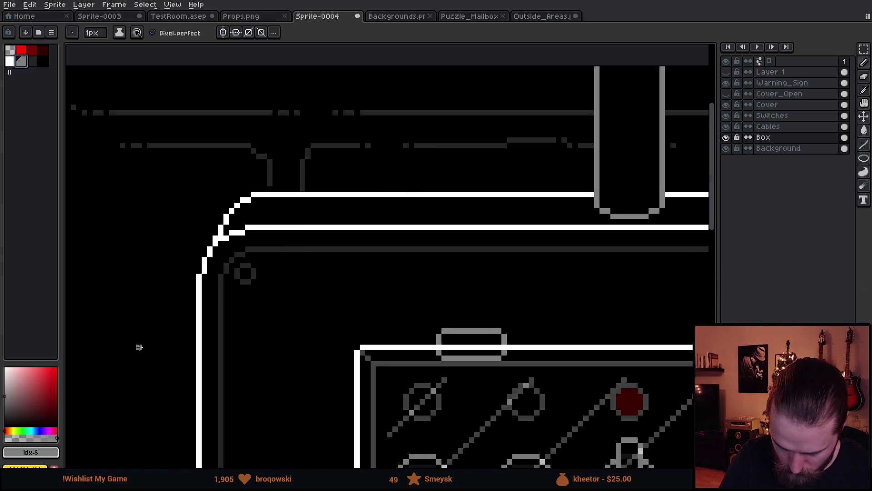
{"action": "mouse_move", "coordinate": [516, 323]}
{"action": "left_mouse_down"}
{"action": "mouse_move", "coordinate": [501, 325]}
{"action": "mouse_move", "coordinate": [419, 253]}
{"action": "mouse_move", "coordinate": [291, 268]}
{"action": "left_mouse_up"}
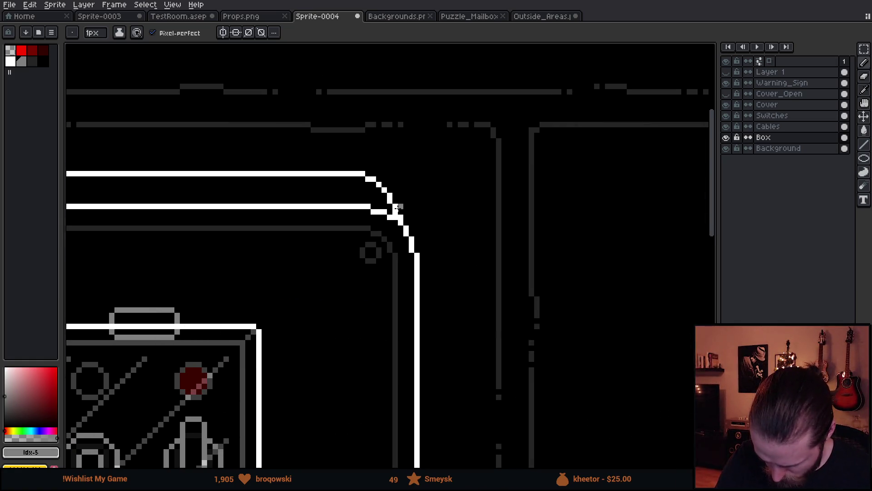
Paint Bucket the box's top outer outline grey using 8-connected fill.
{"action": "key", "text": "g"}
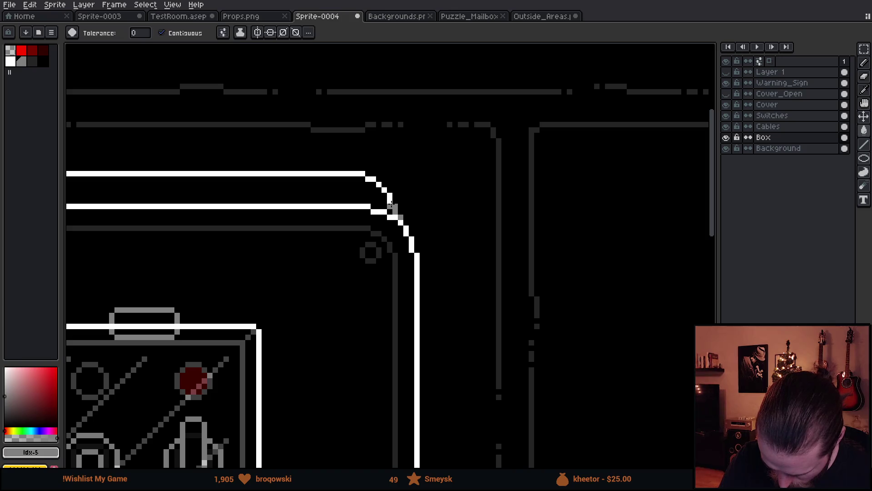
{"action": "left_click", "coordinate": [223, 32]}
{"action": "left_click", "coordinate": [278, 96]}
{"action": "left_click", "coordinate": [365, 176]}
{"action": "mouse_move", "coordinate": [366, 169]}
{"action": "left_mouse_down"}
{"action": "mouse_move", "coordinate": [497, 279]}
{"action": "mouse_move", "coordinate": [574, 299]}
{"action": "left_mouse_up"}
{"action": "left_click_drag", "start_coordinate": [273, 259], "coordinate": [603, 273]}
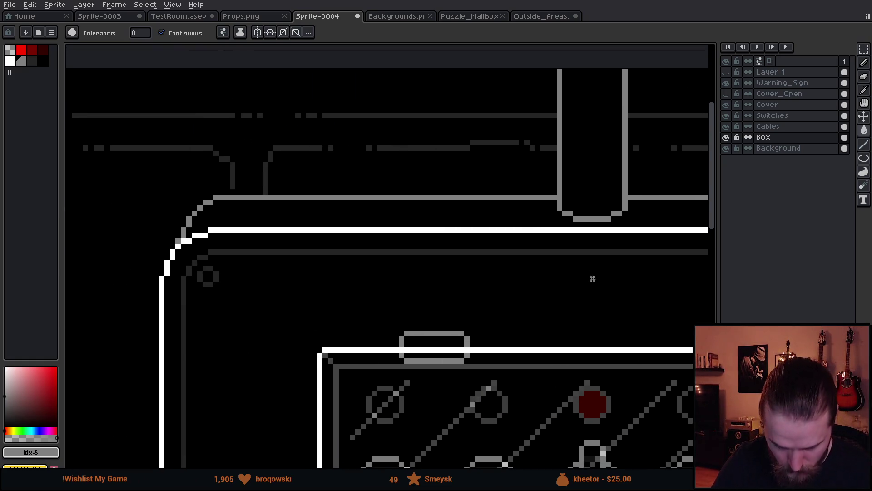
{"action": "scroll", "coordinate": [592, 279], "scroll_direction": "down", "scroll_amount": 3}
{"action": "left_click_drag", "start_coordinate": [563, 367], "coordinate": [387, 228]}
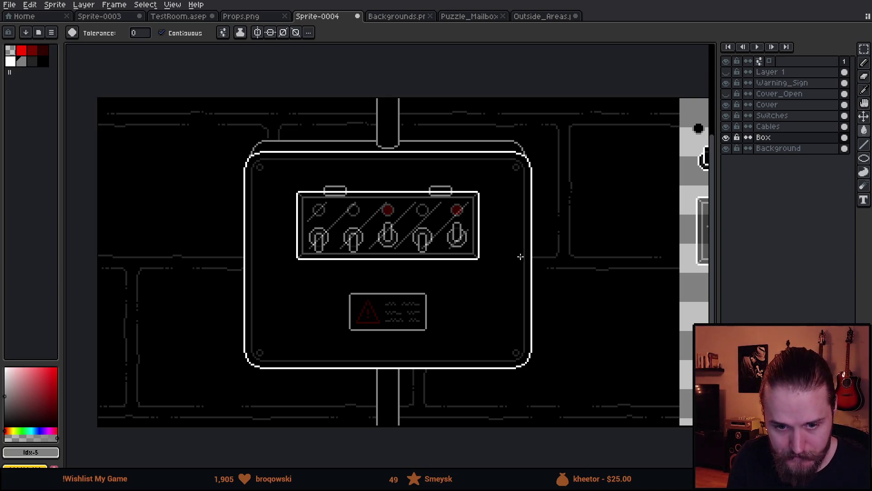
{"action": "left_click_drag", "start_coordinate": [521, 257], "coordinate": [506, 261]}
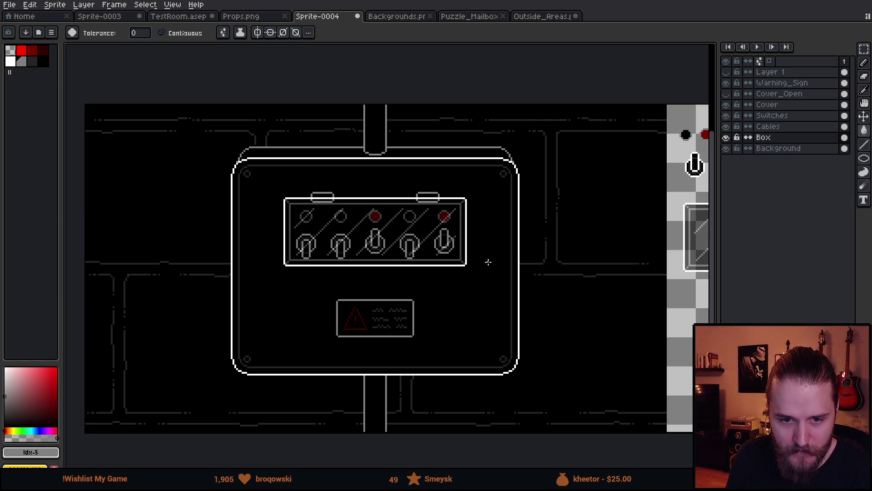
{"action": "left_click_drag", "start_coordinate": [487, 304], "coordinate": [450, 298]}
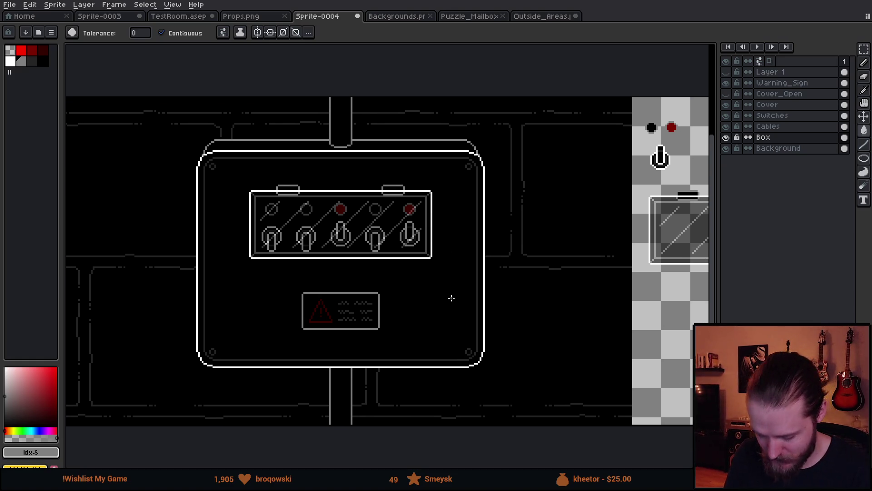
{"action": "key", "text": "m"}
{"action": "mouse_move", "coordinate": [223, 165]}
{"action": "left_mouse_down"}
{"action": "mouse_move", "coordinate": [426, 302]}
{"action": "mouse_move", "coordinate": [461, 344]}
{"action": "left_mouse_up"}
{"action": "mouse_move", "coordinate": [554, 384]}
{"action": "left_mouse_down"}
{"action": "mouse_move", "coordinate": [520, 372]}
{"action": "mouse_move", "coordinate": [374, 380]}
{"action": "mouse_move", "coordinate": [474, 376]}
{"action": "left_mouse_up"}
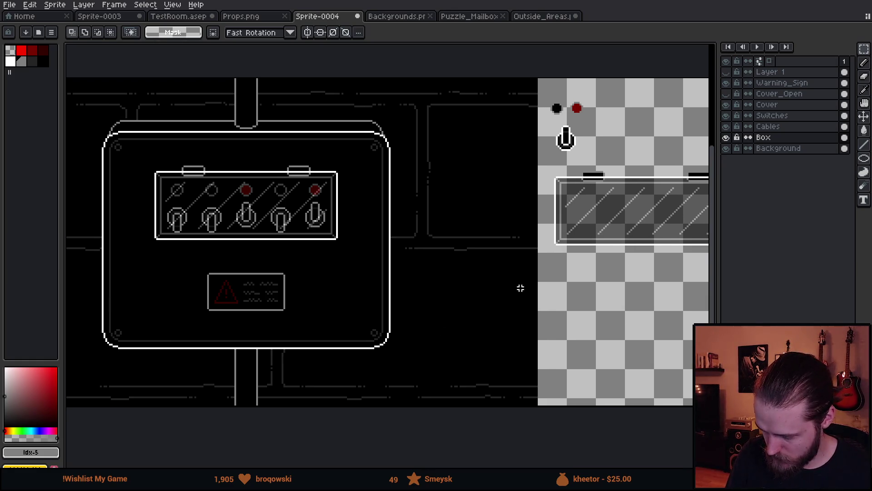
{"action": "left_click", "coordinate": [727, 109]}
{"action": "left_click", "coordinate": [727, 109]}
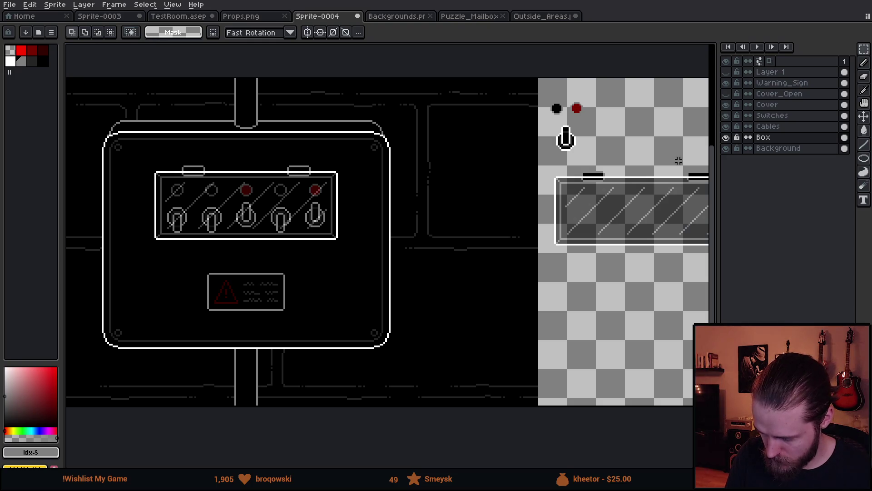
{"action": "left_click_drag", "start_coordinate": [594, 261], "coordinate": [444, 282]}
{"action": "left_click_drag", "start_coordinate": [394, 187], "coordinate": [614, 308]}
{"action": "left_click", "coordinate": [602, 308]}
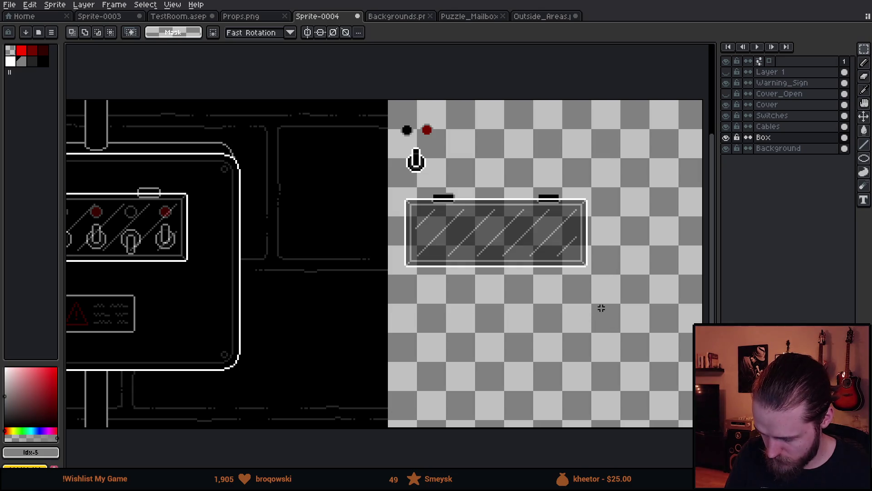
{"action": "left_click", "coordinate": [772, 104]}
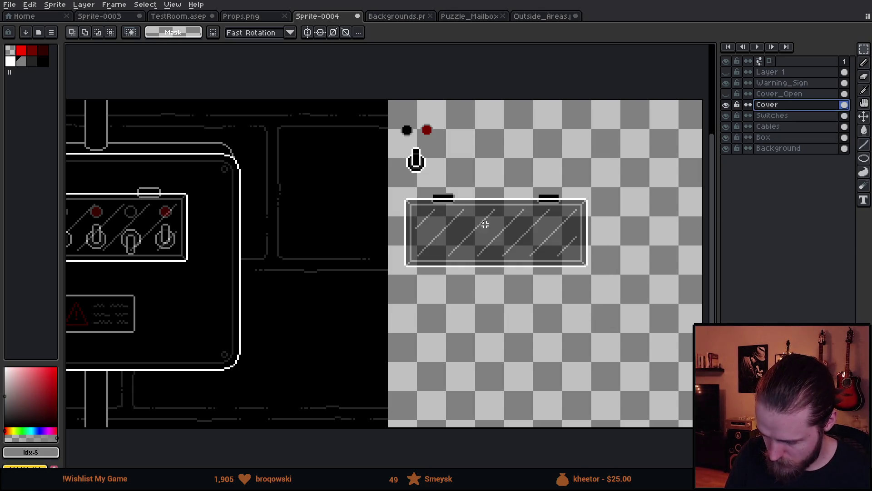
Cut the glass cover and paste it onto a new layer named Stuff.
{"action": "left_click_drag", "start_coordinate": [398, 187], "coordinate": [618, 307]}
{"action": "key", "text": "Delete"}
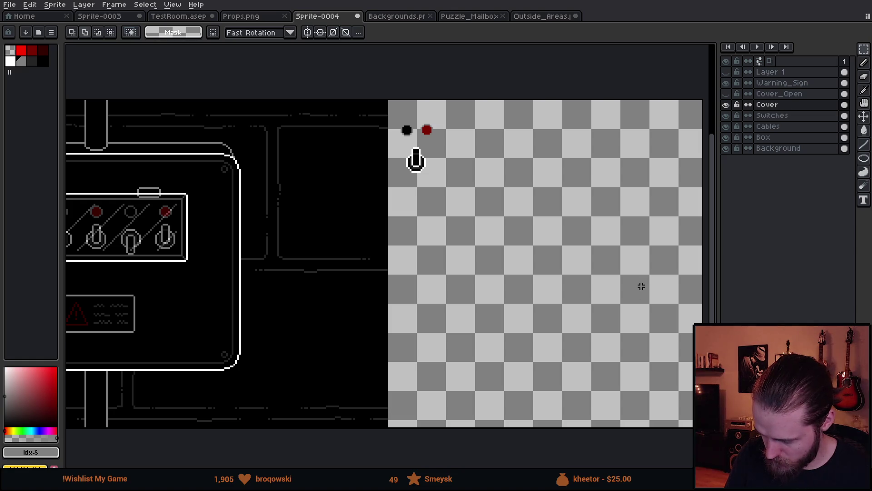
{"action": "key", "text": "shift+ctrl+n"}
{"action": "double_click", "coordinate": [780, 73]}
{"action": "double_click", "coordinate": [783, 74]}
{"action": "type", "text": "Stuff"}
{"action": "key", "text": "Return"}
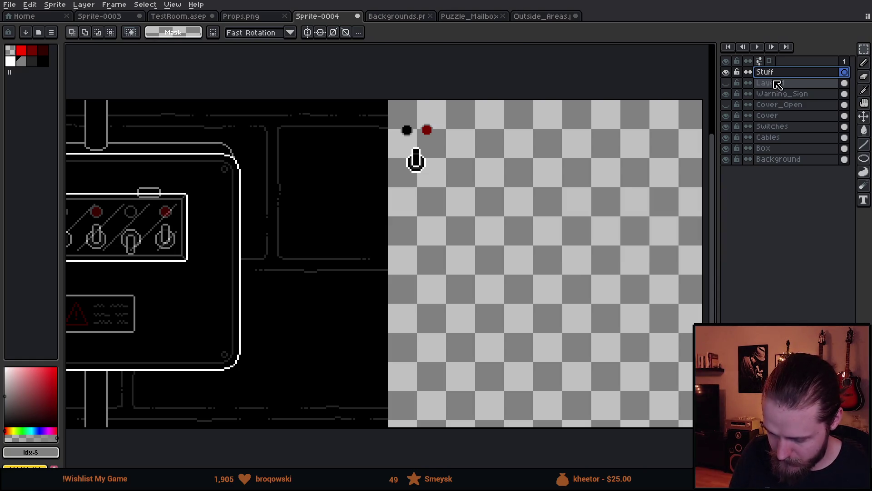
{"action": "key", "text": "ctrl+v"}
{"action": "key", "text": "Return"}
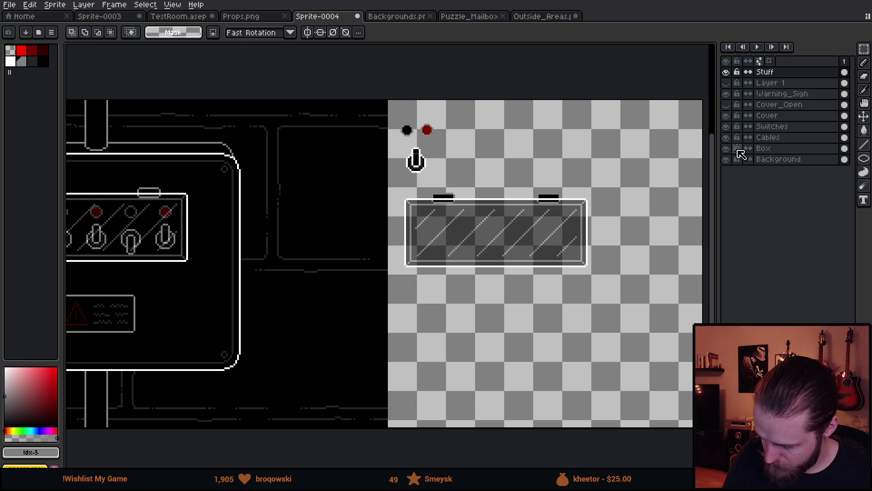
Cut the spare switch and lights sprite from Switches and paste it onto Stuff.
{"action": "left_click", "coordinate": [727, 126]}
{"action": "left_click", "coordinate": [726, 127]}
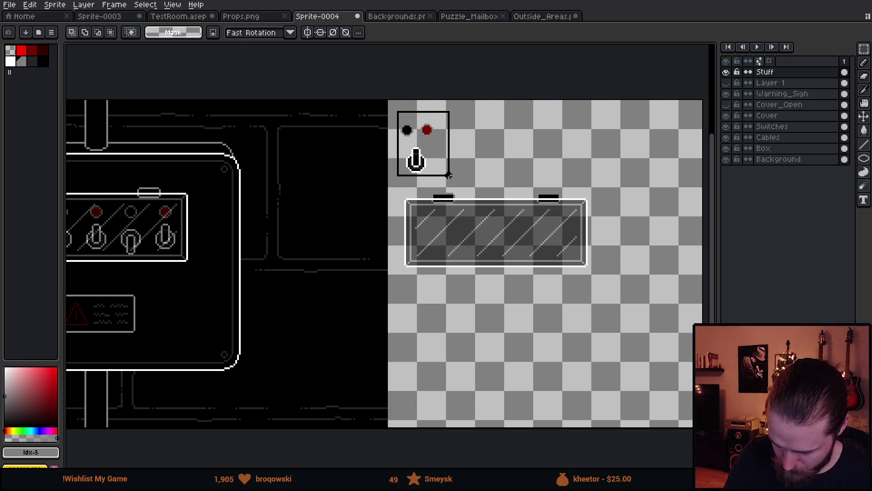
{"action": "left_click", "coordinate": [794, 127]}
{"action": "left_click_drag", "start_coordinate": [395, 114], "coordinate": [462, 181]}
{"action": "key", "text": "ctrl+x"}
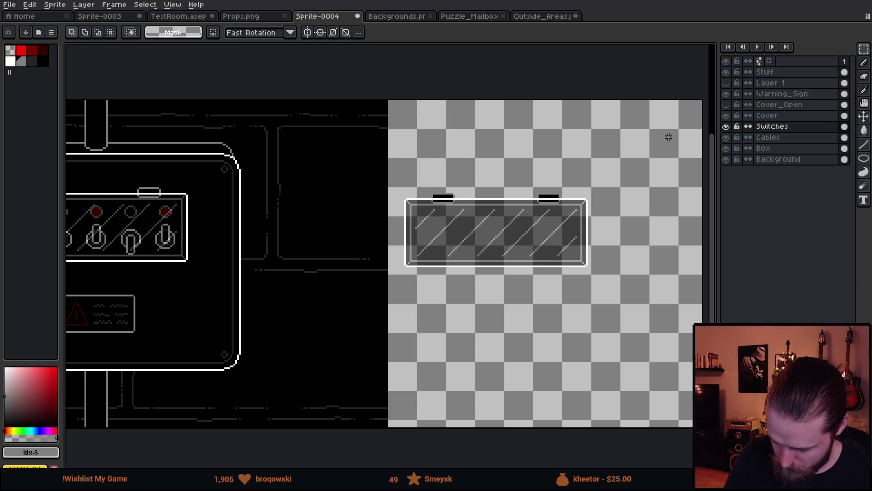
{"action": "left_click", "coordinate": [772, 72]}
{"action": "key", "text": "ctrl+v"}
{"action": "left_click", "coordinate": [531, 282]}
{"action": "left_click_drag", "start_coordinate": [491, 341], "coordinate": [608, 326]}
{"action": "scroll", "coordinate": [607, 327], "scroll_direction": "left", "scroll_amount": 5}
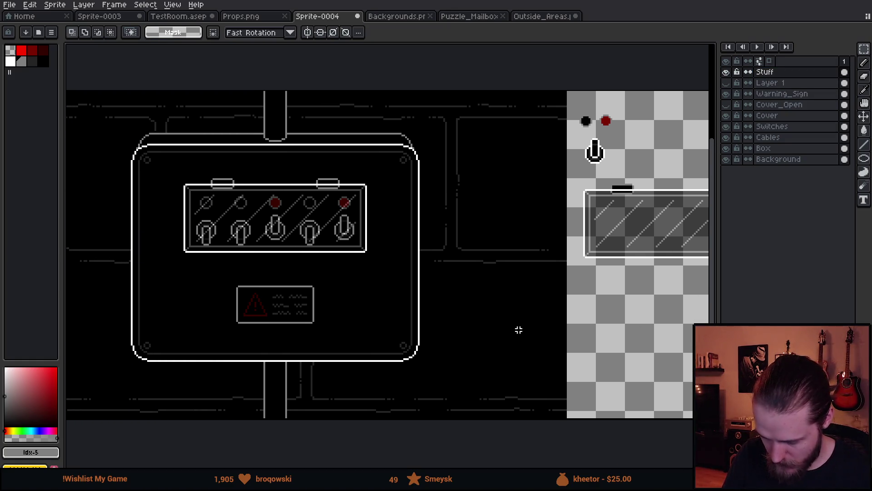
Hide the Cover layer, duplicate Switches, and hide the Switches Copy layer.
{"action": "left_click", "coordinate": [727, 117]}
{"action": "mouse_move", "coordinate": [625, 251]}
{"action": "left_mouse_down"}
{"action": "mouse_move", "coordinate": [509, 275]}
{"action": "mouse_move", "coordinate": [390, 283]}
{"action": "mouse_move", "coordinate": [619, 268]}
{"action": "left_mouse_up"}
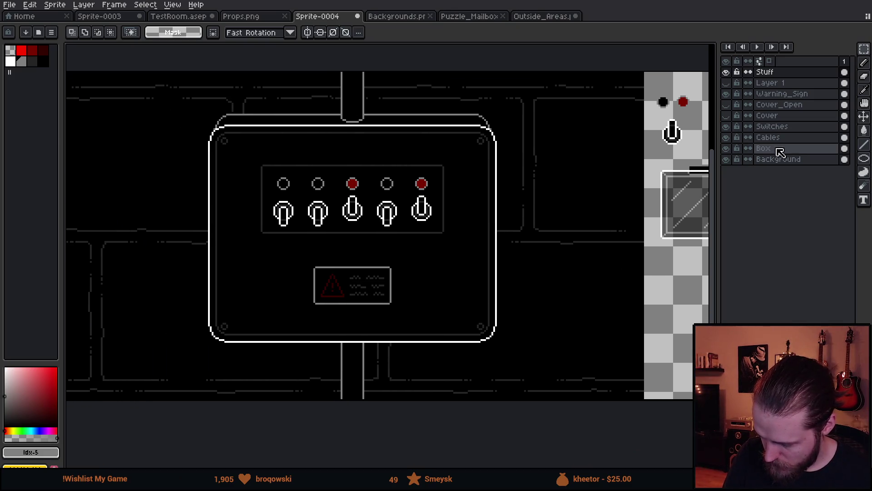
{"action": "left_click", "coordinate": [778, 127]}
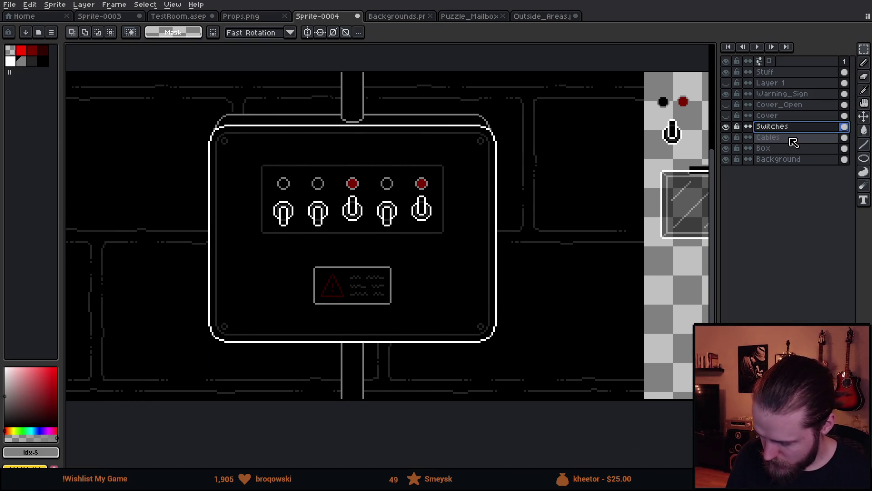
{"action": "right_click", "coordinate": [774, 121]}
{"action": "left_click", "coordinate": [773, 129]}
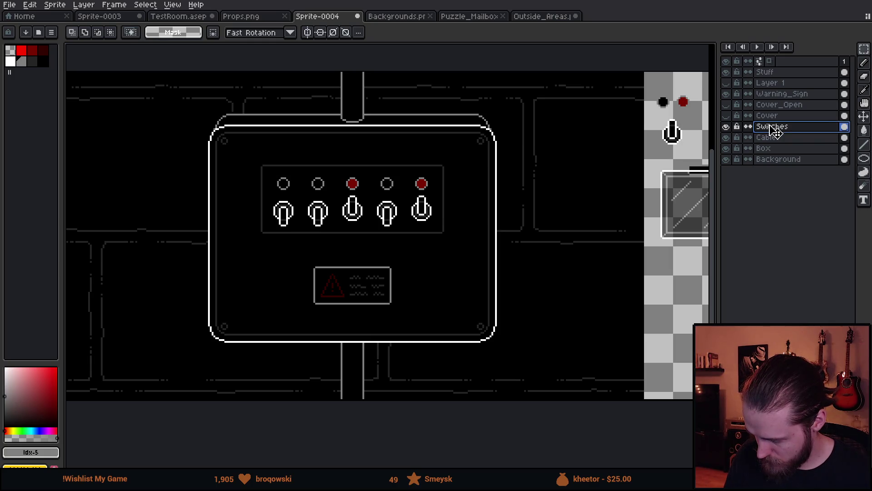
{"action": "right_click", "coordinate": [774, 130]}
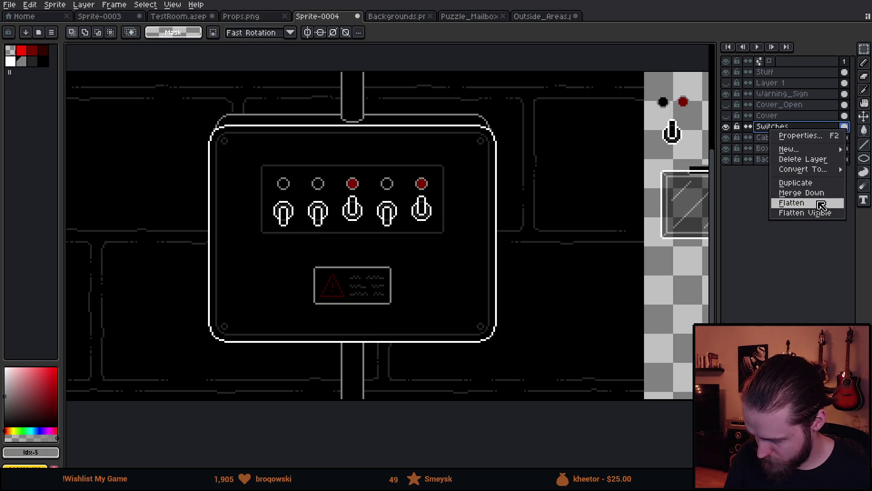
{"action": "left_click", "coordinate": [820, 183]}
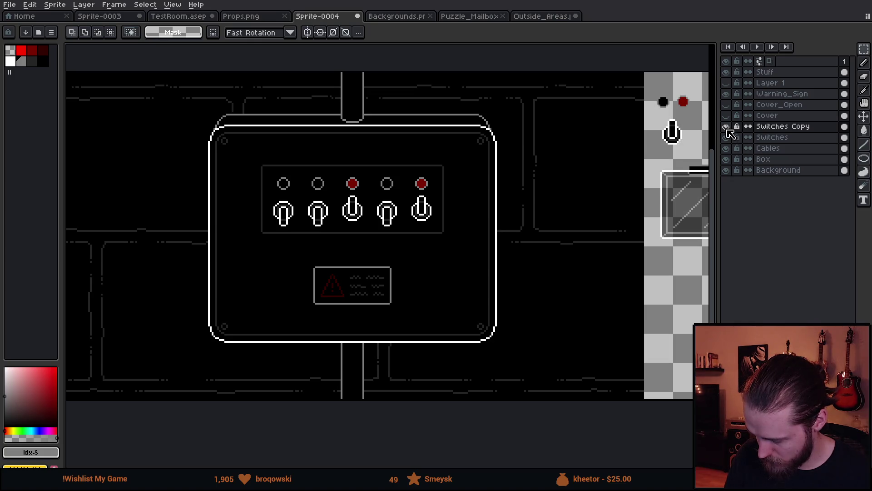
{"action": "left_click", "coordinate": [726, 127]}
{"action": "left_click", "coordinate": [773, 138]}
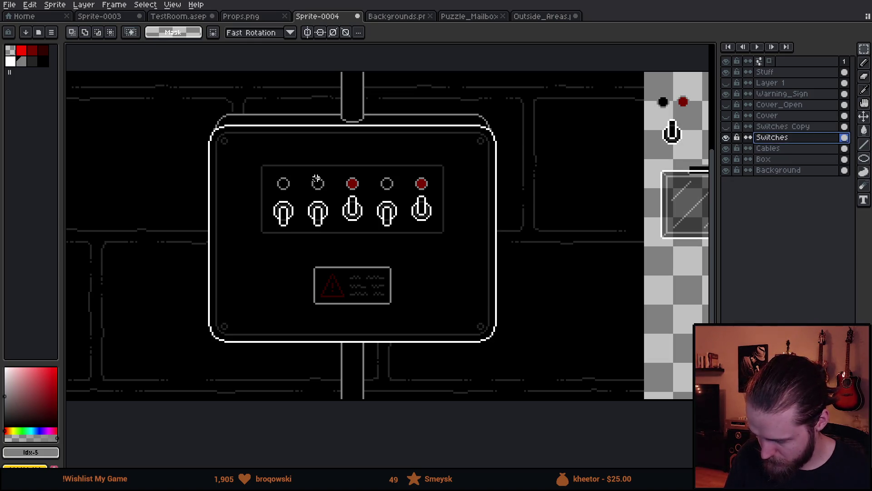
Fill the third and fifth lights' red centres black.
{"action": "scroll", "coordinate": [318, 182], "scroll_direction": "up", "scroll_amount": 3}
{"action": "key", "text": "i"}
{"action": "left_click", "coordinate": [365, 195]}
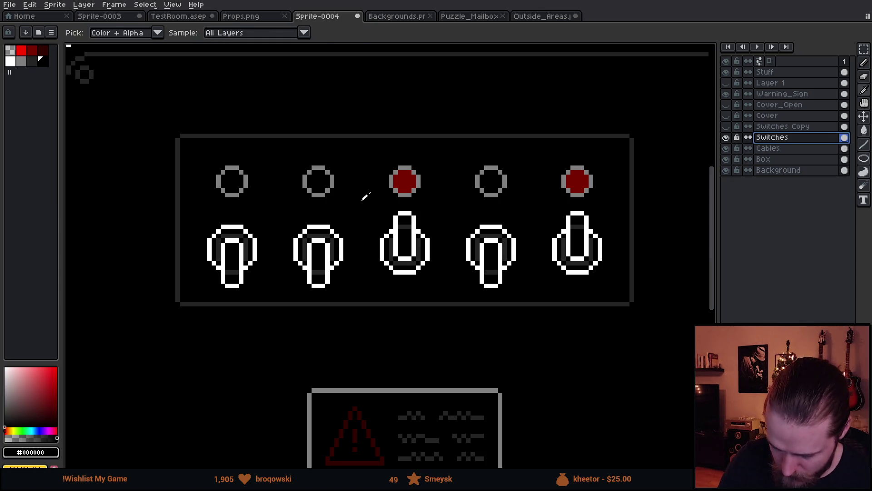
{"action": "key", "text": "g"}
{"action": "left_click", "coordinate": [407, 184]}
{"action": "left_click", "coordinate": [582, 189]}
Fill all five light rings dark grey #242424 with 8-connected fill.
{"action": "key", "text": "i"}
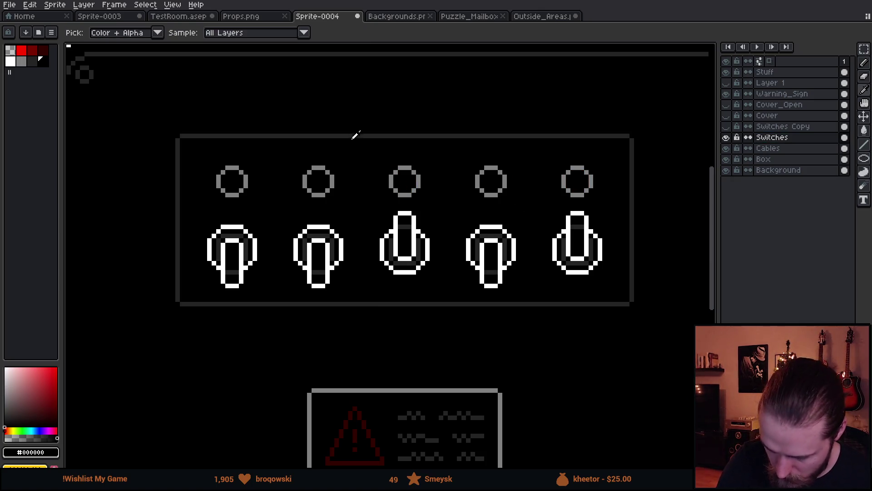
{"action": "left_click", "coordinate": [355, 135]}
{"action": "key", "text": "g"}
{"action": "left_click", "coordinate": [241, 33]}
{"action": "left_click", "coordinate": [286, 94]}
{"action": "left_click", "coordinate": [247, 182]}
{"action": "left_click", "coordinate": [335, 183]}
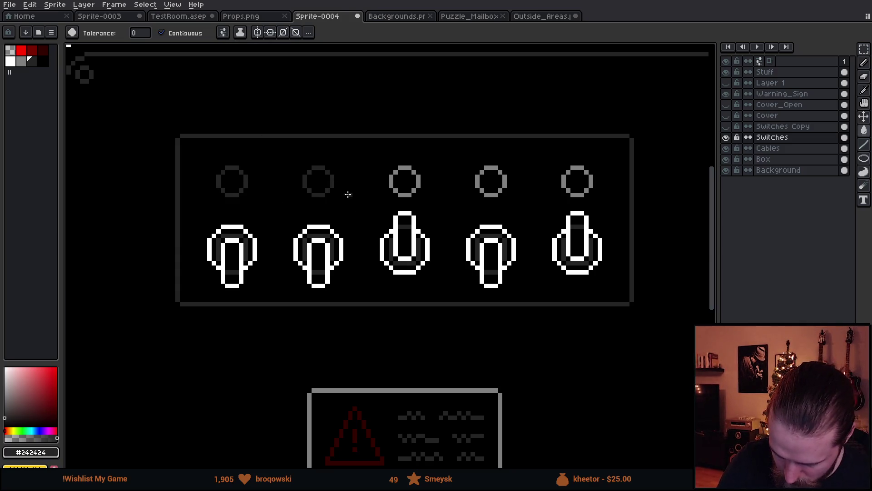
{"action": "left_click", "coordinate": [422, 182]}
{"action": "left_click", "coordinate": [509, 181]}
{"action": "left_click", "coordinate": [591, 207]}
{"action": "key", "text": "ctrl+z"}
{"action": "left_click", "coordinate": [592, 195]}
Select and delete the first switch's lever.
{"action": "scroll", "coordinate": [522, 249], "scroll_direction": "left", "scroll_amount": 3}
{"action": "scroll", "coordinate": [523, 248], "scroll_direction": "down", "scroll_amount": 1}
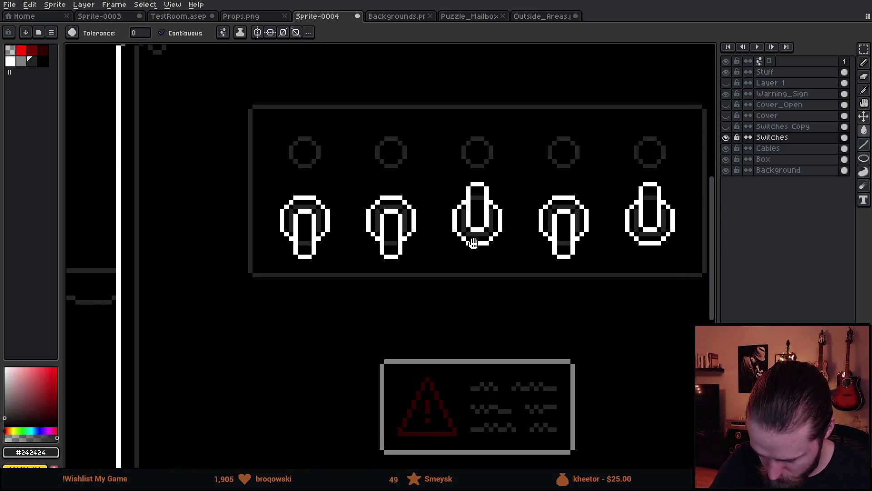
{"action": "key", "text": "m"}
{"action": "mouse_move", "coordinate": [294, 210]}
{"action": "left_mouse_down"}
{"action": "mouse_move", "coordinate": [308, 255]}
{"action": "mouse_move", "coordinate": [322, 267]}
{"action": "left_mouse_up"}
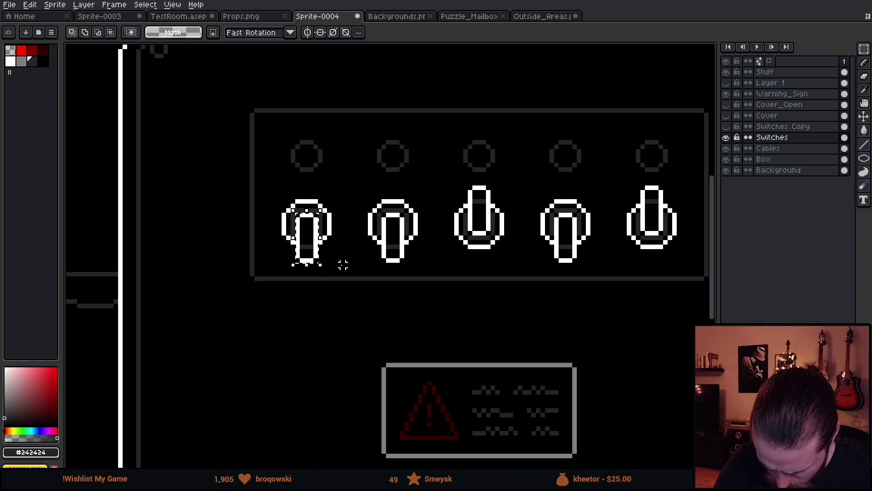
{"action": "key", "text": "Delete"}
Fill the first switch's inside black and recolour its white outline dark grey.
{"action": "key", "text": "i"}
{"action": "left_click", "coordinate": [296, 239]}
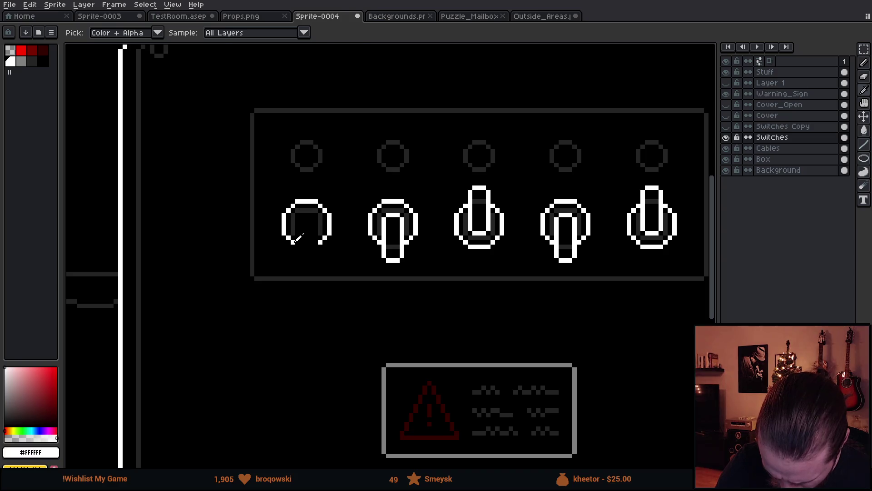
{"action": "left_click", "coordinate": [298, 246]}
{"action": "key", "text": "b"}
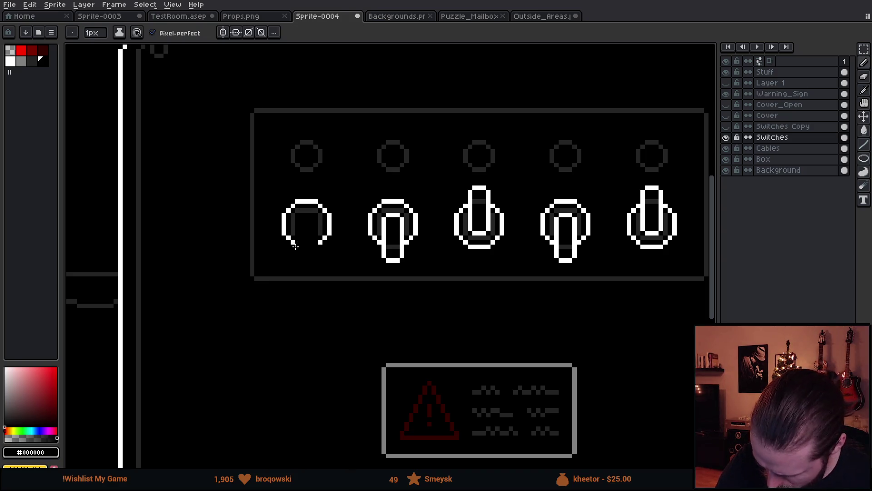
{"action": "left_click", "coordinate": [293, 242], "text": "alt"}
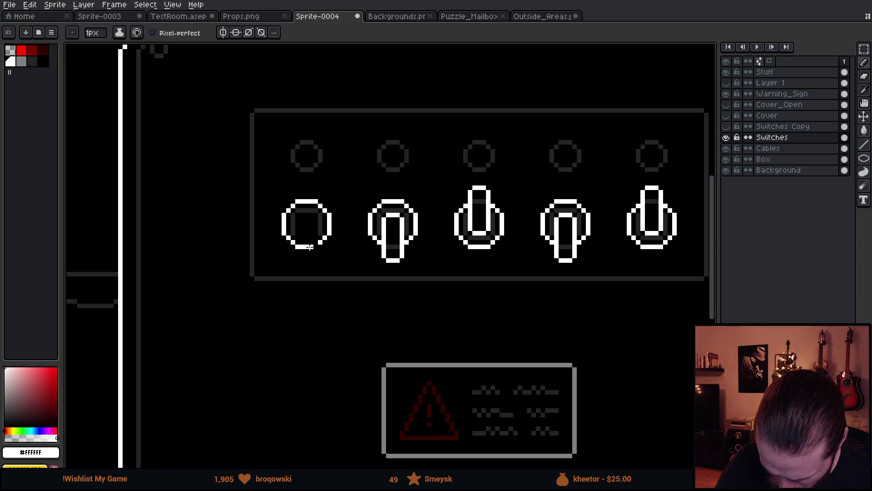
{"action": "key", "text": "g"}
{"action": "key", "text": "x"}
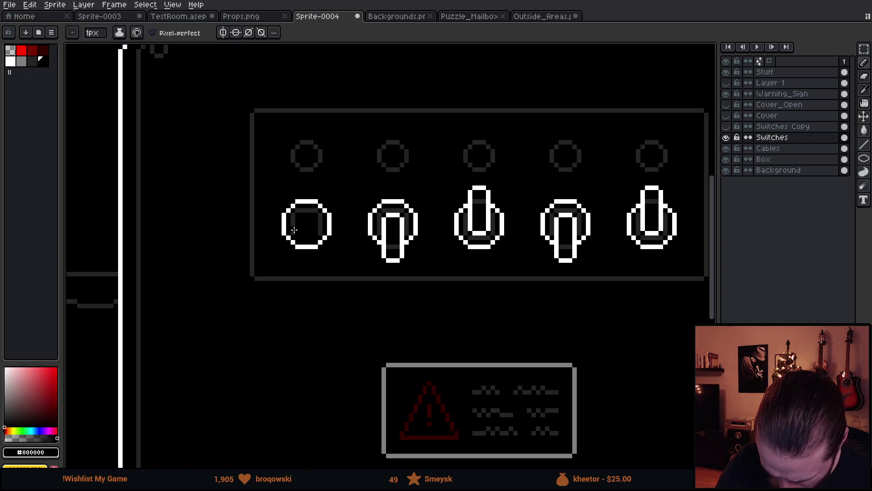
{"action": "left_click", "coordinate": [294, 228]}
{"action": "left_click", "coordinate": [321, 156], "text": "alt"}
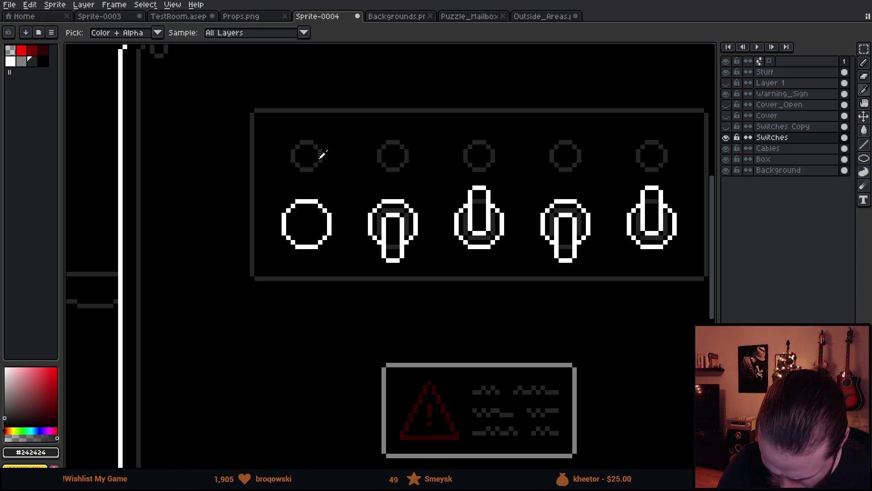
{"action": "left_click", "coordinate": [311, 200]}
{"action": "scroll", "coordinate": [350, 245], "scroll_direction": "right", "scroll_amount": 3}
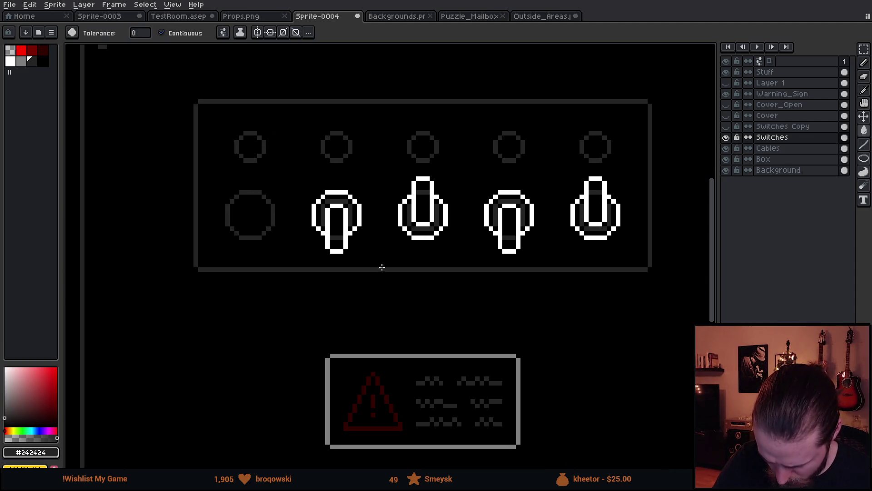
{"action": "scroll", "coordinate": [363, 275], "scroll_direction": "right", "scroll_amount": 2}
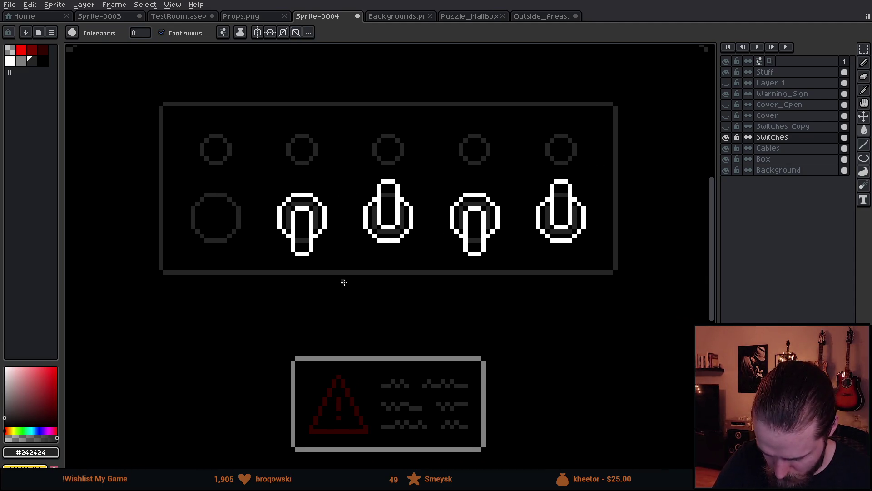
Hide the Background layer and fill the switch panel interior black.
{"action": "left_click", "coordinate": [726, 169]}
{"action": "left_click", "coordinate": [773, 138]}
{"action": "key", "text": "i"}
{"action": "left_click", "coordinate": [568, 148]}
{"action": "key", "text": "g"}
{"action": "left_click", "coordinate": [538, 167]}
{"action": "key", "text": "ctrl+z"}
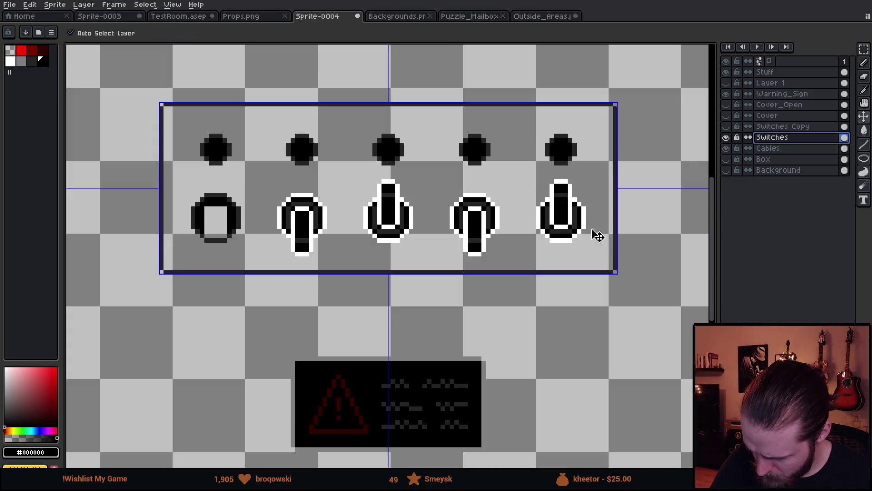
{"action": "left_click", "coordinate": [223, 33]}
{"action": "left_click", "coordinate": [257, 96]}
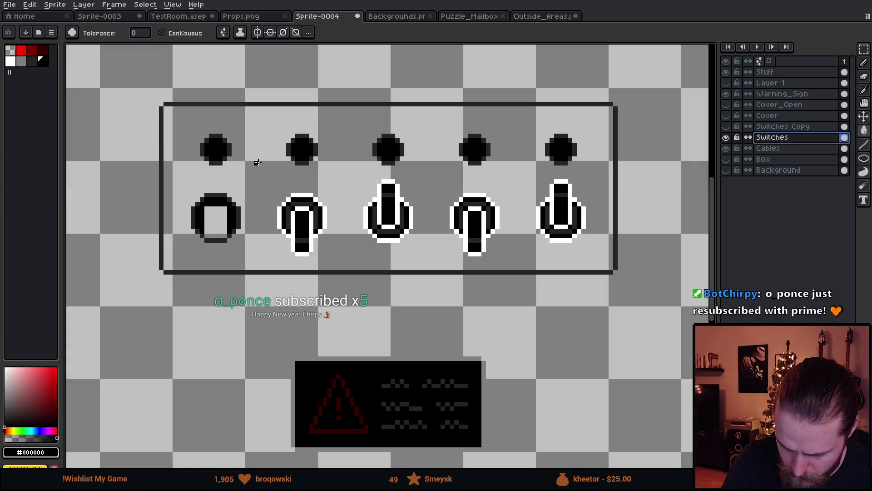
{"action": "left_click", "coordinate": [253, 159]}
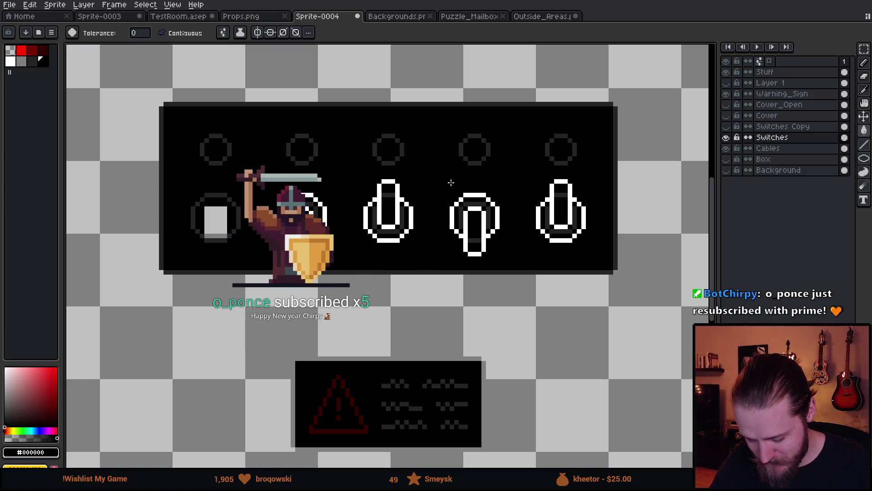
Show the Box and Background layers again and compare with Switches toggled.
{"action": "scroll", "coordinate": [443, 177], "scroll_direction": "up", "scroll_amount": 2}
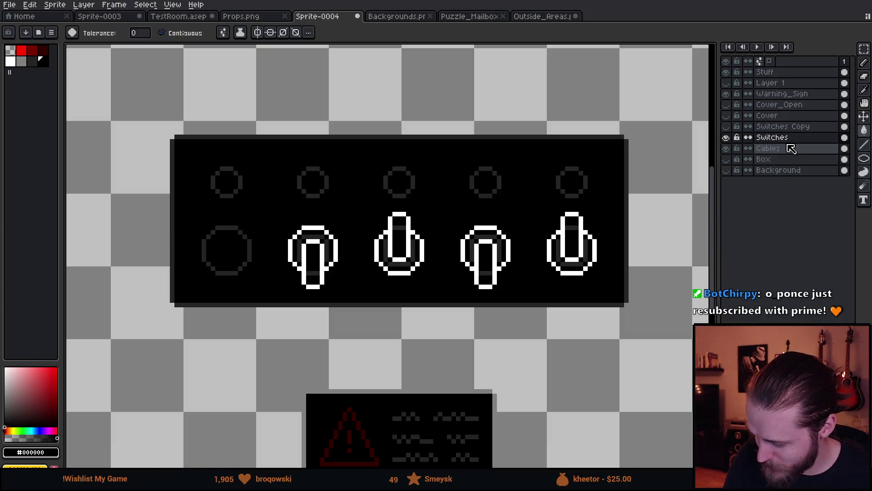
{"action": "left_click", "coordinate": [726, 137]}
{"action": "left_click", "coordinate": [726, 137]}
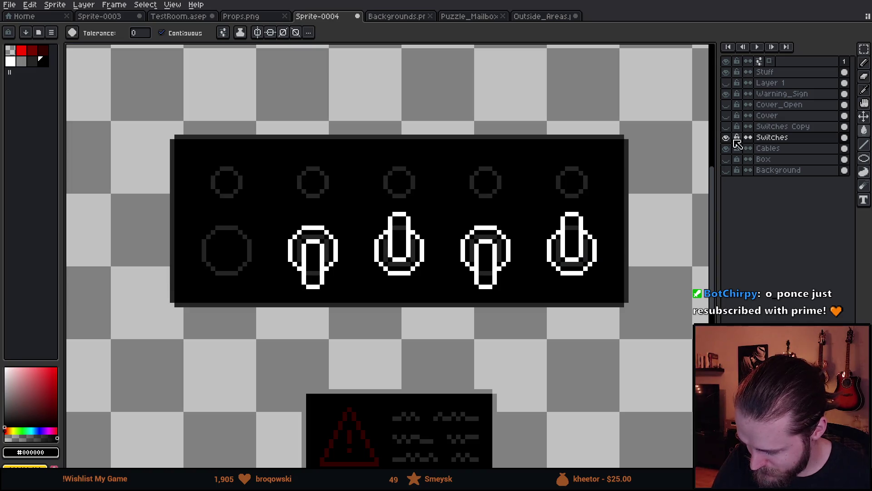
{"action": "left_click", "coordinate": [726, 159]}
{"action": "left_click", "coordinate": [726, 170]}
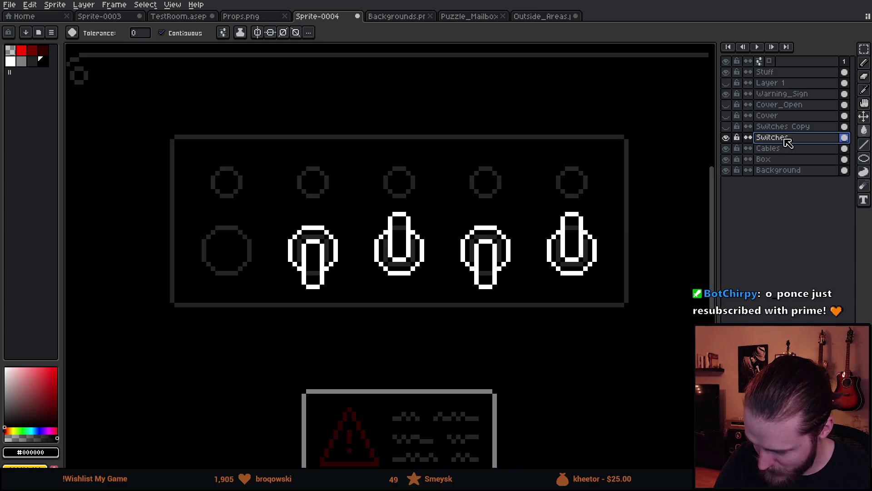
{"action": "left_click", "coordinate": [726, 138]}
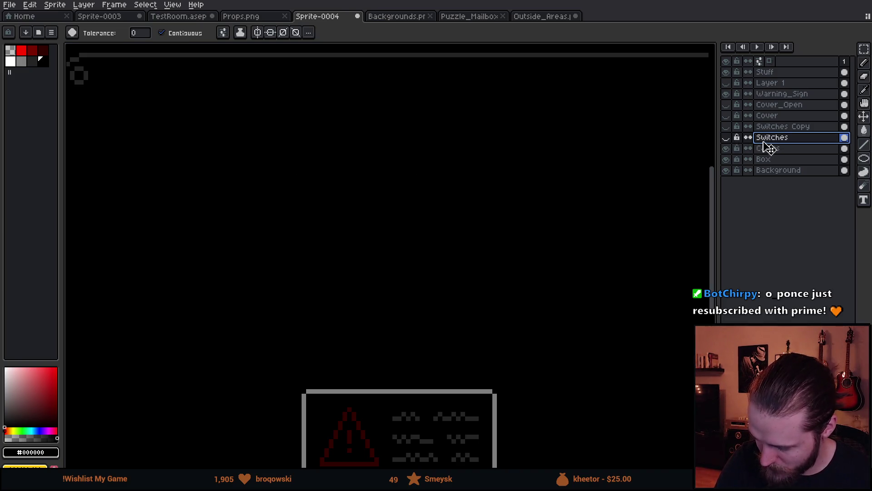
{"action": "left_click", "coordinate": [727, 138]}
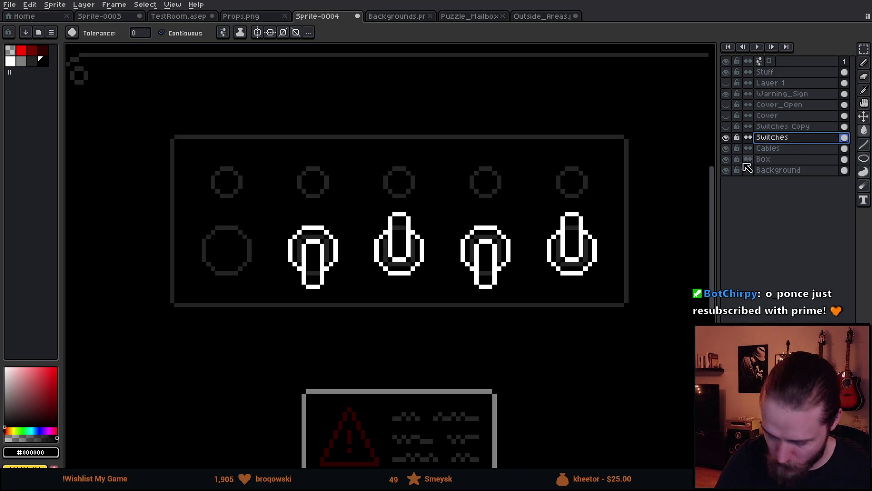
Select the empty leftmost ring and place a copy over the middle switch.
{"action": "key", "text": "m"}
{"action": "mouse_move", "coordinate": [188, 208]}
{"action": "left_mouse_down"}
{"action": "mouse_move", "coordinate": [274, 301]}
{"action": "mouse_move", "coordinate": [336, 266]}
{"action": "left_mouse_up"}
{"action": "key", "text": "Right"}
{"action": "key", "text": "Right"}
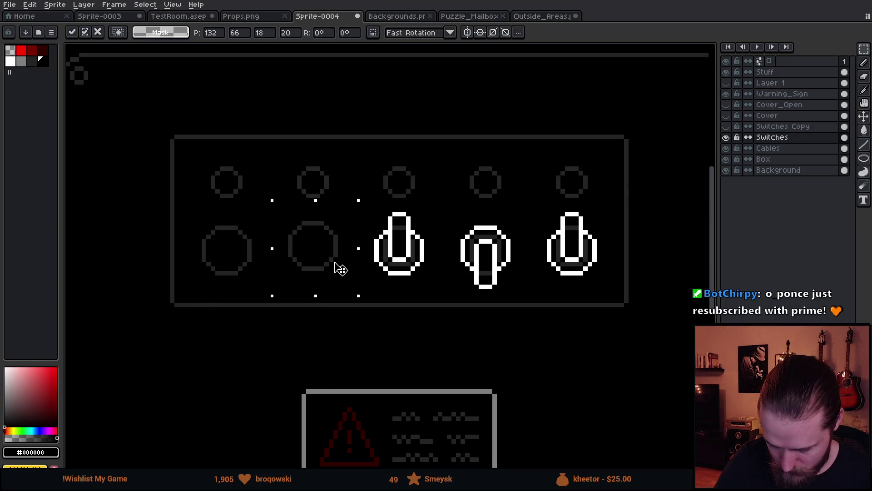
{"action": "key", "text": "ctrl+z"}
{"action": "key", "text": "ctrl+z"}
{"action": "left_click_drag", "start_coordinate": [257, 260], "coordinate": [421, 259]}
{"action": "left_click", "coordinate": [475, 263]}
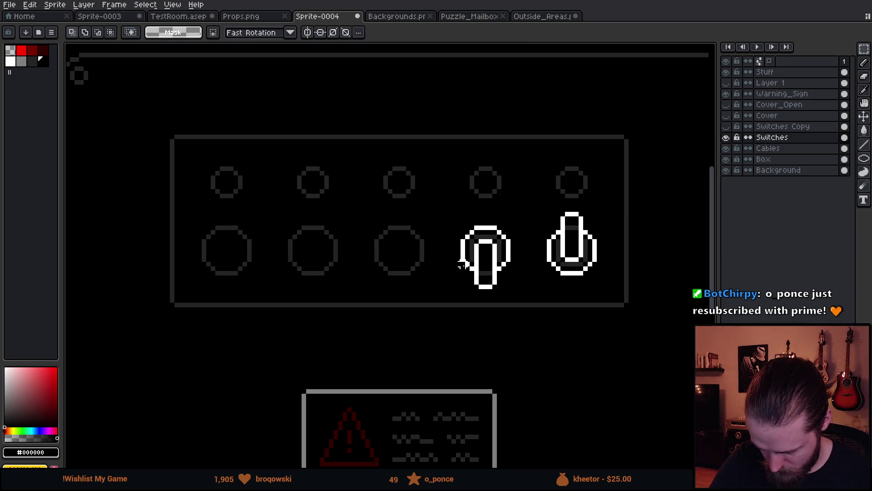
Place further ring copies over the fourth and fifth switches, nudging the last into place.
{"action": "key", "text": "ctrl+shift+d"}
{"action": "mouse_move", "coordinate": [273, 253]}
{"action": "left_mouse_down"}
{"action": "mouse_move", "coordinate": [486, 237]}
{"action": "mouse_move", "coordinate": [501, 265]}
{"action": "left_mouse_up"}
{"action": "left_click", "coordinate": [543, 230]}
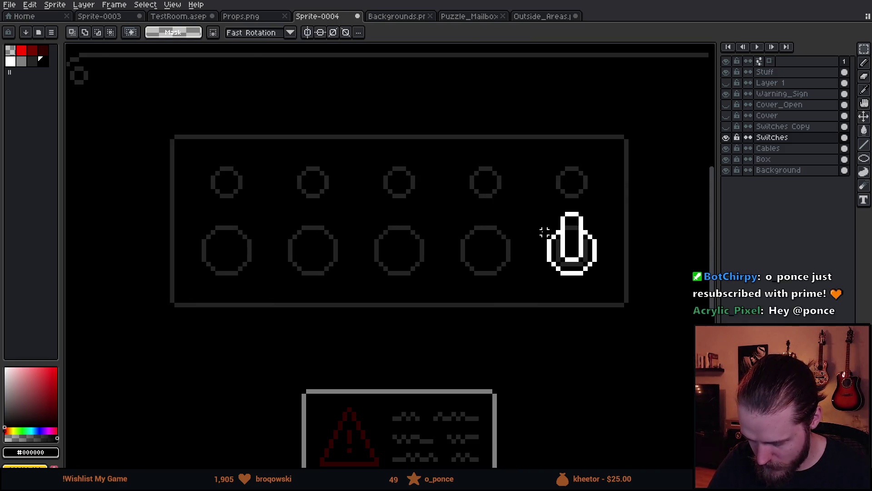
{"action": "key", "text": "ctrl+shift+d"}
{"action": "mouse_move", "coordinate": [230, 267]}
{"action": "left_mouse_down"}
{"action": "mouse_move", "coordinate": [586, 239]}
{"action": "mouse_move", "coordinate": [578, 259]}
{"action": "left_mouse_up"}
{"action": "key", "text": "Left"}
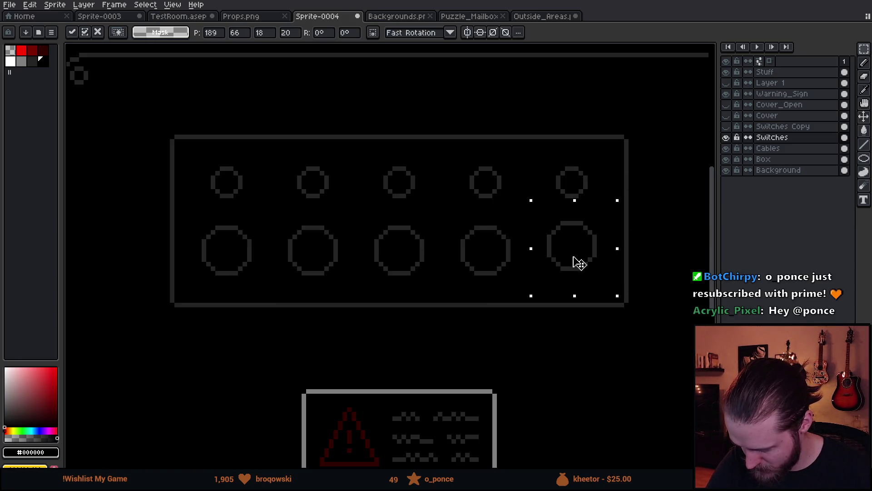
{"action": "key", "text": "Down"}
{"action": "left_click", "coordinate": [636, 236]}
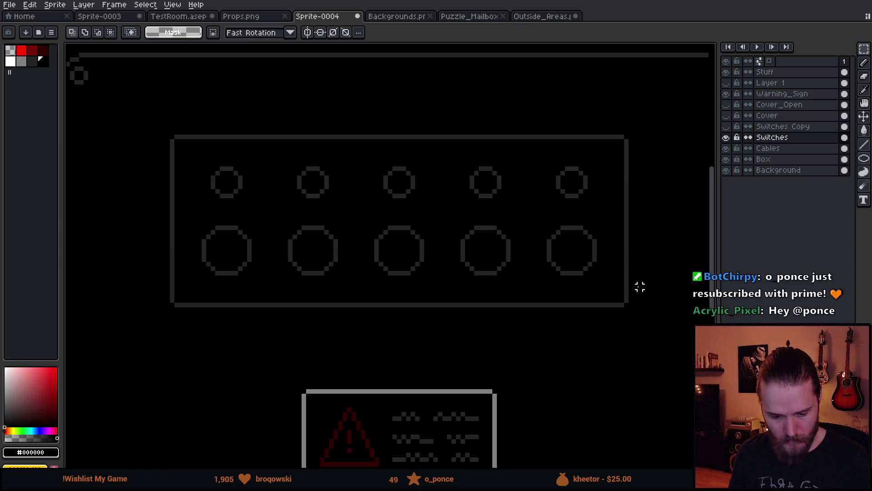
{"action": "scroll", "coordinate": [639, 286], "scroll_direction": "down", "scroll_amount": 3}
Centre the mailbox panel in view with the switch sprite beside it.
{"action": "mouse_move", "coordinate": [636, 393]}
{"action": "left_mouse_down"}
{"action": "mouse_move", "coordinate": [427, 308]}
{"action": "mouse_move", "coordinate": [429, 319]}
{"action": "left_mouse_up"}
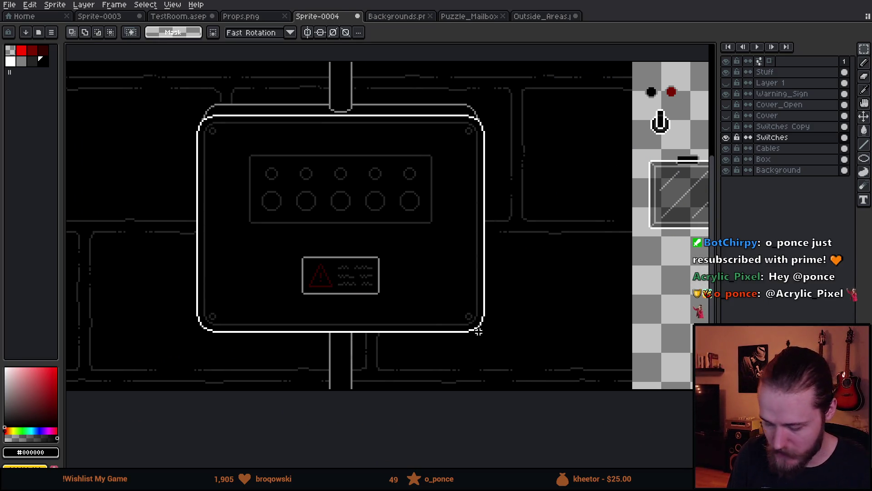
{"action": "mouse_move", "coordinate": [582, 334]}
{"action": "left_mouse_down"}
{"action": "mouse_move", "coordinate": [429, 366]}
{"action": "mouse_move", "coordinate": [323, 335]}
{"action": "mouse_move", "coordinate": [355, 350]}
{"action": "mouse_move", "coordinate": [466, 347]}
{"action": "mouse_move", "coordinate": [462, 354]}
{"action": "mouse_move", "coordinate": [453, 341]}
{"action": "mouse_move", "coordinate": [499, 325]}
{"action": "mouse_move", "coordinate": [603, 322]}
{"action": "left_mouse_up"}
{"action": "scroll", "coordinate": [609, 340], "scroll_direction": "down", "scroll_amount": 3}
{"action": "scroll", "coordinate": [645, 349], "scroll_direction": "up", "scroll_amount": 3}
{"action": "mouse_move", "coordinate": [645, 349]}
{"action": "left_mouse_down"}
{"action": "mouse_move", "coordinate": [367, 377]}
{"action": "mouse_move", "coordinate": [695, 363]}
{"action": "mouse_move", "coordinate": [281, 359]}
{"action": "left_mouse_up"}
{"action": "scroll", "coordinate": [695, 363], "scroll_direction": "down", "scroll_amount": 1}
{"action": "mouse_move", "coordinate": [506, 335]}
{"action": "left_mouse_down"}
{"action": "mouse_move", "coordinate": [317, 369]}
{"action": "mouse_move", "coordinate": [469, 343]}
{"action": "left_mouse_up"}
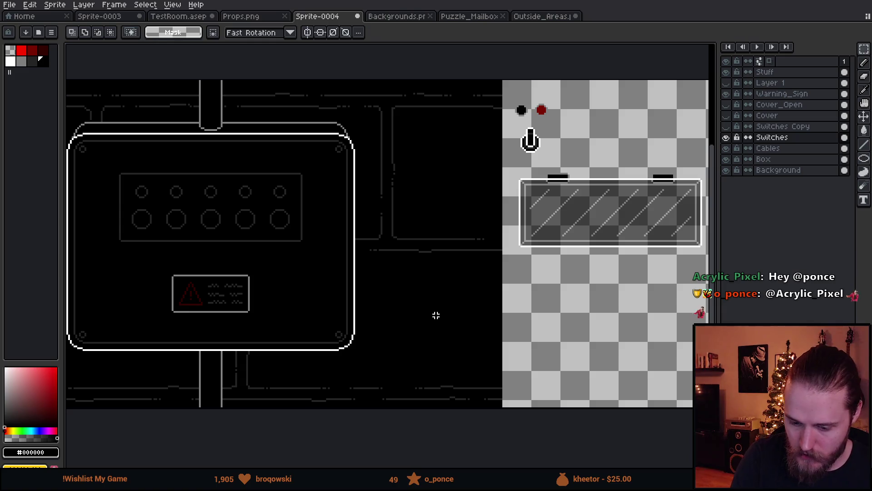
Save the sprite as a new Puzzle_Switch file, then select the black dot above the switch.
{"action": "left_click", "coordinate": [10, 5]}
{"action": "mouse_move", "coordinate": [87, 100]}
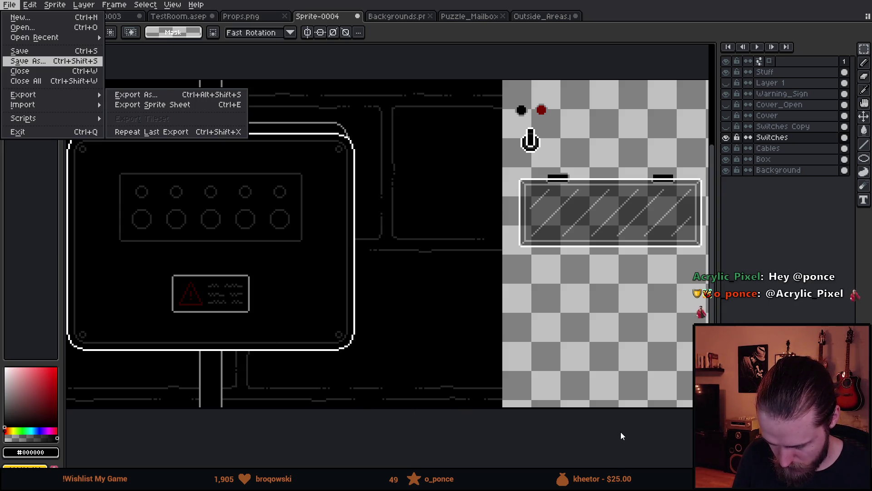
{"action": "key", "text": "Return"}
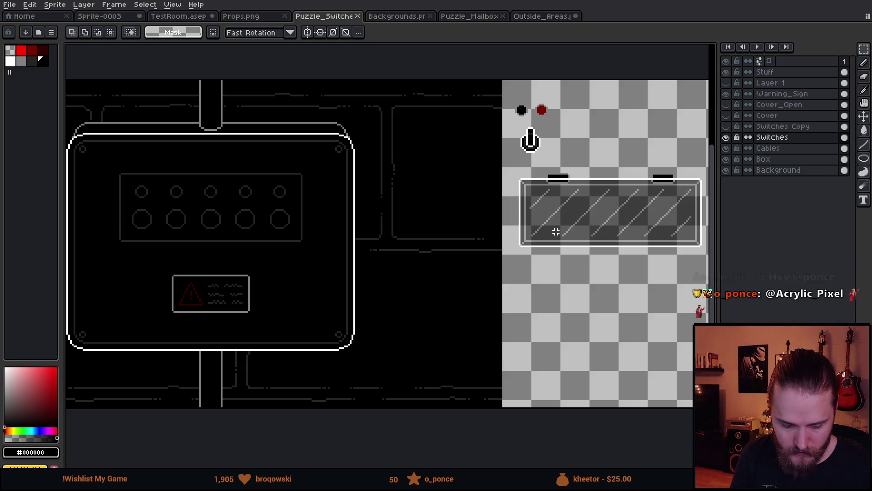
{"action": "left_click_drag", "start_coordinate": [445, 246], "coordinate": [494, 278]}
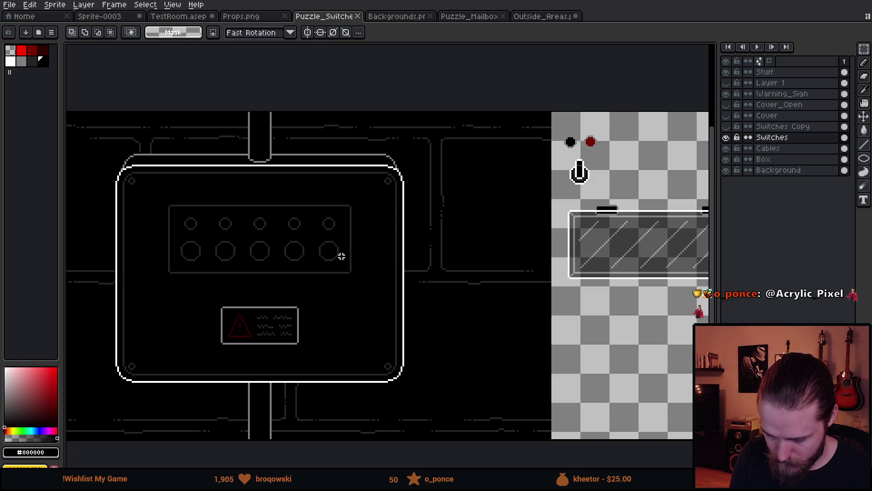
{"action": "left_click_drag", "start_coordinate": [575, 148], "coordinate": [577, 150]}
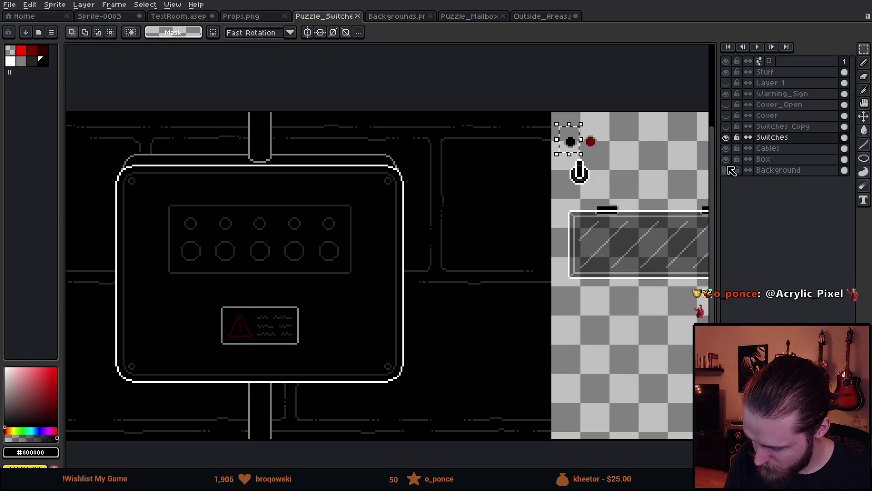
Rename the original layer to Switch_Base and the copied layer to Switches.
{"action": "left_click", "coordinate": [768, 73]}
{"action": "left_click", "coordinate": [585, 132]}
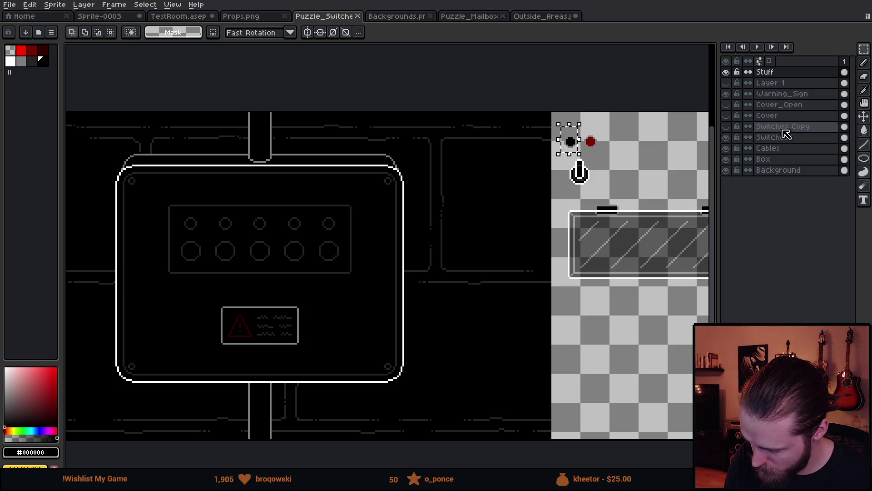
{"action": "left_click", "coordinate": [726, 137]}
{"action": "left_click", "coordinate": [727, 137]}
{"action": "left_click", "coordinate": [772, 137]}
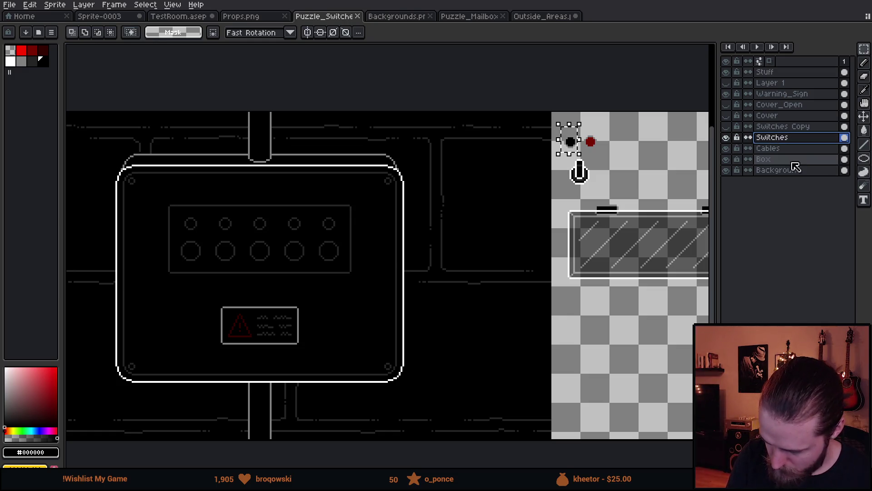
{"action": "double_click", "coordinate": [789, 137]}
{"action": "key", "text": "End"}
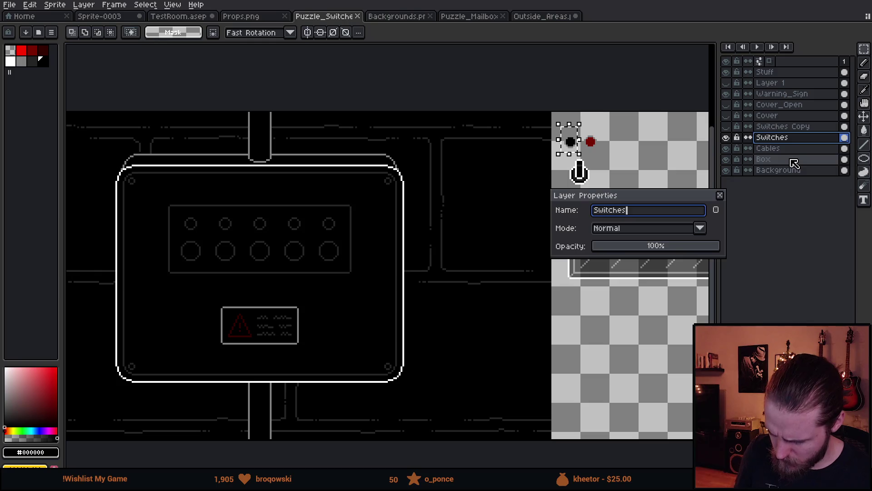
{"action": "type", "text": "_Bas"}
{"action": "key", "text": "Return"}
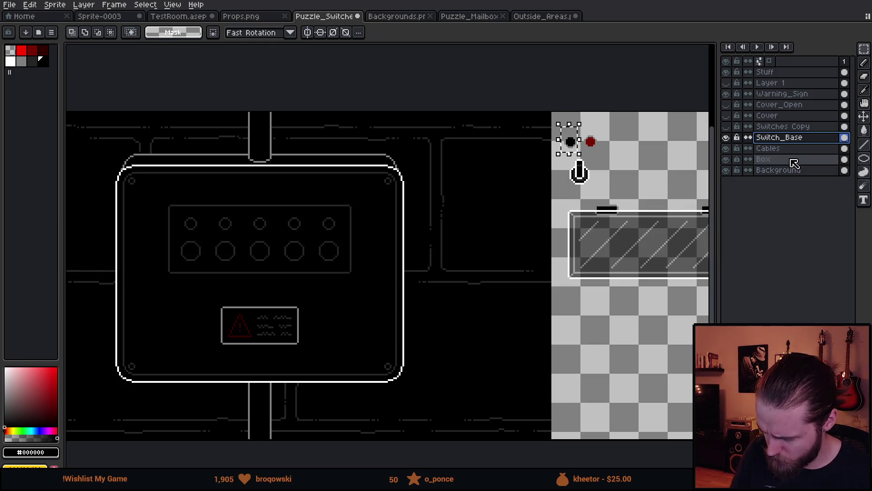
{"action": "double_click", "coordinate": [793, 130]}
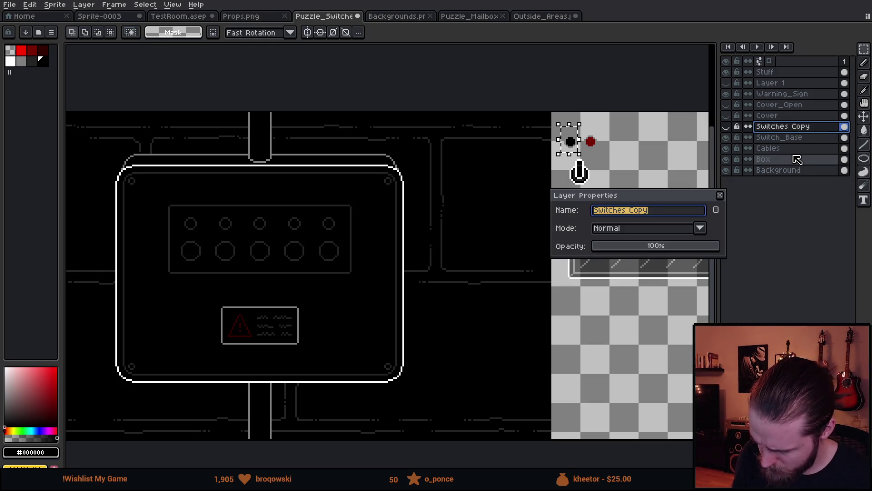
{"action": "key", "text": "End"}
{"action": "key", "text": "BackSpace"}
{"action": "key", "text": "BackSpace"}
{"action": "key", "text": "Return"}
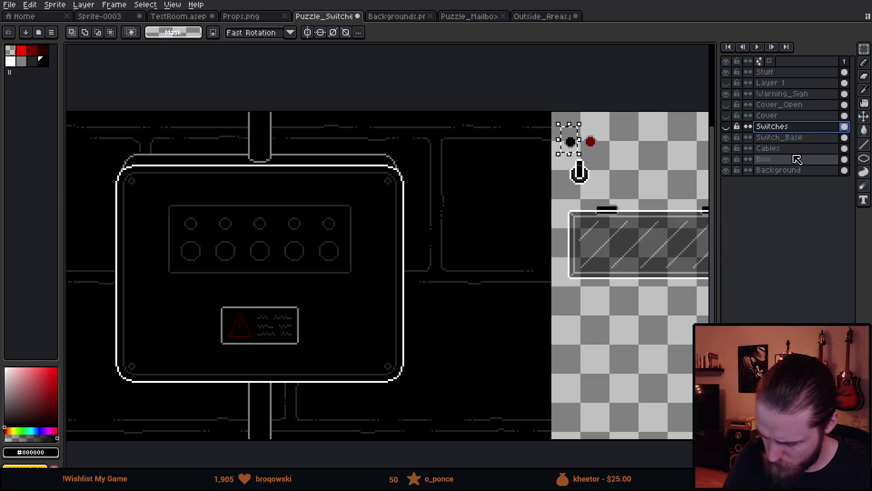
Paste two circle copies on Switch_Base and line them up in the top row.
{"action": "scroll", "coordinate": [364, 278], "scroll_direction": "left", "scroll_amount": 3}
{"action": "scroll", "coordinate": [382, 260], "scroll_direction": "up", "scroll_amount": 2}
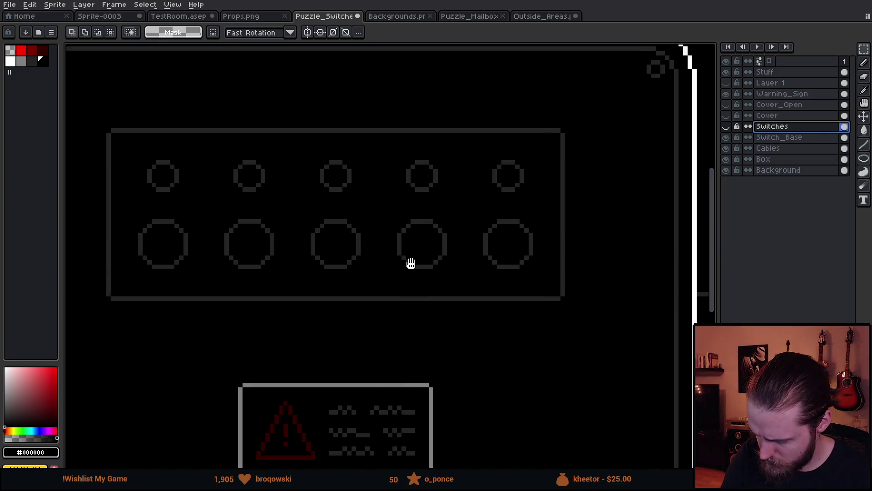
{"action": "left_click_drag", "start_coordinate": [411, 263], "coordinate": [580, 302]}
{"action": "left_click", "coordinate": [780, 137]}
{"action": "key", "text": "ctrl+v"}
{"action": "mouse_move", "coordinate": [400, 278]}
{"action": "left_mouse_down"}
{"action": "mouse_move", "coordinate": [337, 238]}
{"action": "mouse_move", "coordinate": [395, 263]}
{"action": "mouse_move", "coordinate": [422, 224]}
{"action": "mouse_move", "coordinate": [409, 247]}
{"action": "mouse_move", "coordinate": [498, 224]}
{"action": "mouse_move", "coordinate": [492, 219]}
{"action": "left_mouse_up"}
{"action": "key", "text": "ctrl+v"}
{"action": "mouse_move", "coordinate": [393, 268]}
{"action": "left_mouse_down"}
{"action": "mouse_move", "coordinate": [585, 230]}
{"action": "mouse_move", "coordinate": [615, 292]}
{"action": "mouse_move", "coordinate": [383, 296]}
{"action": "mouse_move", "coordinate": [422, 226]}
{"action": "left_mouse_up"}
{"action": "key", "text": "ctrl+d"}
{"action": "scroll", "coordinate": [476, 301], "scroll_direction": "down", "scroll_amount": 1}
{"action": "scroll", "coordinate": [475, 301], "scroll_direction": "down", "scroll_amount": 2}
{"action": "mouse_move", "coordinate": [475, 300]}
{"action": "left_mouse_down"}
{"action": "mouse_move", "coordinate": [564, 366]}
{"action": "mouse_move", "coordinate": [526, 361]}
{"action": "mouse_move", "coordinate": [447, 320]}
{"action": "left_mouse_up"}
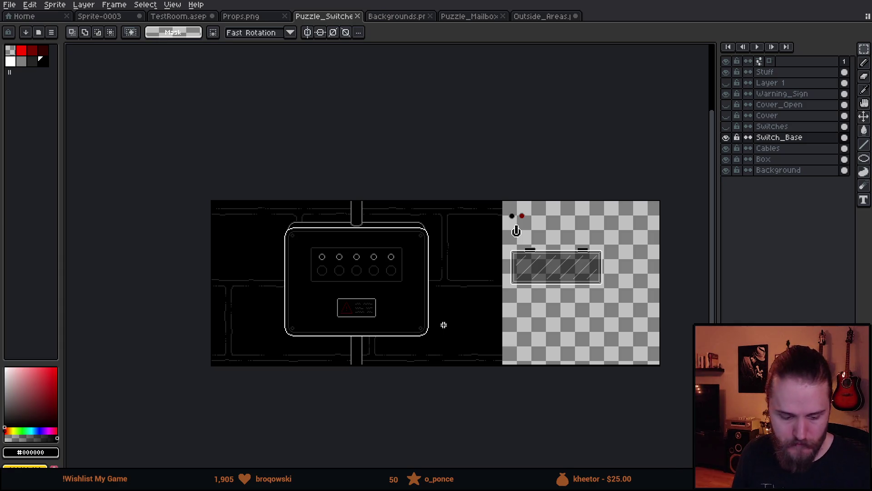
{"action": "key", "text": "alt+Tab"}
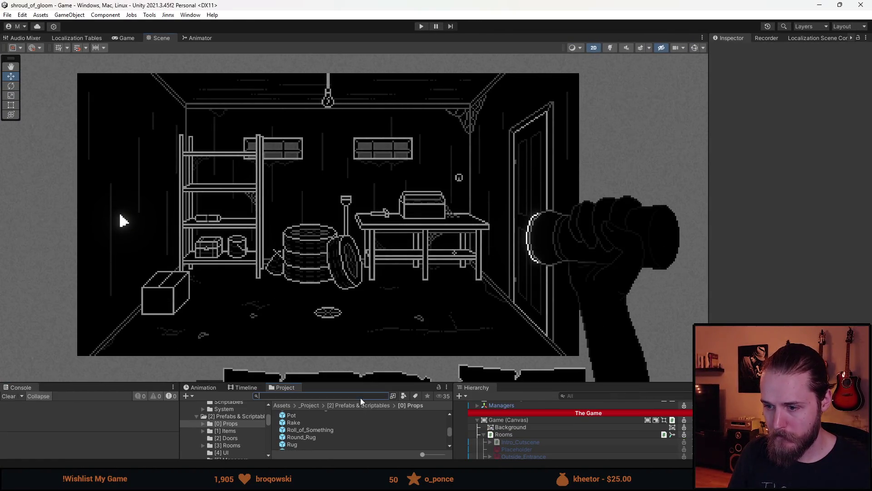
Set the Puzzle_Switches texture to Multiple sprite mode, Point filtering and no compression, then apply.
{"action": "type", "text": "puzzle_"}
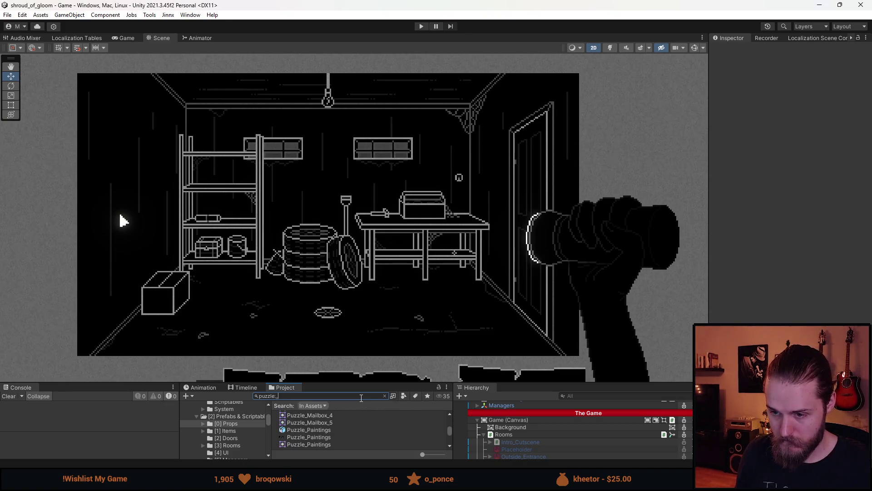
{"action": "type", "text": "swit"}
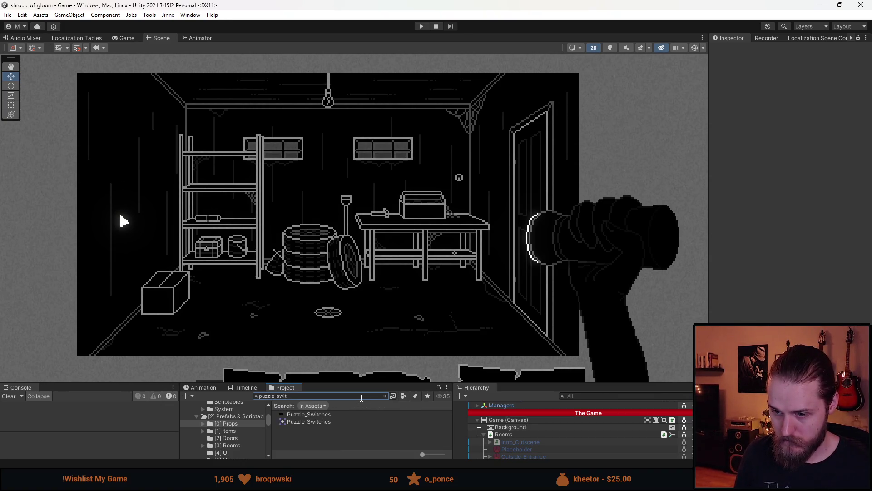
{"action": "key", "text": "Down"}
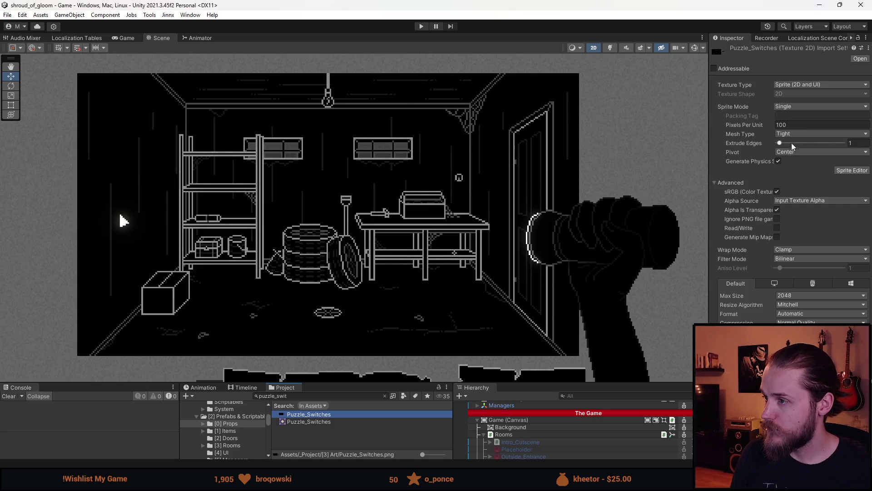
{"action": "left_click", "coordinate": [799, 110]}
{"action": "left_click", "coordinate": [801, 127]}
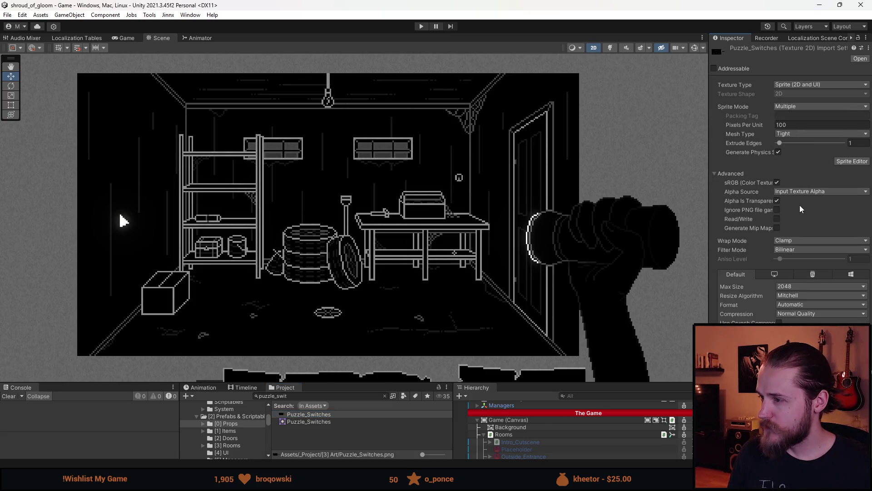
{"action": "left_click", "coordinate": [790, 249]}
{"action": "left_click", "coordinate": [800, 262]}
{"action": "left_click", "coordinate": [795, 326]}
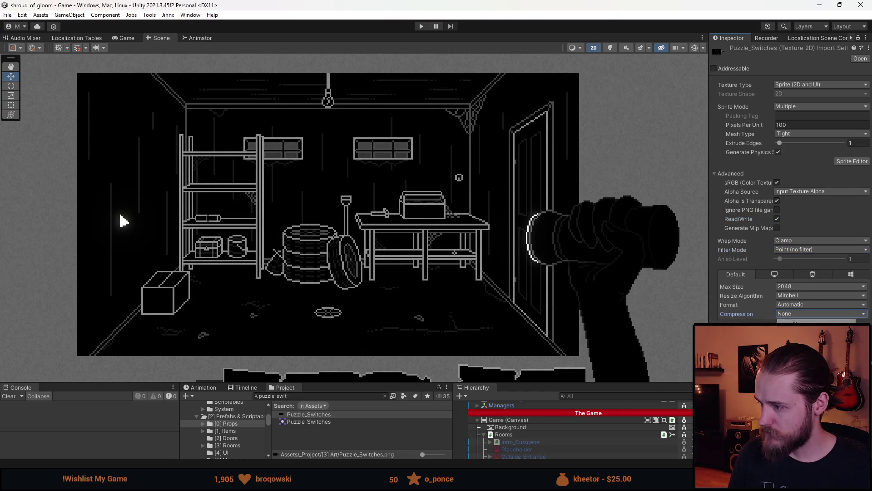
{"action": "left_click", "coordinate": [853, 161]}
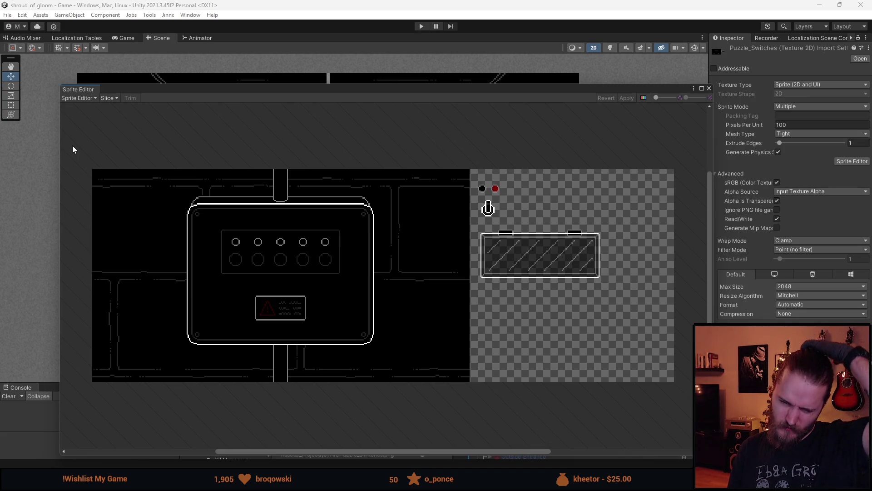
Mark sprite rectangles for the panel background, red button and switch, extending the switch one pixel.
{"action": "mouse_move", "coordinate": [71, 145]}
{"action": "left_mouse_down"}
{"action": "mouse_move", "coordinate": [279, 385]}
{"action": "mouse_move", "coordinate": [471, 427]}
{"action": "left_mouse_up"}
{"action": "scroll", "coordinate": [493, 350], "scroll_direction": "up", "scroll_amount": 5}
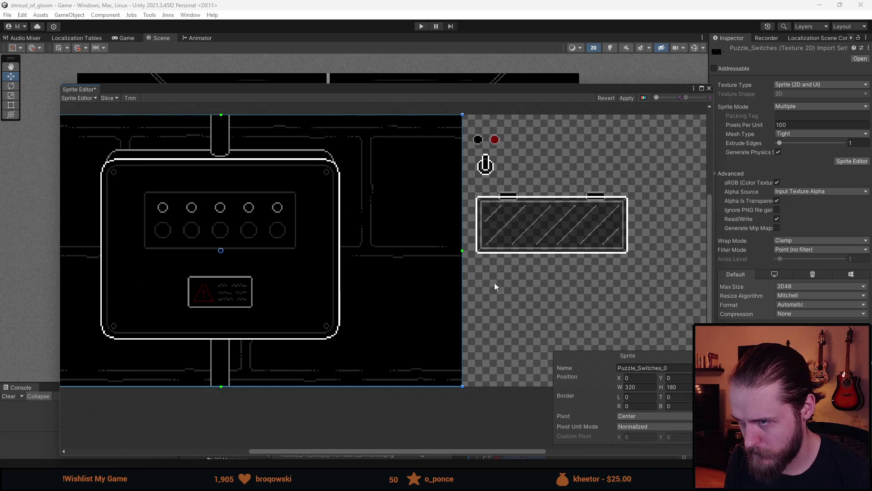
{"action": "scroll", "coordinate": [494, 282], "scroll_direction": "up", "scroll_amount": 5}
{"action": "scroll", "coordinate": [371, 173], "scroll_direction": "up", "scroll_amount": 3}
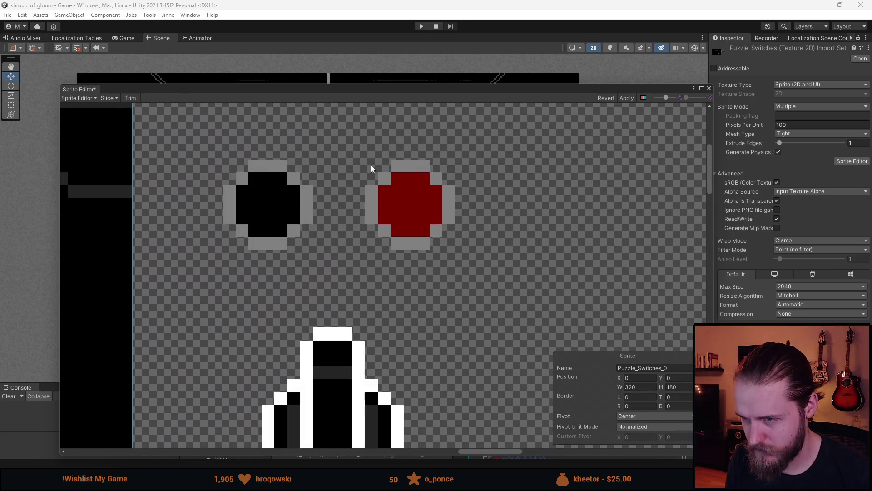
{"action": "left_click_drag", "start_coordinate": [364, 161], "coordinate": [454, 256]}
{"action": "scroll", "coordinate": [437, 295], "scroll_direction": "down", "scroll_amount": 3}
{"action": "mouse_move", "coordinate": [336, 380]}
{"action": "left_mouse_down"}
{"action": "mouse_move", "coordinate": [303, 364]}
{"action": "mouse_move", "coordinate": [405, 274]}
{"action": "mouse_move", "coordinate": [381, 265]}
{"action": "left_mouse_up"}
{"action": "scroll", "coordinate": [364, 285], "scroll_direction": "up", "scroll_amount": 3}
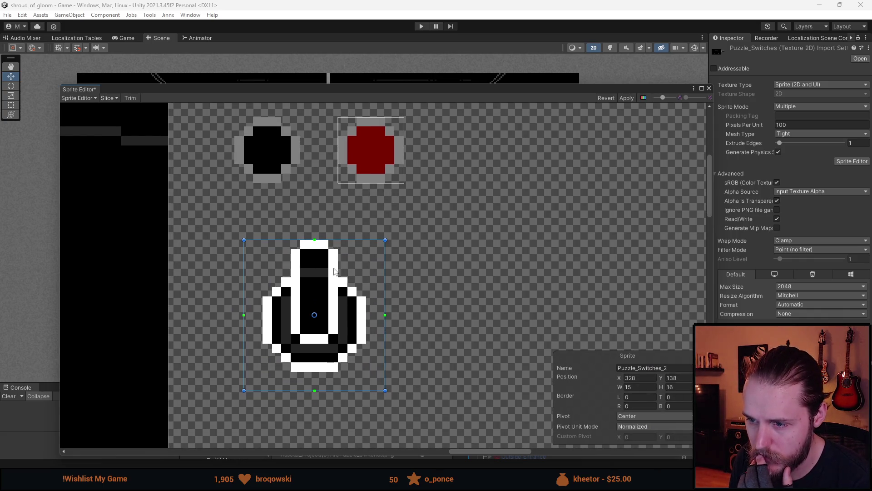
{"action": "scroll", "coordinate": [325, 384], "scroll_direction": "down", "scroll_amount": 1}
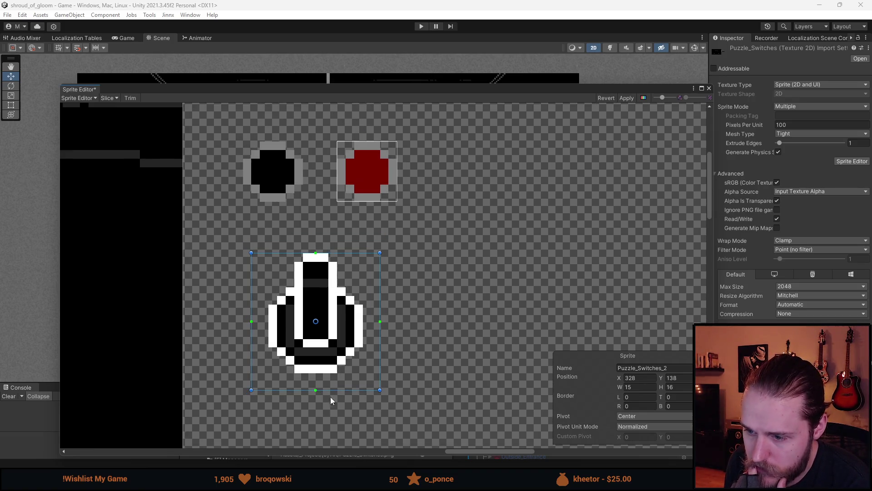
{"action": "left_click_drag", "start_coordinate": [336, 393], "coordinate": [336, 399]}
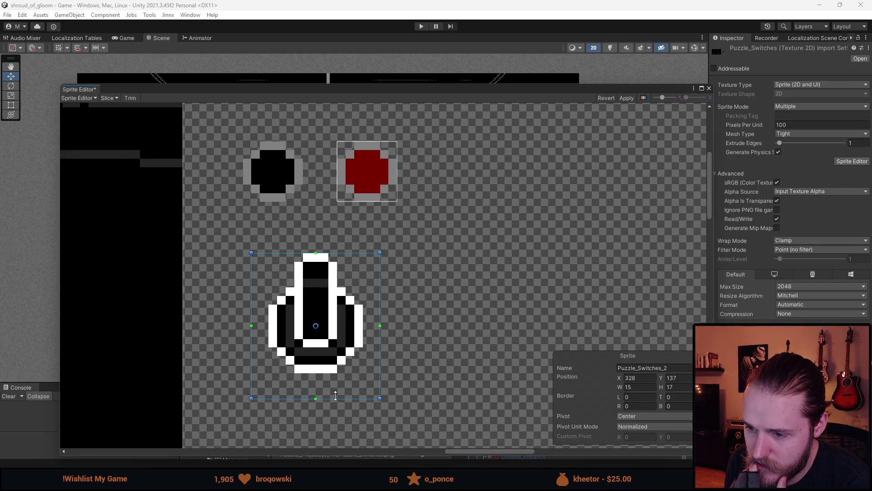
{"action": "scroll", "coordinate": [345, 394], "scroll_direction": "down", "scroll_amount": 3}
{"action": "left_click_drag", "start_coordinate": [338, 318], "coordinate": [337, 317]}
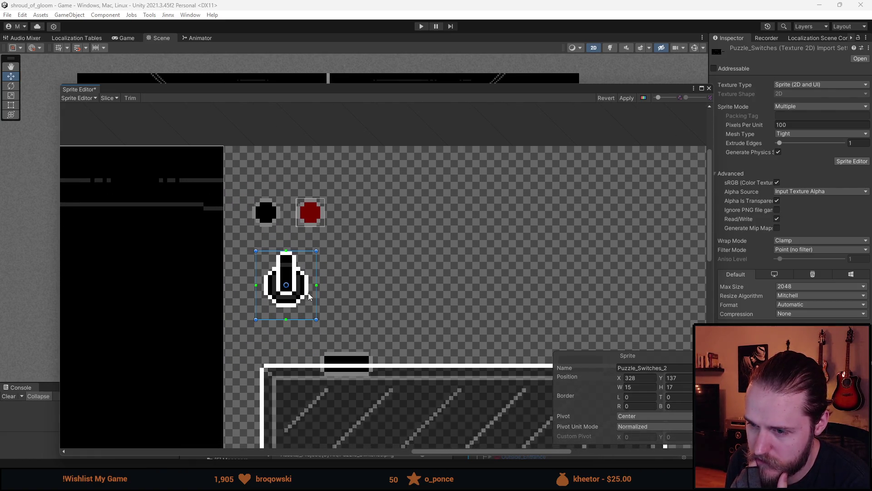
Mark the whole glass cover as a fourth sprite, then apply the slices and close the editor.
{"action": "scroll", "coordinate": [293, 284], "scroll_direction": "up", "scroll_amount": 2}
{"action": "scroll", "coordinate": [292, 286], "scroll_direction": "up", "scroll_amount": 1}
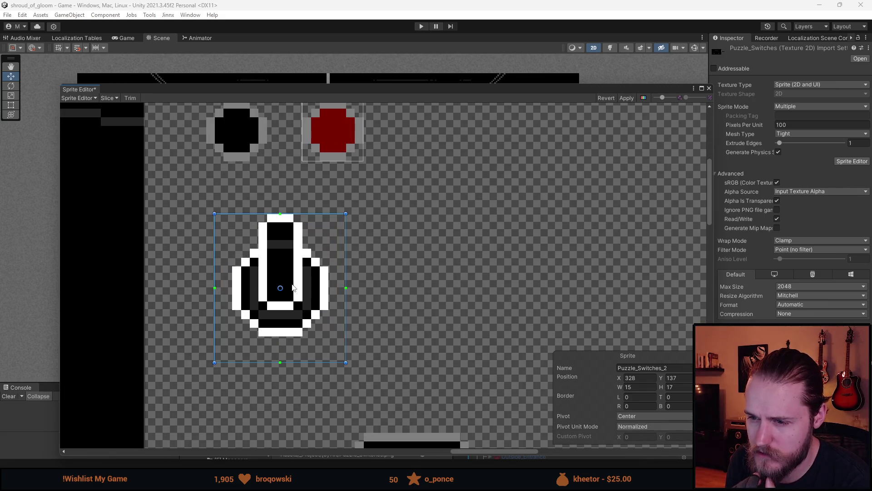
{"action": "scroll", "coordinate": [292, 287], "scroll_direction": "down", "scroll_amount": 2}
{"action": "scroll", "coordinate": [306, 306], "scroll_direction": "up", "scroll_amount": 2}
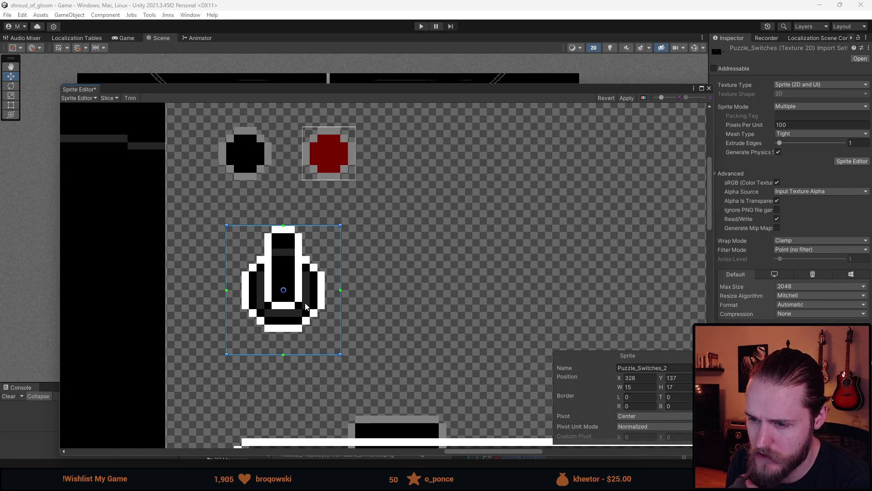
{"action": "scroll", "coordinate": [306, 307], "scroll_direction": "down", "scroll_amount": 3}
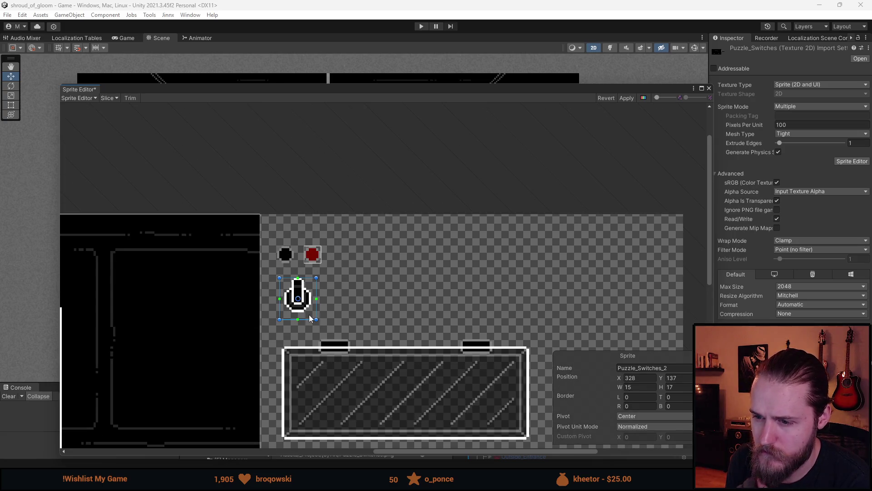
{"action": "scroll", "coordinate": [309, 315], "scroll_direction": "down", "scroll_amount": 1}
{"action": "mouse_move", "coordinate": [309, 315]}
{"action": "left_mouse_down"}
{"action": "mouse_move", "coordinate": [378, 276]}
{"action": "mouse_move", "coordinate": [263, 313]}
{"action": "left_mouse_up"}
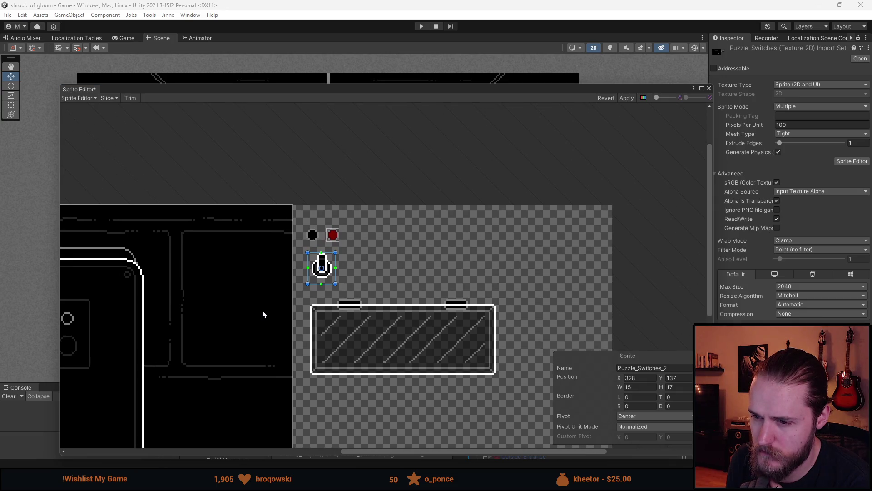
{"action": "left_click_drag", "start_coordinate": [378, 347], "coordinate": [323, 283]}
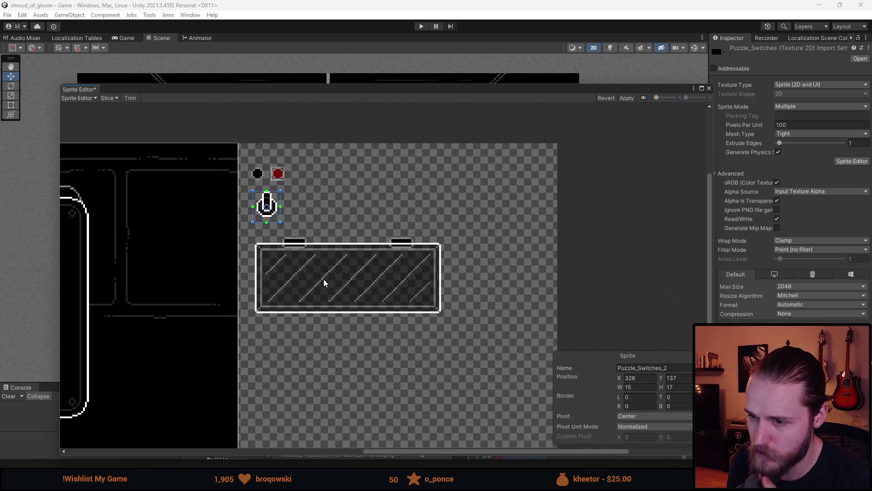
{"action": "scroll", "coordinate": [273, 250], "scroll_direction": "up", "scroll_amount": 5}
{"action": "mouse_move", "coordinate": [230, 231]}
{"action": "left_mouse_down"}
{"action": "mouse_move", "coordinate": [369, 333]}
{"action": "mouse_move", "coordinate": [558, 419]}
{"action": "left_mouse_up"}
{"action": "left_click_drag", "start_coordinate": [480, 315], "coordinate": [130, 200]}
{"action": "mouse_move", "coordinate": [209, 303]}
{"action": "left_mouse_down"}
{"action": "mouse_move", "coordinate": [456, 338]}
{"action": "mouse_move", "coordinate": [424, 339]}
{"action": "left_mouse_up"}
{"action": "scroll", "coordinate": [328, 271], "scroll_direction": "down", "scroll_amount": 4}
{"action": "scroll", "coordinate": [327, 268], "scroll_direction": "down", "scroll_amount": 3}
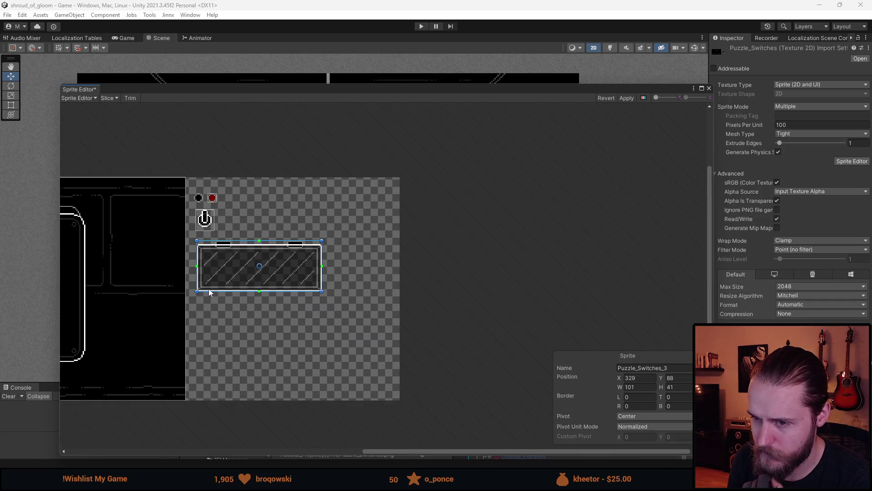
{"action": "left_click_drag", "start_coordinate": [209, 289], "coordinate": [476, 282]}
{"action": "left_click", "coordinate": [626, 98]}
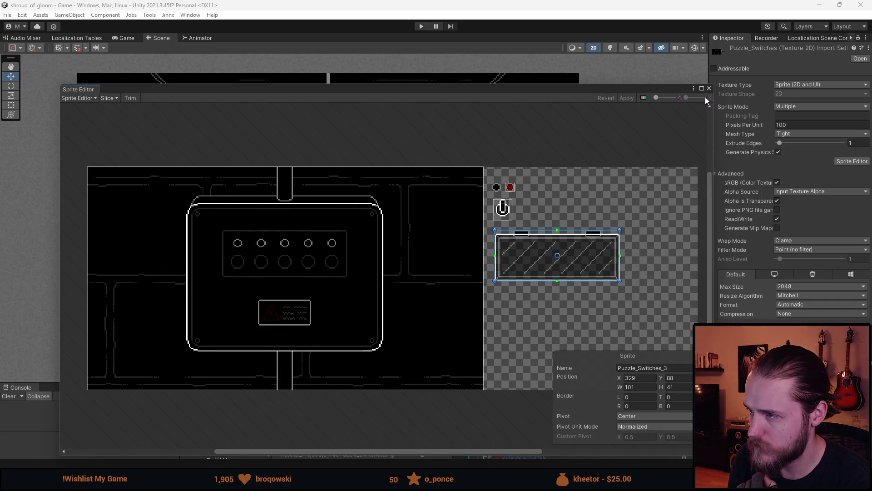
{"action": "left_click", "coordinate": [710, 88]}
{"action": "left_click_drag", "start_coordinate": [390, 383], "coordinate": [385, 278]}
Duplicate the Chest object as Switches_Close_Up, then delete that mistaken copy.
{"action": "scroll", "coordinate": [548, 389], "scroll_direction": "down", "scroll_amount": 6}
{"action": "scroll", "coordinate": [582, 369], "scroll_direction": "down", "scroll_amount": 6}
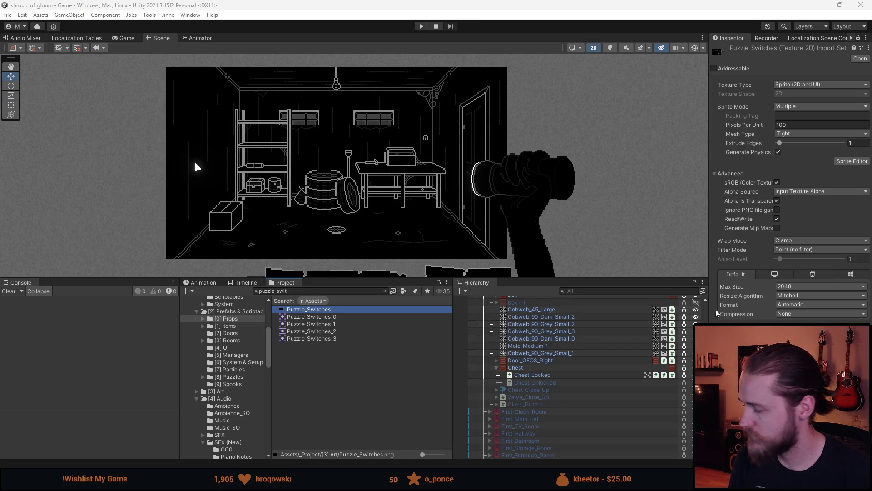
{"action": "left_click", "coordinate": [537, 367]}
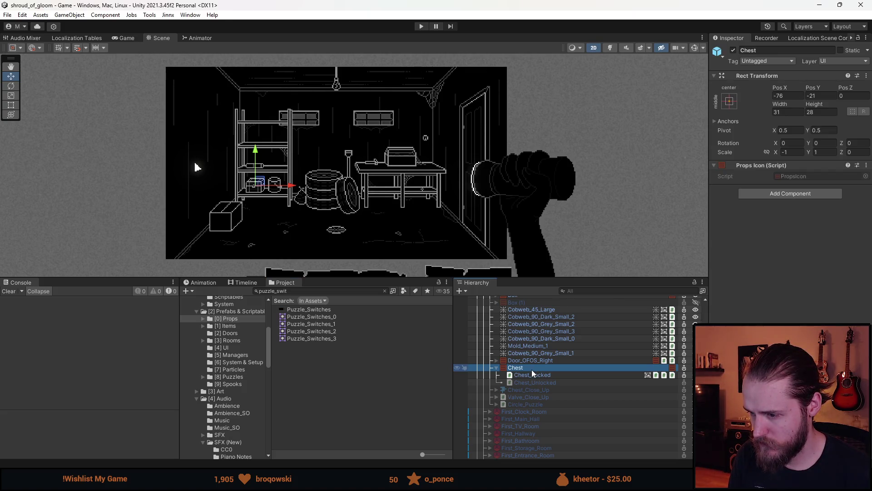
{"action": "key", "text": "ctrl+d"}
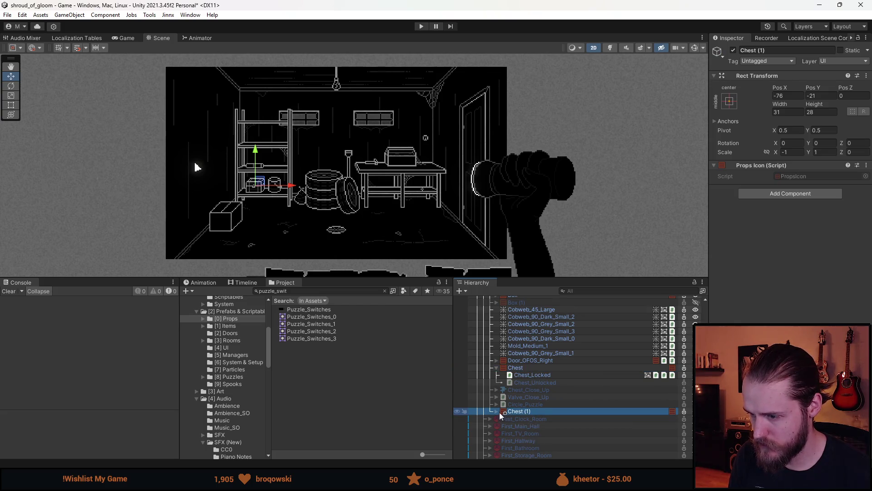
{"action": "left_click", "coordinate": [785, 51]}
{"action": "type", "text": "Swit"}
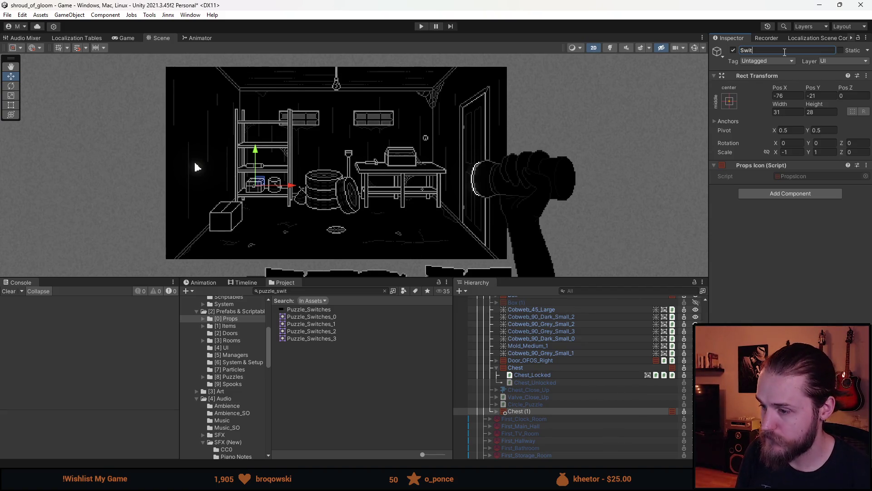
{"action": "type", "text": "ches_Clo"}
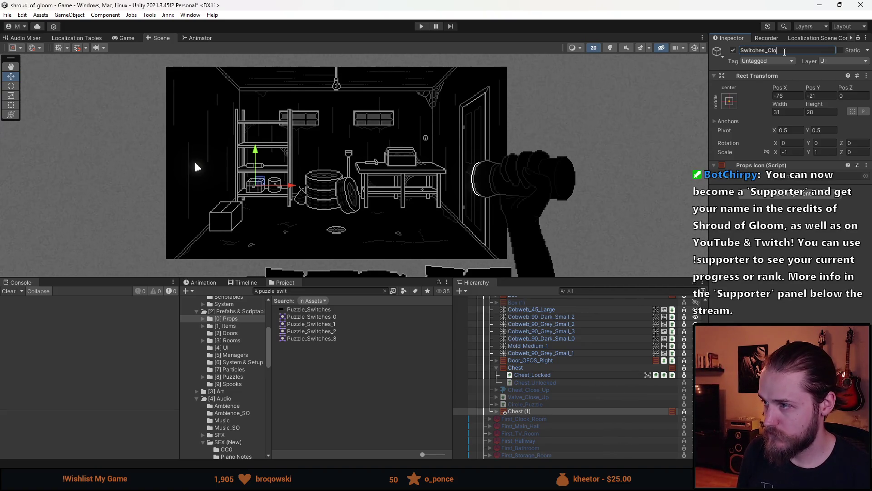
{"action": "type", "text": "se_Up"}
{"action": "key", "text": "Return"}
{"action": "left_click", "coordinate": [496, 411]}
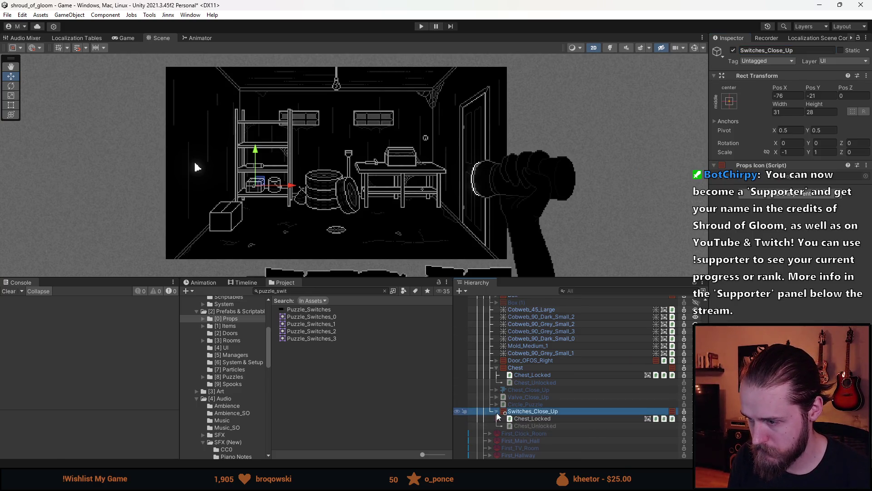
{"action": "scroll", "coordinate": [534, 400], "scroll_direction": "down", "scroll_amount": 2}
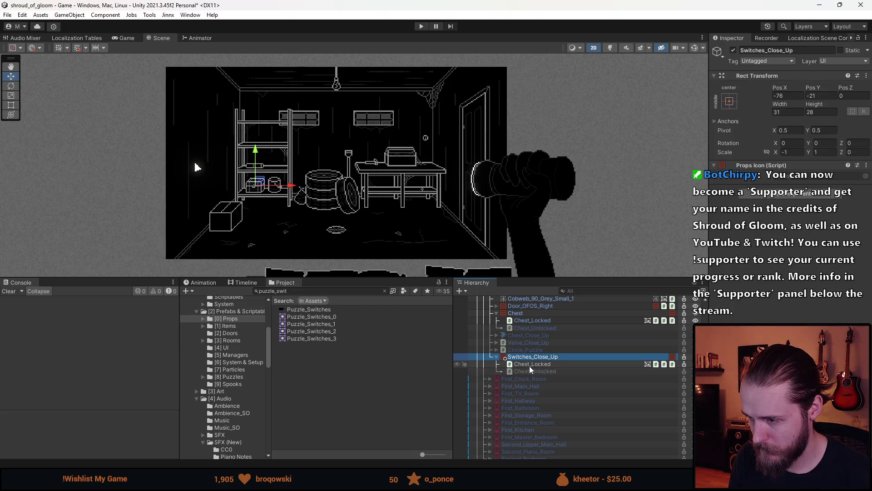
{"action": "key", "text": "Delete"}
{"action": "scroll", "coordinate": [563, 361], "scroll_direction": "up", "scroll_amount": 2}
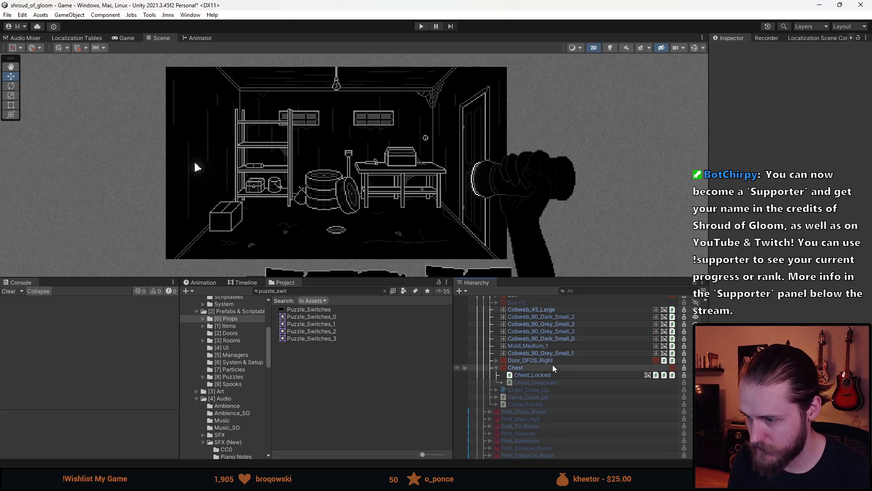
Duplicate Chest_Close_Up and rename the copy Switches_Close_Up.
{"action": "left_click", "coordinate": [535, 389]}
{"action": "key", "text": "ctrl+d"}
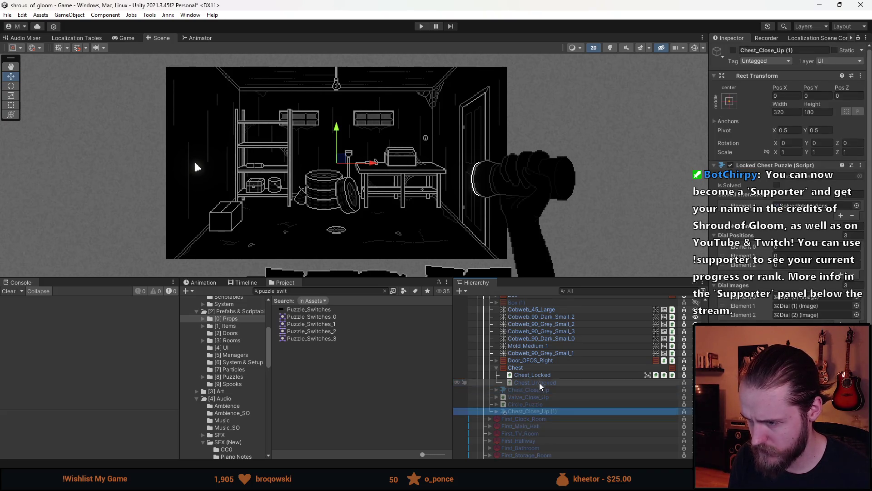
{"action": "left_click", "coordinate": [496, 412]}
{"action": "left_click", "coordinate": [769, 50]}
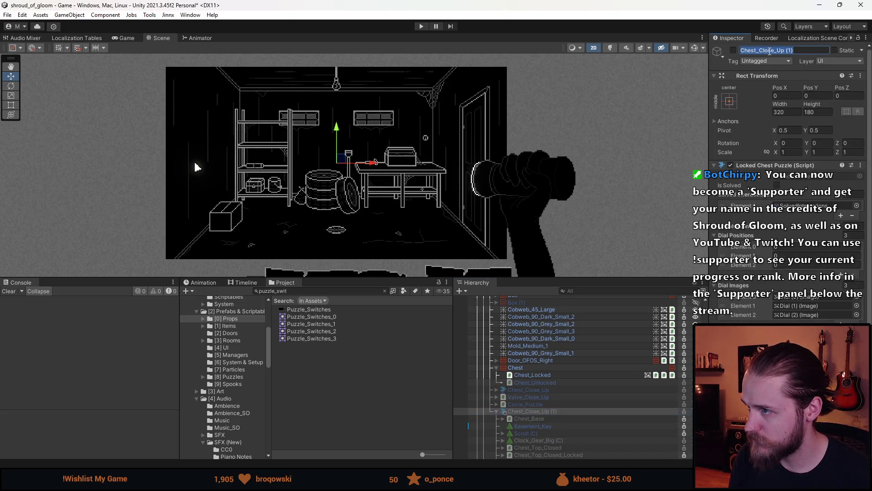
{"action": "type", "text": "Switches_Close_Up"}
{"action": "key", "text": "Return"}
Remove the leftover key item, activate Switches_Close_Up, and inspect its child objects.
{"action": "scroll", "coordinate": [539, 422], "scroll_direction": "down", "scroll_amount": 3}
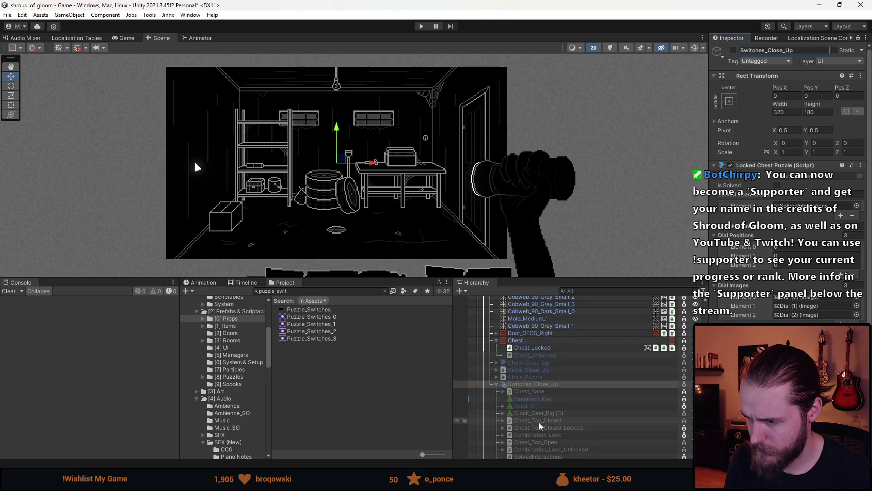
{"action": "left_click", "coordinate": [540, 399]}
{"action": "mouse_move", "coordinate": [540, 400]}
{"action": "left_mouse_down"}
{"action": "mouse_move", "coordinate": [547, 397]}
{"action": "mouse_move", "coordinate": [534, 396]}
{"action": "mouse_move", "coordinate": [538, 390]}
{"action": "left_mouse_up"}
{"action": "left_click", "coordinate": [538, 386]}
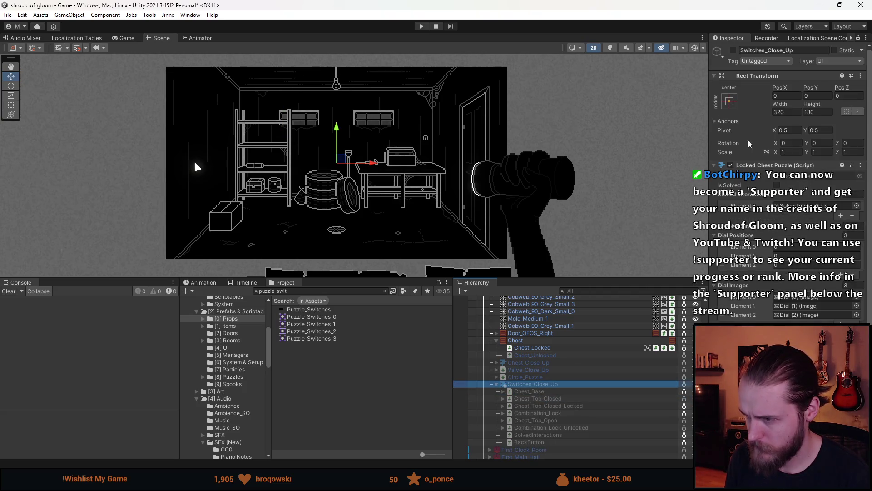
{"action": "left_click", "coordinate": [734, 50]}
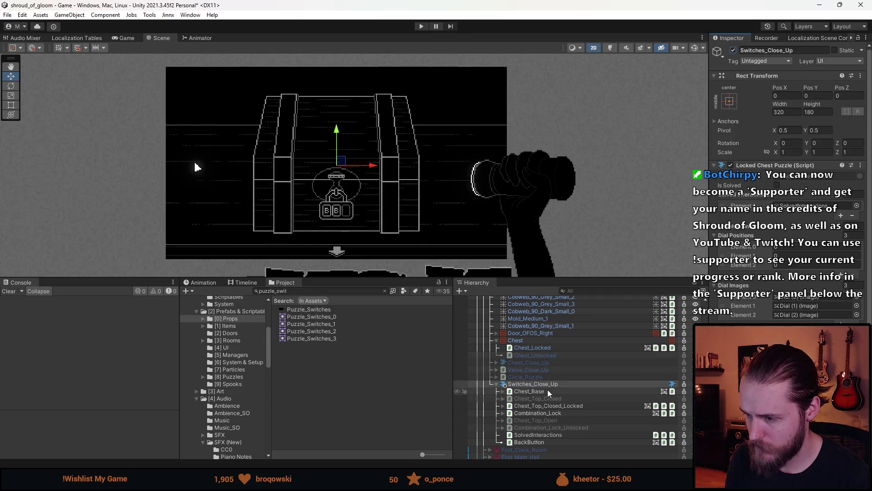
{"action": "left_click", "coordinate": [542, 399]}
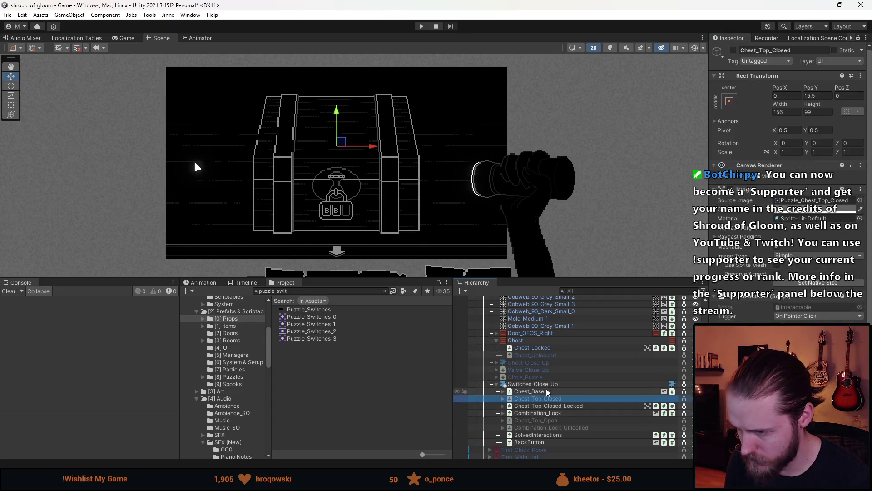
{"action": "left_click", "coordinate": [544, 391]}
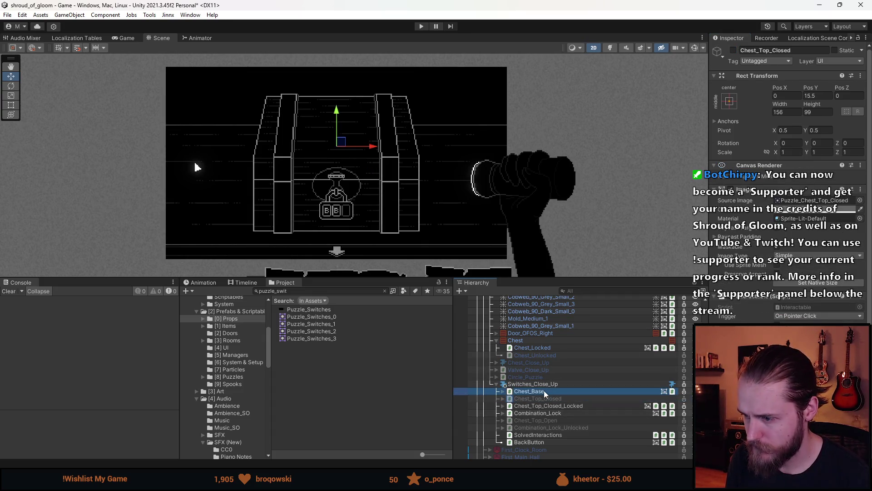
{"action": "left_click", "coordinate": [506, 385]}
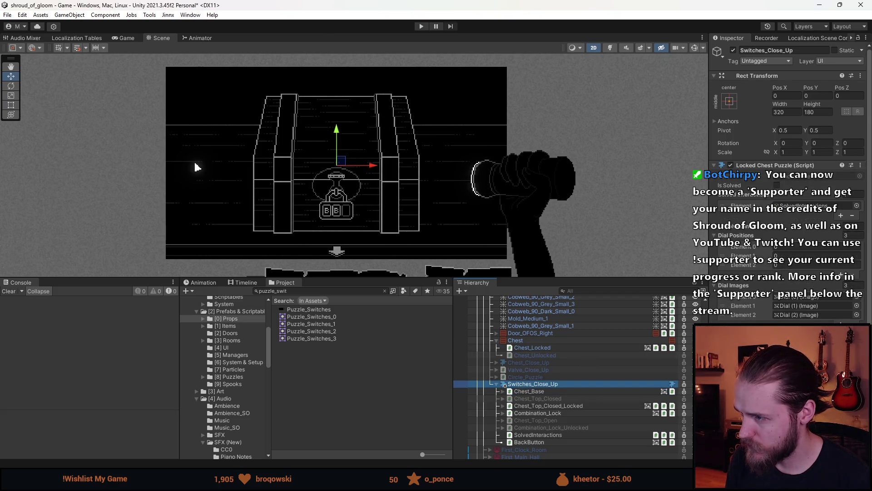
{"action": "left_click", "coordinate": [508, 393]}
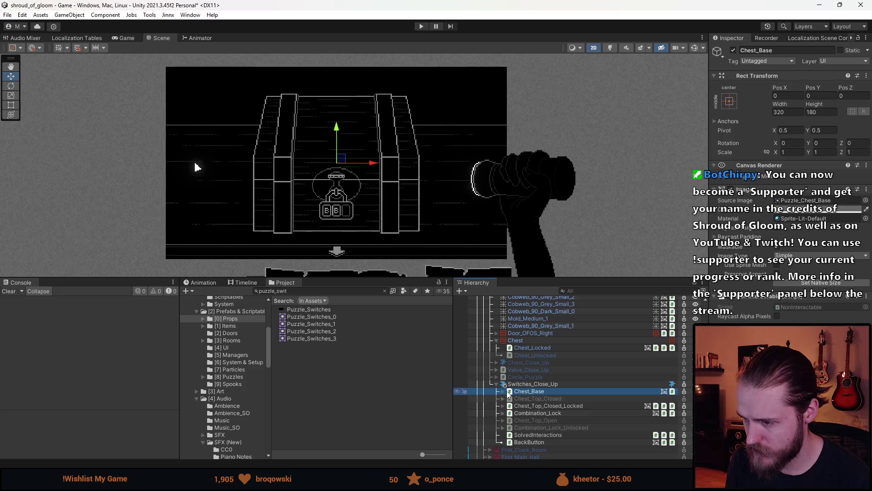
{"action": "left_click", "coordinate": [503, 391]}
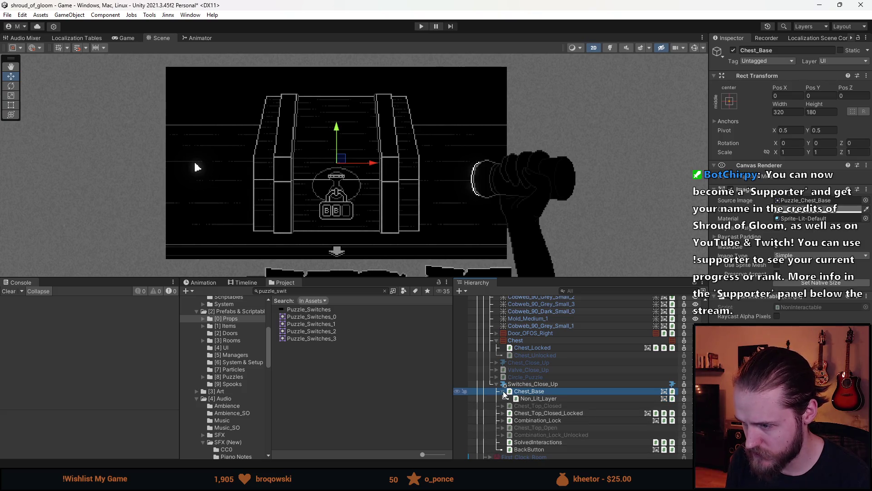
Assign the Puzzle_Switches_0 sprite to Chest_Base and its Non_Lit_Layer.
{"action": "left_click", "coordinate": [538, 399], "text": "shift"}
{"action": "left_click", "coordinate": [866, 200]}
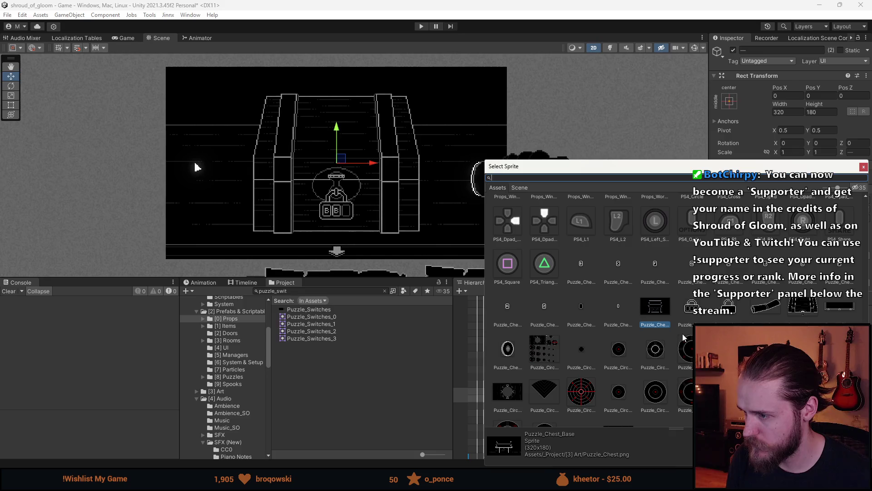
{"action": "type", "text": "switches"}
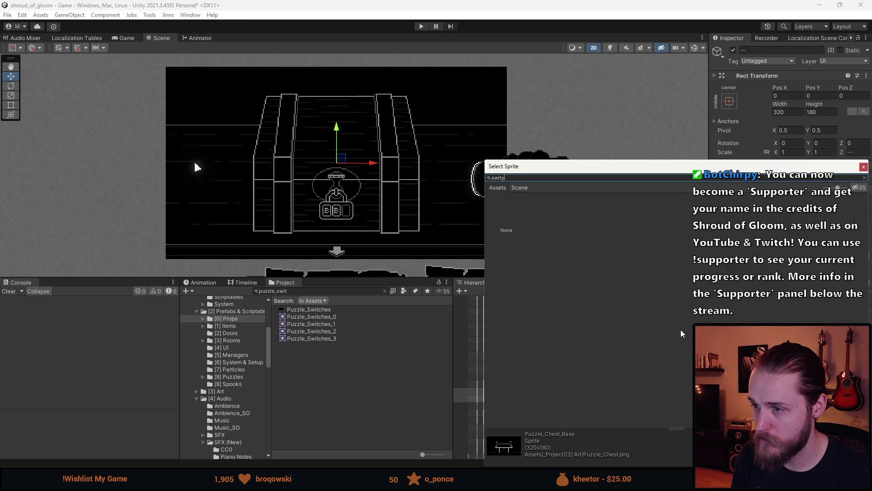
{"action": "key", "text": "ctrl+a"}
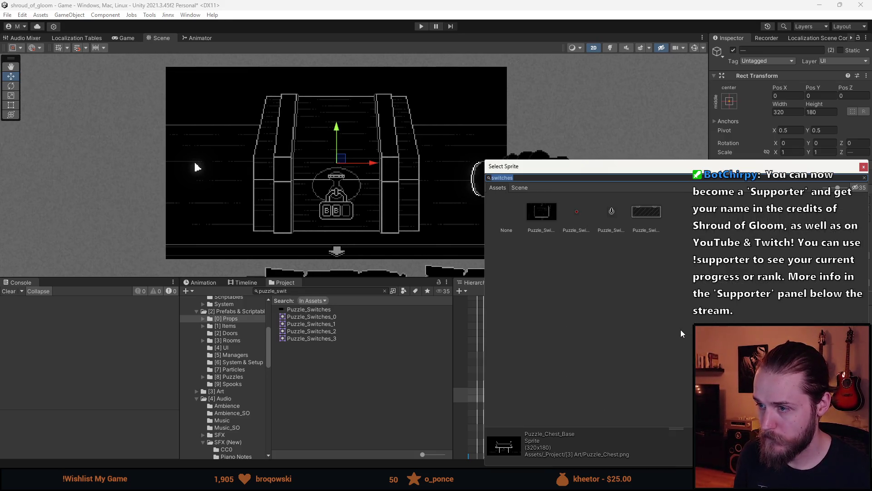
{"action": "double_click", "coordinate": [540, 228]}
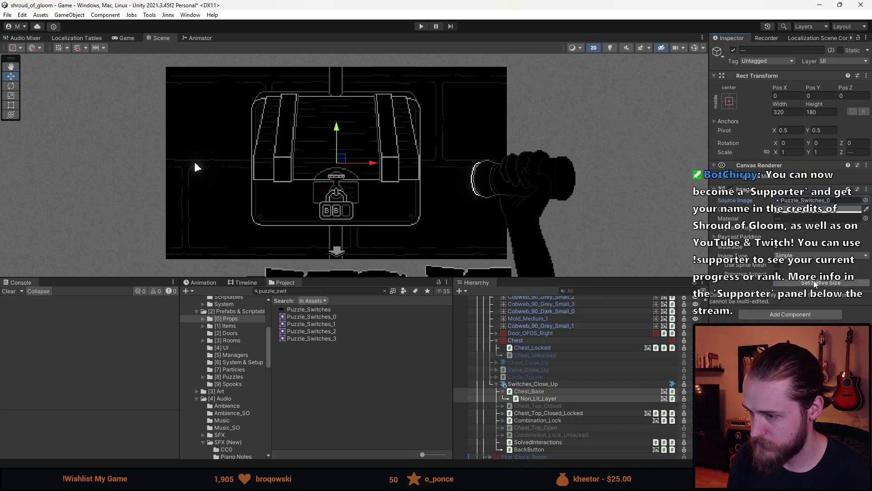
Delete the Chest_Top_Closed_Locked object from Switches_Close_Up.
{"action": "left_click", "coordinate": [534, 407]}
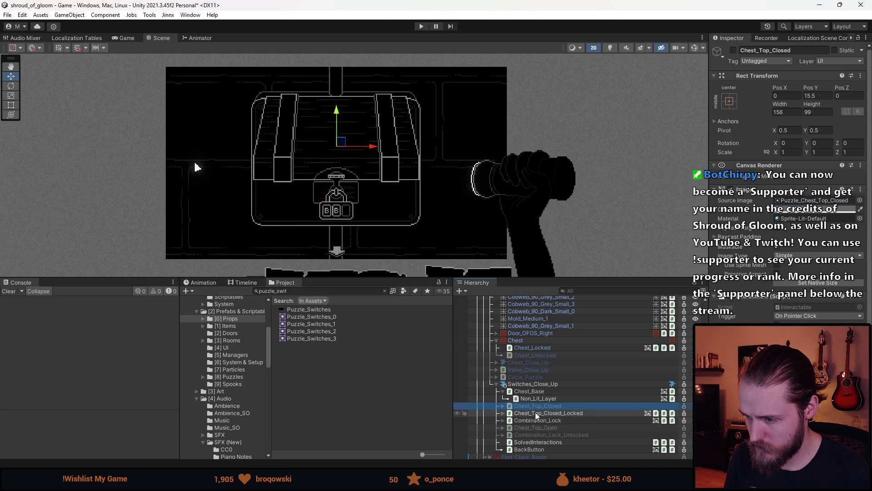
{"action": "scroll", "coordinate": [789, 182], "scroll_direction": "down", "scroll_amount": 5}
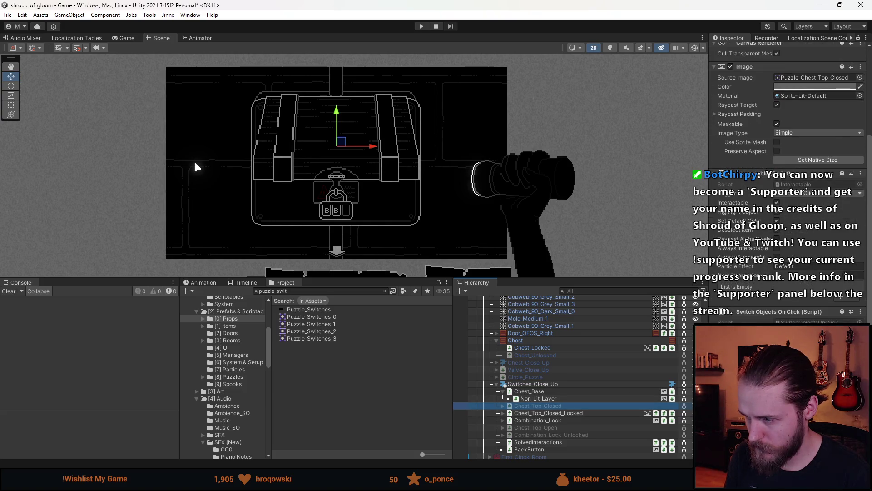
{"action": "scroll", "coordinate": [789, 182], "scroll_direction": "down", "scroll_amount": 2}
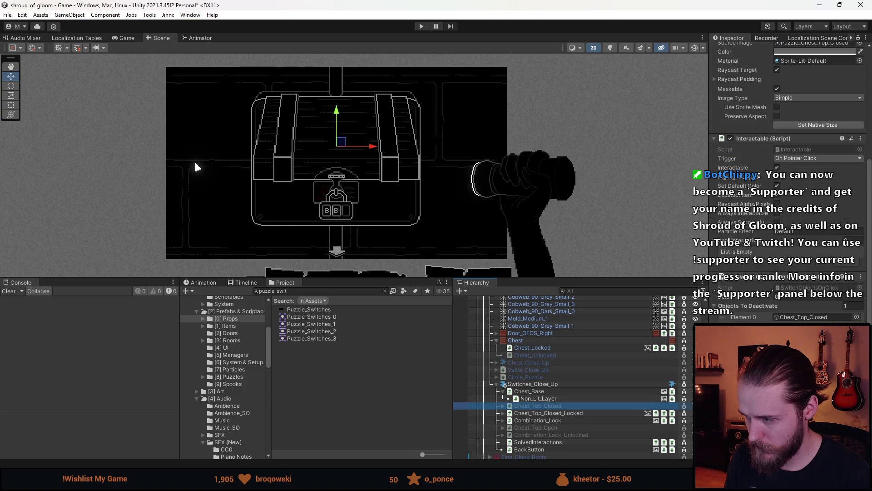
{"action": "left_click", "coordinate": [582, 413]}
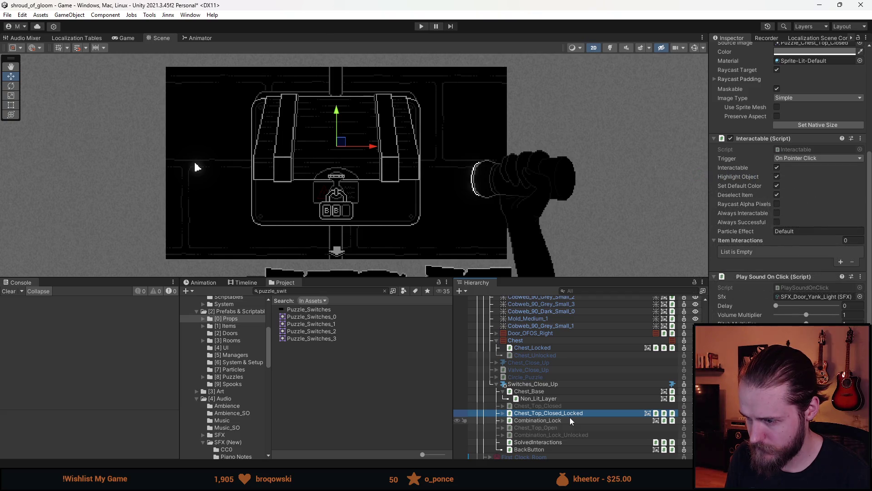
{"action": "left_click", "coordinate": [570, 418], "text": "ctrl"}
{"action": "key", "text": "Delete"}
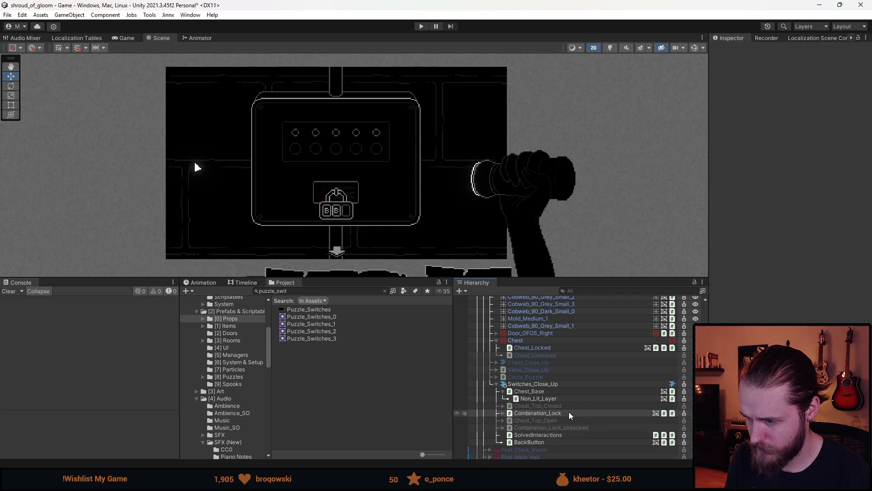
Delete the combination lock objects and change BackButton's Pos X to -0.5.
{"action": "left_click", "coordinate": [562, 418]}
{"action": "key", "text": "Delete"}
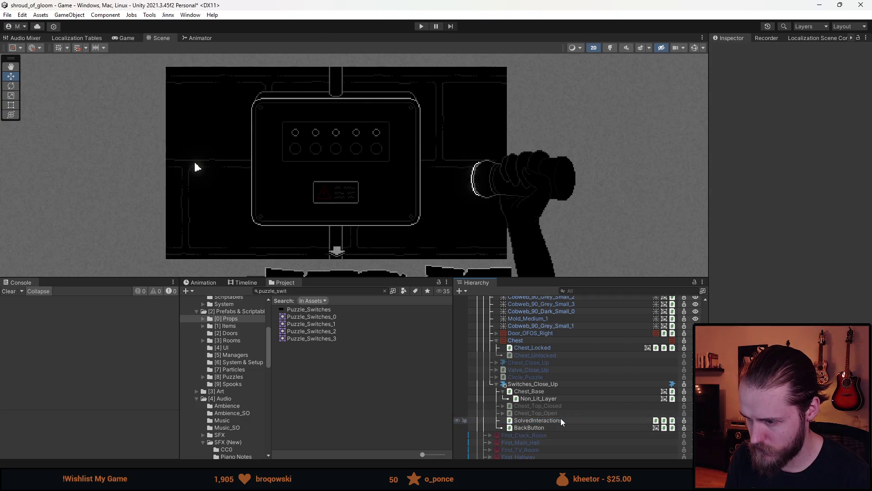
{"action": "left_click", "coordinate": [551, 426]}
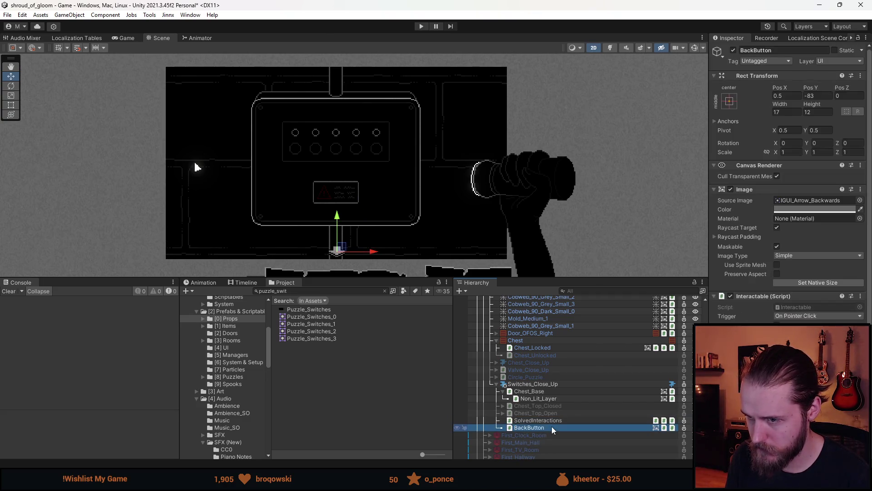
{"action": "left_click", "coordinate": [793, 96]}
{"action": "type", "text": "-"}
Reframe the switch panel in the Scene and select Chest_Top_Closed.
{"action": "scroll", "coordinate": [301, 255], "scroll_direction": "up", "scroll_amount": 5}
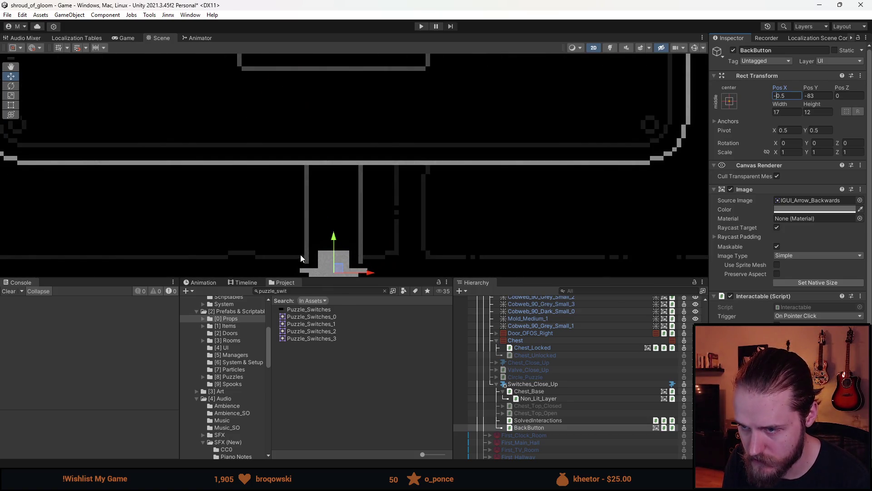
{"action": "scroll", "coordinate": [301, 255], "scroll_direction": "down", "scroll_amount": 5}
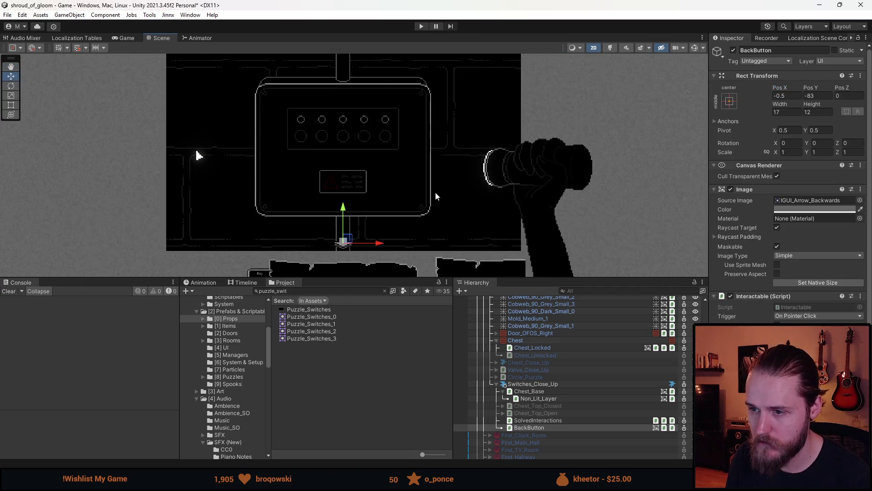
{"action": "left_click_drag", "start_coordinate": [436, 196], "coordinate": [432, 211]}
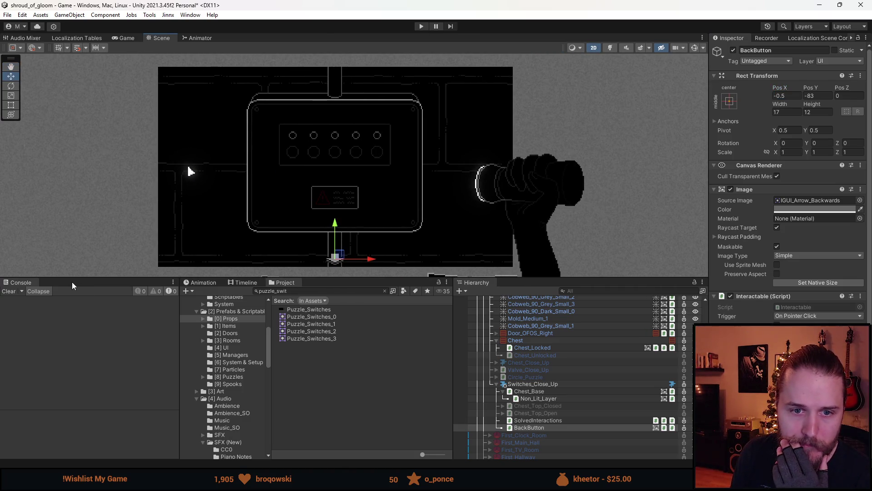
{"action": "left_click_drag", "start_coordinate": [259, 135], "coordinate": [241, 141]}
{"action": "scroll", "coordinate": [309, 152], "scroll_direction": "up", "scroll_amount": 1}
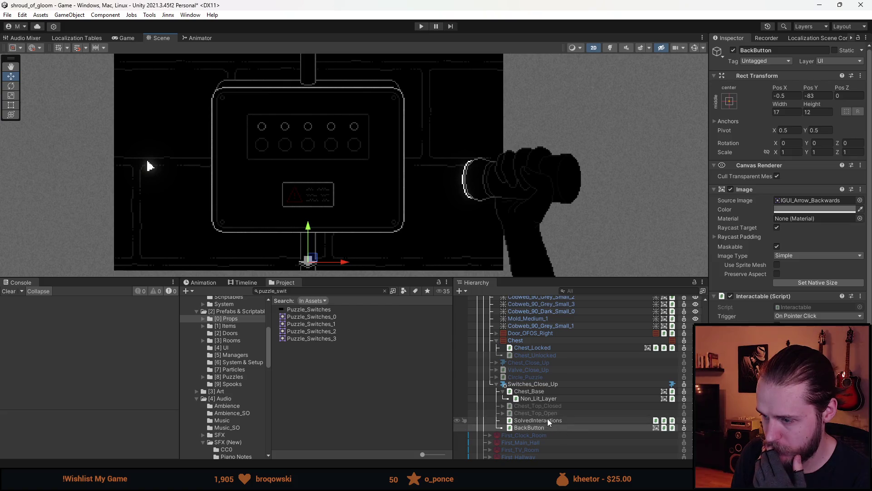
{"action": "left_click", "coordinate": [503, 404]}
{"action": "left_click", "coordinate": [520, 403]}
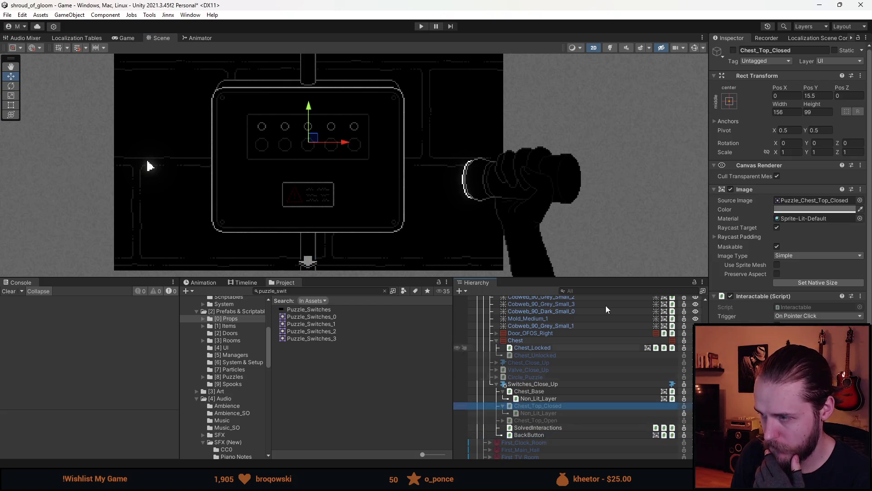
Re-enable Chest_Top_Closed and add its Non_Lit_Layer child to the selection.
{"action": "left_click", "coordinate": [735, 49]}
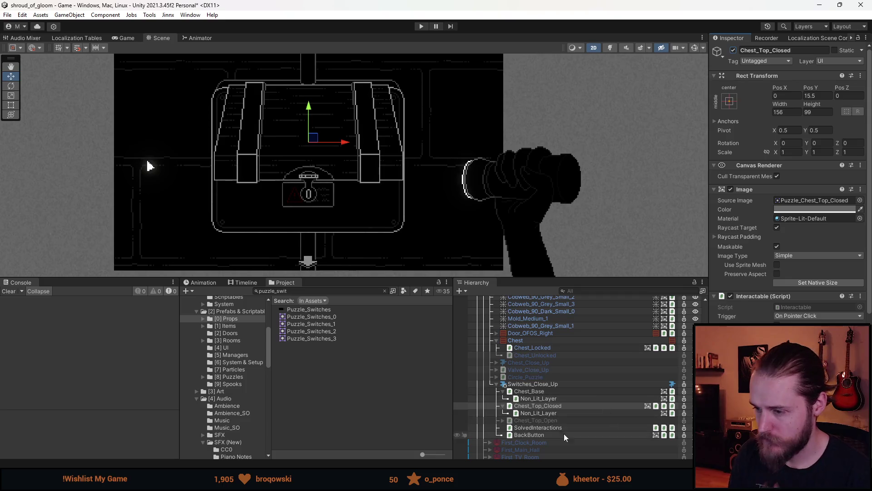
{"action": "left_click", "coordinate": [541, 412], "text": "ctrl"}
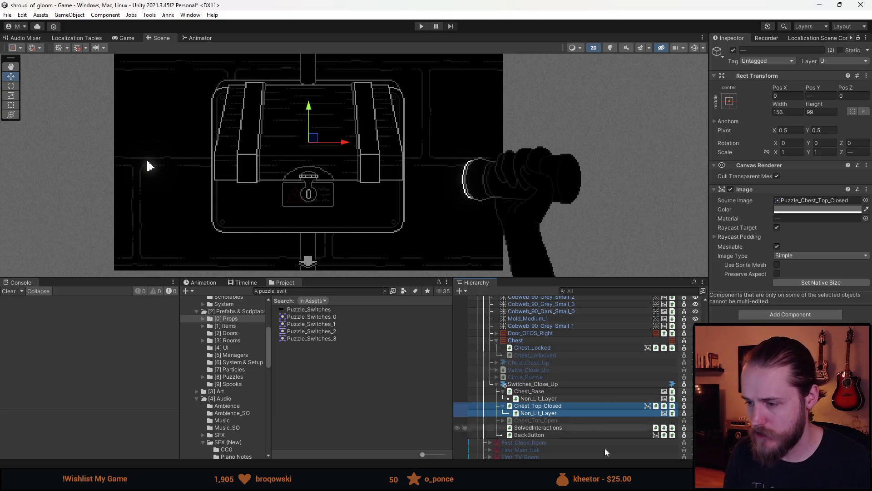
Give the closed cover the Puzzle_Switches_3 sprite at its native size.
{"action": "left_click", "coordinate": [866, 200]}
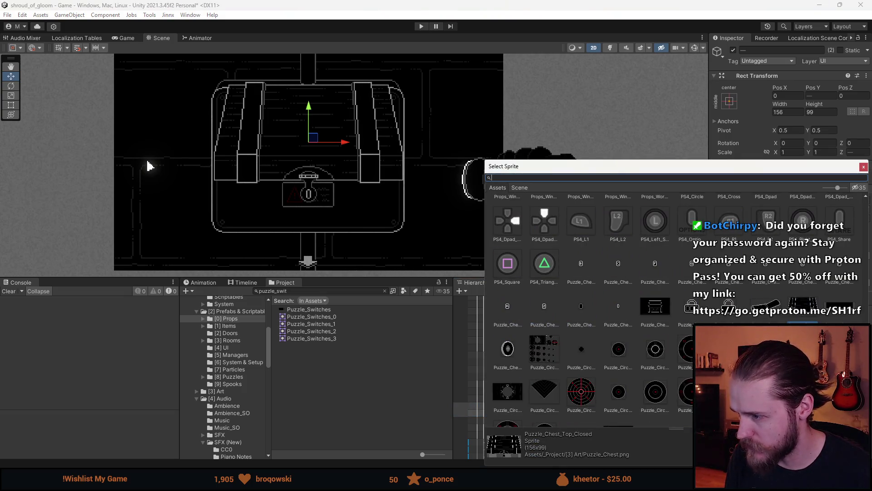
{"action": "type", "text": "switches"}
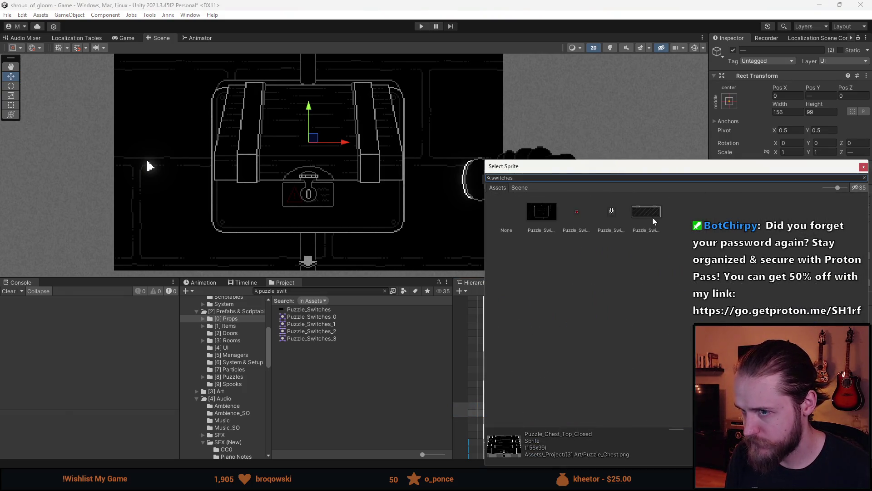
{"action": "double_click", "coordinate": [651, 216]}
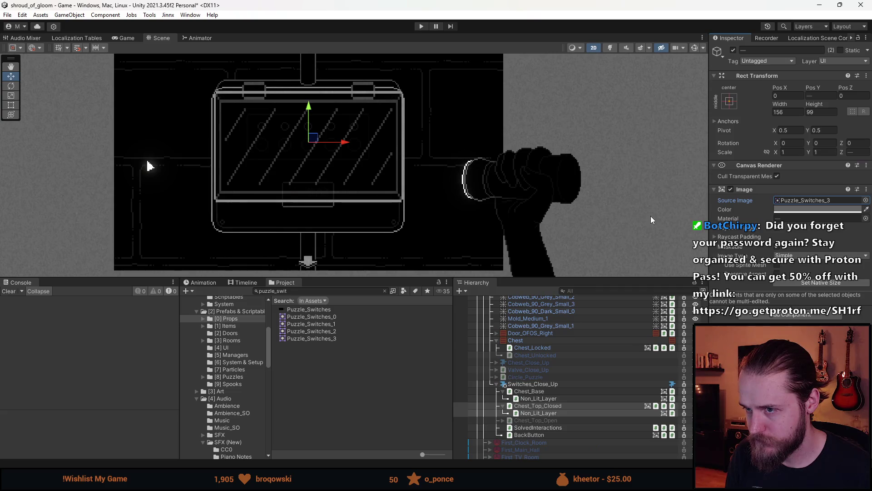
{"action": "left_click", "coordinate": [810, 283]}
Rename the Chest_Top_Closed object to Cover_Closed.
{"action": "left_click", "coordinate": [557, 406]}
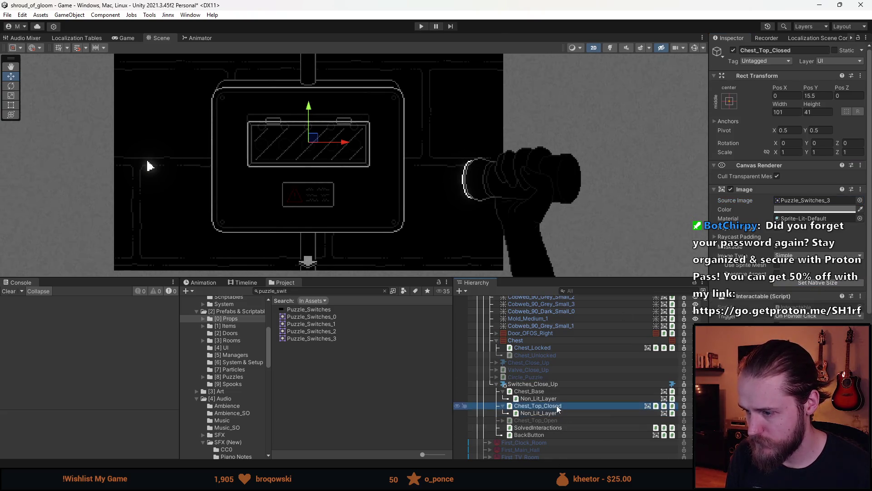
{"action": "left_click", "coordinate": [763, 50]}
{"action": "type", "text": "C"}
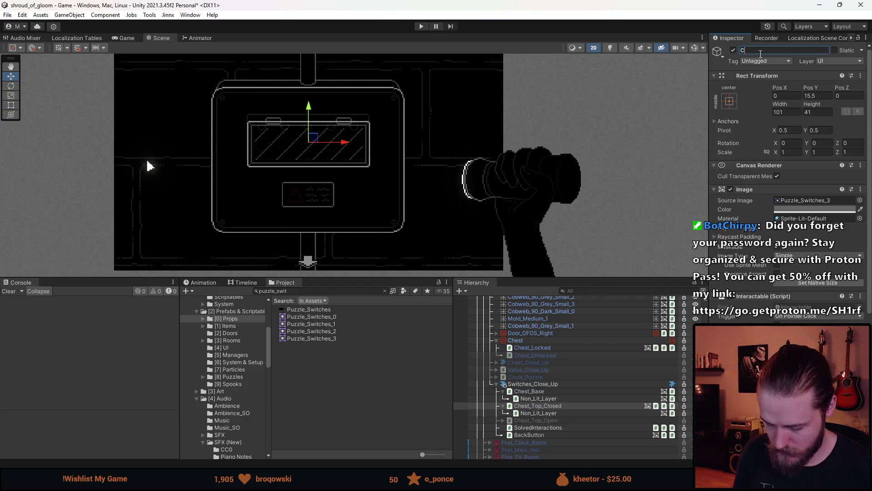
{"action": "type", "text": "over_Closed"}
{"action": "key", "text": "Return"}
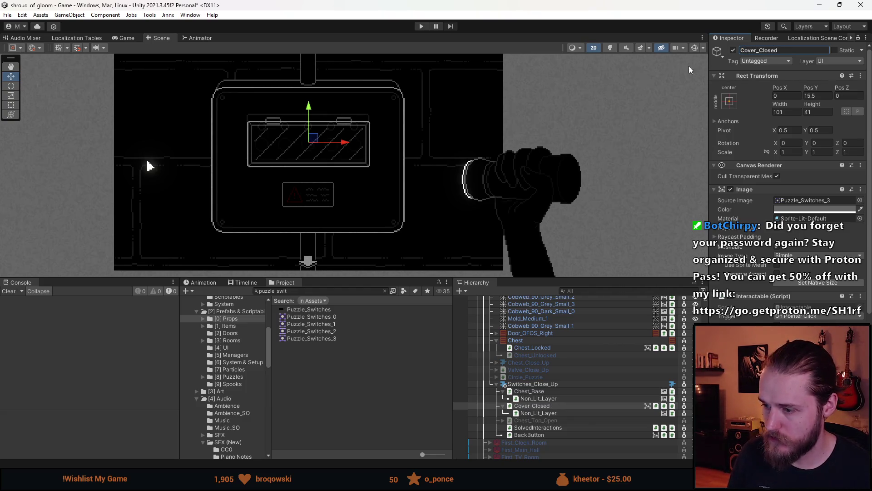
Position Cover_Closed at Pos X -0.5 and Pos Y 21.5.
{"action": "scroll", "coordinate": [288, 79], "scroll_direction": "up", "scroll_amount": 5}
{"action": "scroll", "coordinate": [331, 128], "scroll_direction": "up", "scroll_amount": 1}
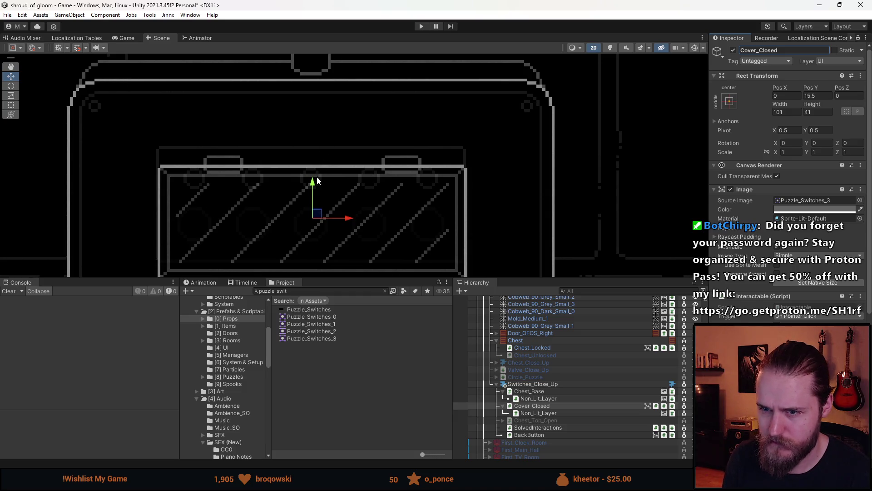
{"action": "left_click", "coordinate": [784, 96]}
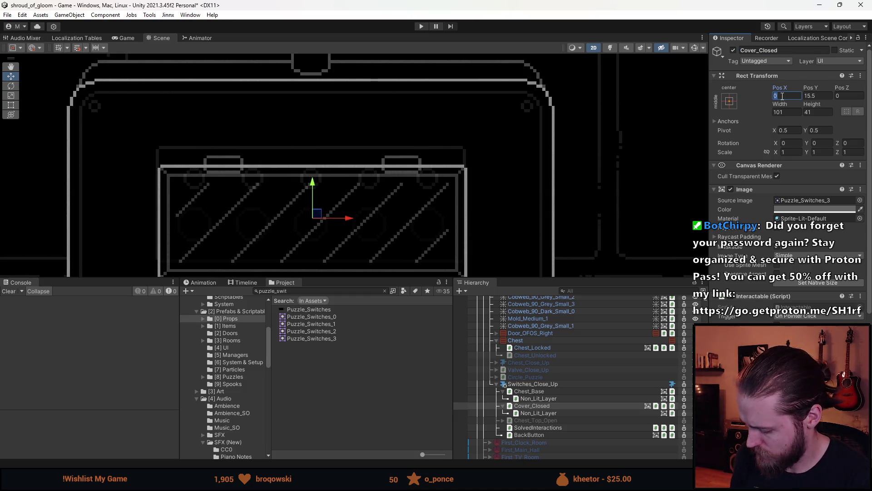
{"action": "type", "text": "-0.5"}
{"action": "key", "text": "Tab"}
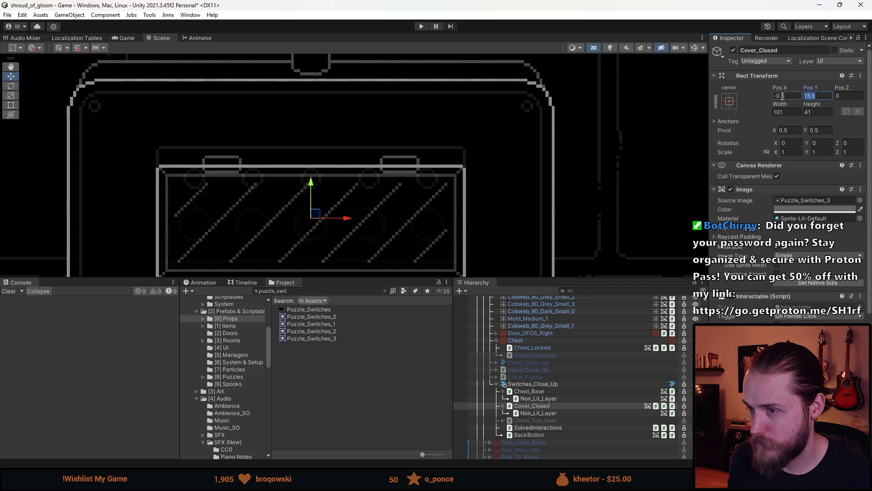
{"action": "key", "text": "BackSpace"}
{"action": "key", "text": "BackSpace"}
{"action": "type", "text": "5"}
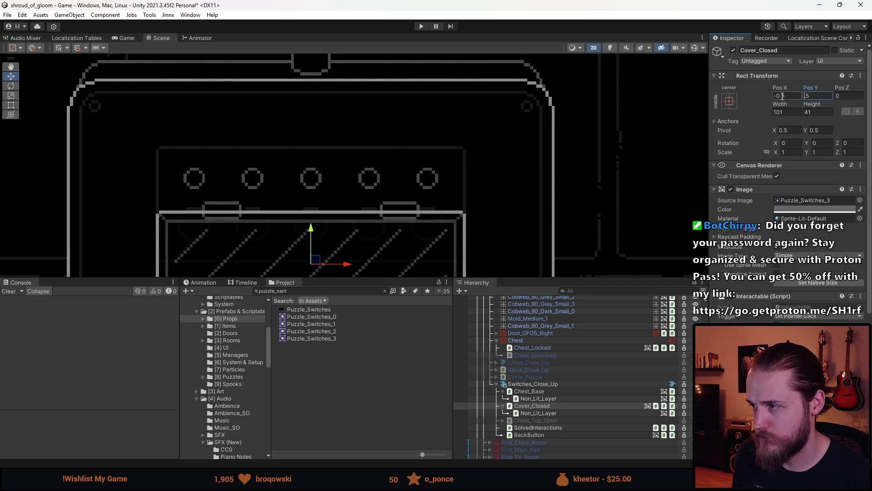
{"action": "type", "text": "20"}
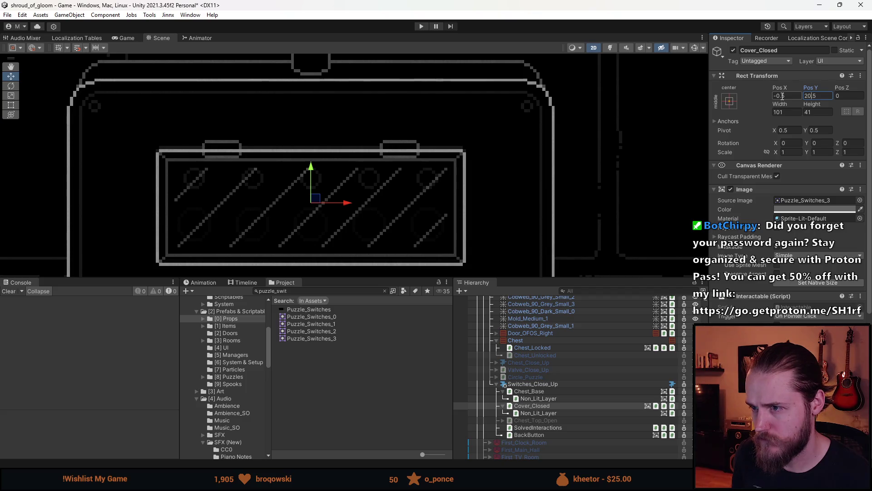
{"action": "key", "text": "BackSpace"}
{"action": "type", "text": "1"}
{"action": "scroll", "coordinate": [429, 143], "scroll_direction": "down", "scroll_amount": 2}
{"action": "scroll", "coordinate": [429, 143], "scroll_direction": "down", "scroll_amount": 3}
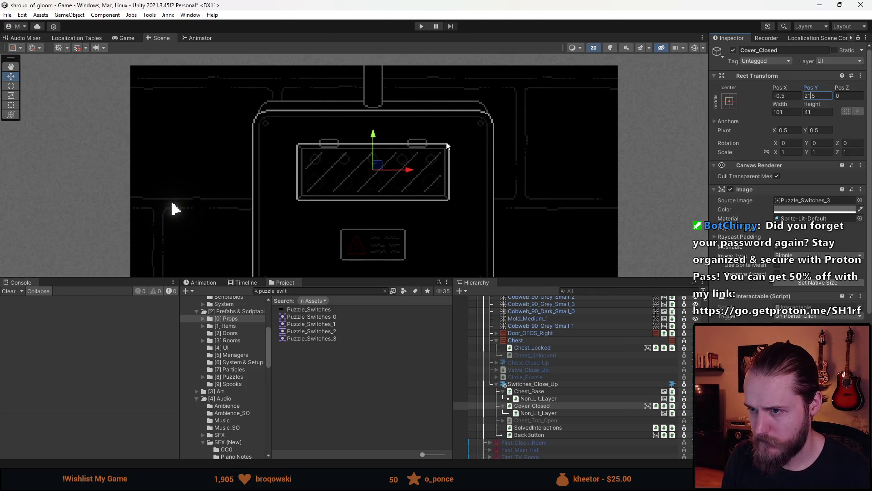
{"action": "left_click", "coordinate": [543, 421]}
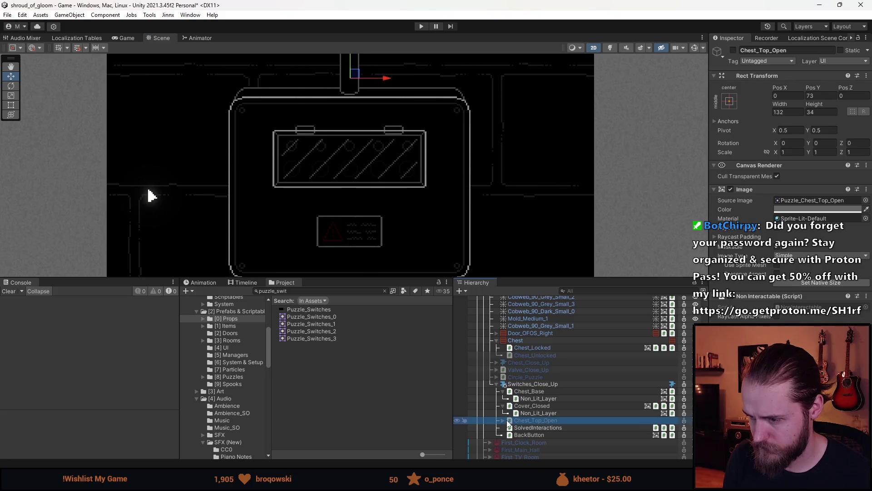
Assign the Puzzle_Switches_3 sprite to Chest_Top_Open and its Non_Lit_Layer child.
{"action": "left_click", "coordinate": [503, 420]}
{"action": "left_click", "coordinate": [540, 427], "text": "shift"}
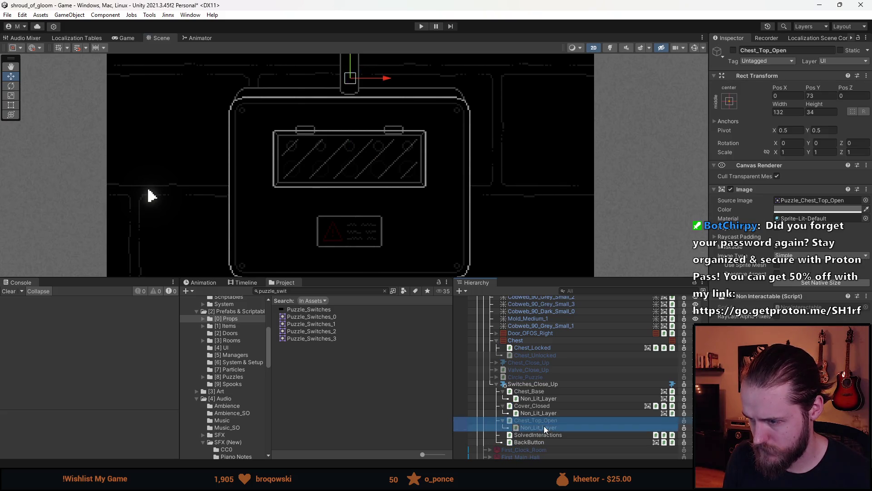
{"action": "left_click", "coordinate": [865, 200]}
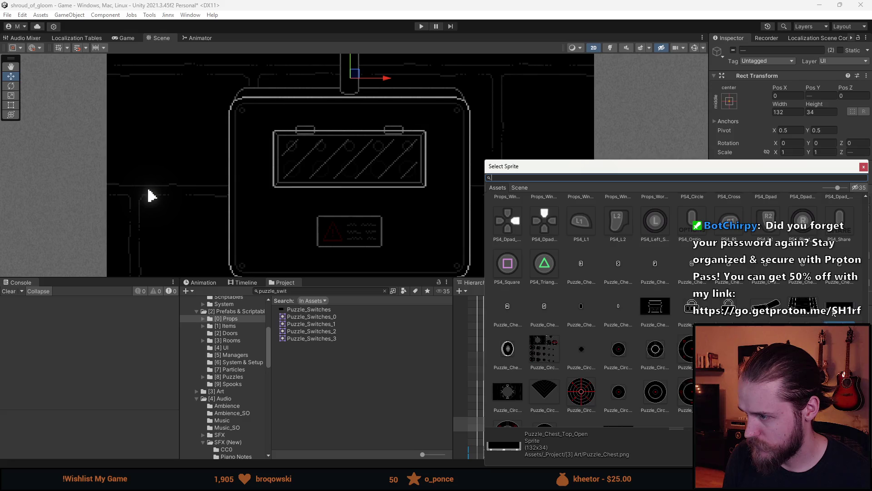
{"action": "type", "text": "switches"}
{"action": "left_click", "coordinate": [866, 200]}
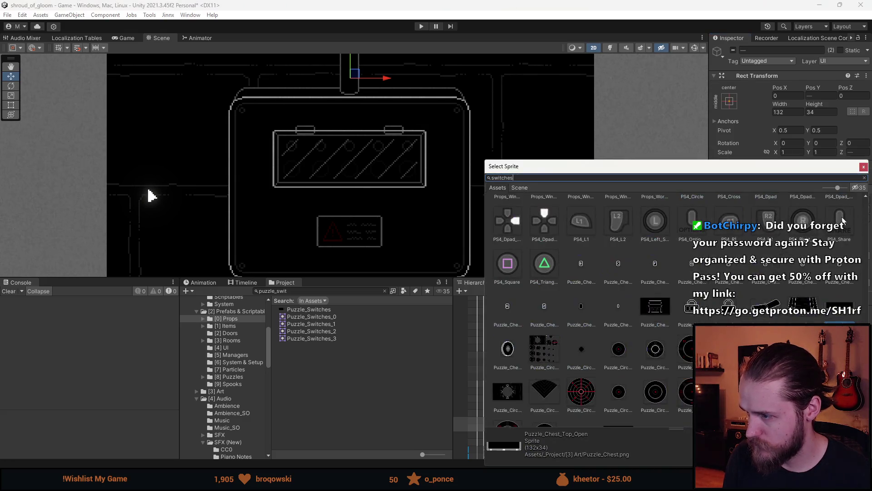
{"action": "double_click", "coordinate": [655, 213]}
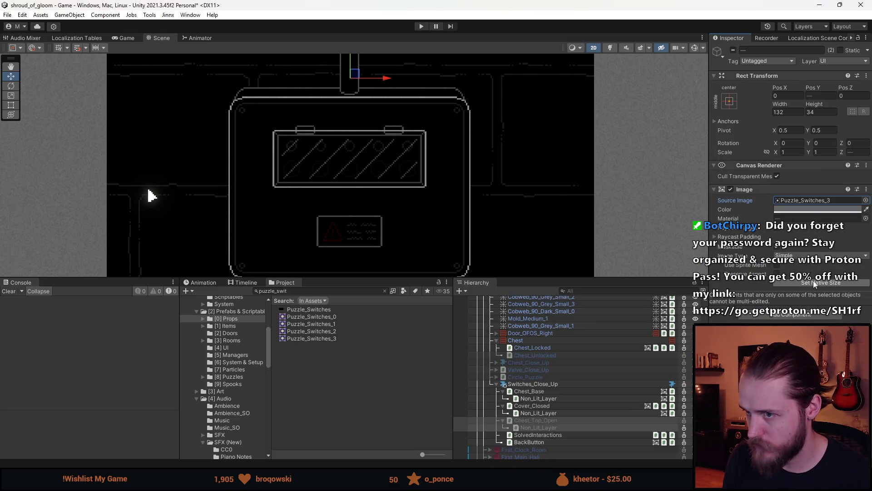
Enable Chest_Top_Open and flip it vertically with Scale Y -1.
{"action": "left_click", "coordinate": [564, 419]}
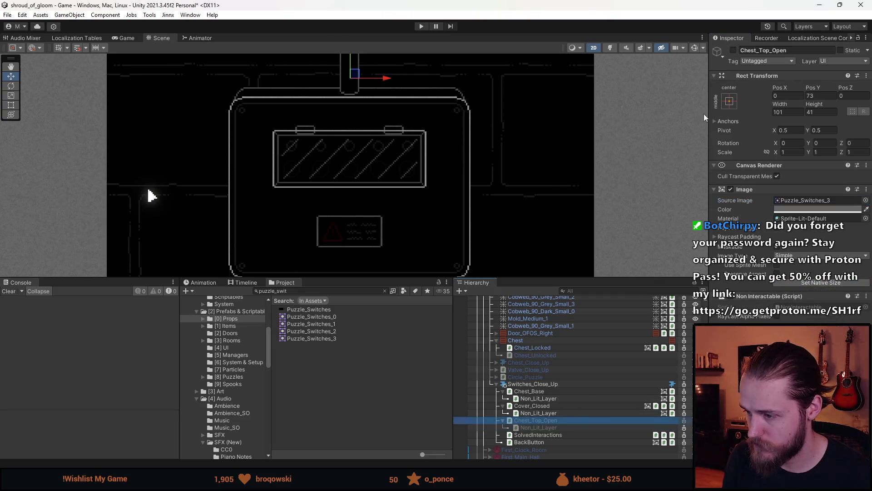
{"action": "left_click", "coordinate": [733, 50]}
{"action": "left_click_drag", "start_coordinate": [533, 123], "coordinate": [549, 167]}
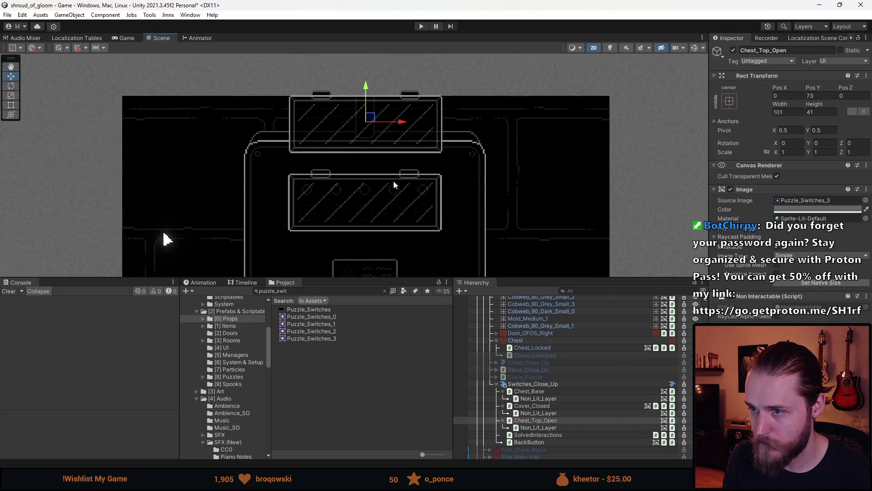
{"action": "left_click", "coordinate": [832, 150]}
{"action": "type", "text": "-1"}
{"action": "key", "text": "Return"}
{"action": "scroll", "coordinate": [358, 143], "scroll_direction": "up", "scroll_amount": 5}
{"action": "scroll", "coordinate": [379, 109], "scroll_direction": "down", "scroll_amount": 1}
Position the flipped lid at X -0.5, Y 56.5 just above the cover.
{"action": "mouse_move", "coordinate": [379, 109]}
{"action": "left_mouse_down"}
{"action": "mouse_move", "coordinate": [323, 105]}
{"action": "mouse_move", "coordinate": [306, 73]}
{"action": "left_mouse_up"}
{"action": "left_click_drag", "start_coordinate": [310, 69], "coordinate": [315, 116]}
{"action": "left_click", "coordinate": [784, 96]}
{"action": "type", "text": ".5"}
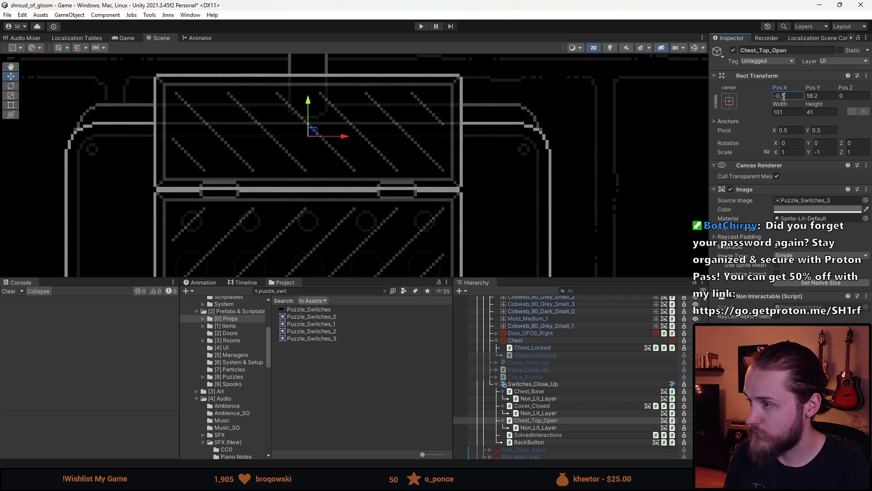
{"action": "key", "text": "BackSpace"}
{"action": "type", "text": "5"}
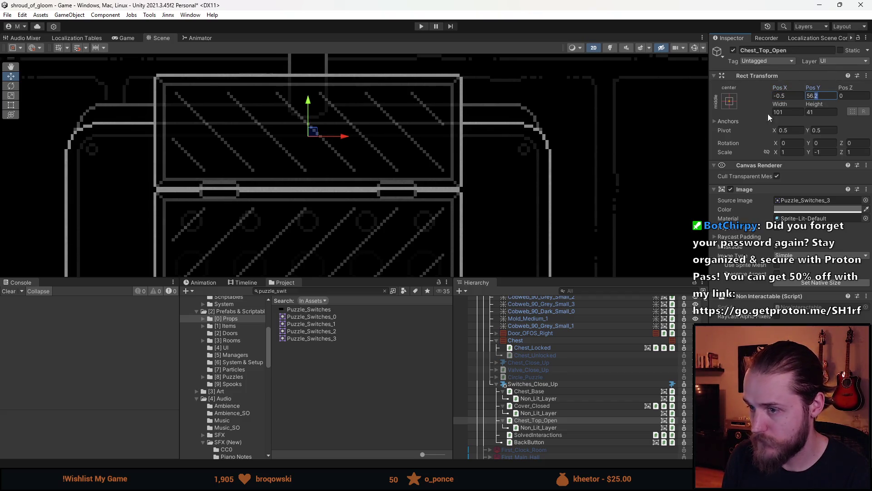
{"action": "scroll", "coordinate": [452, 183], "scroll_direction": "up", "scroll_amount": 2}
{"action": "scroll", "coordinate": [405, 198], "scroll_direction": "down", "scroll_amount": 3}
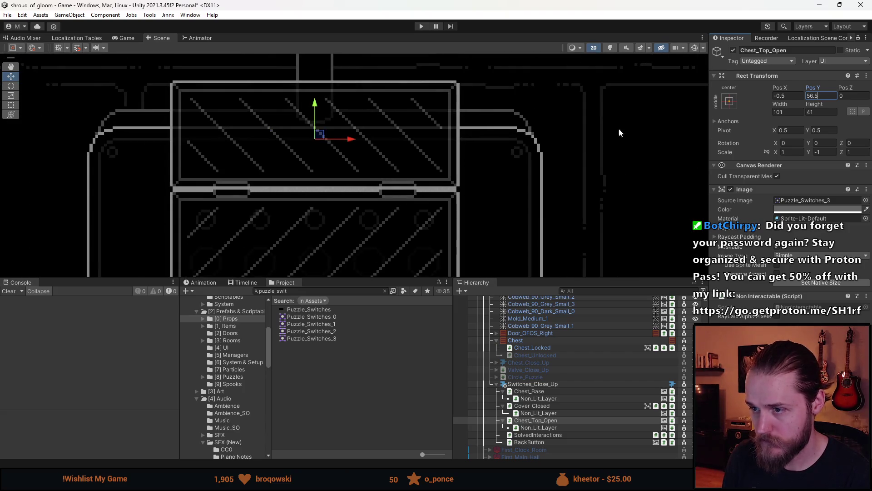
Toggle the open lid on and off to compare it with the closed cover, leaving it hidden.
{"action": "left_click", "coordinate": [736, 52]}
{"action": "left_click", "coordinate": [736, 53]}
{"action": "left_click", "coordinate": [736, 52]}
{"action": "left_click", "coordinate": [736, 53]}
{"action": "left_click", "coordinate": [736, 53]}
{"action": "left_click", "coordinate": [736, 53]}
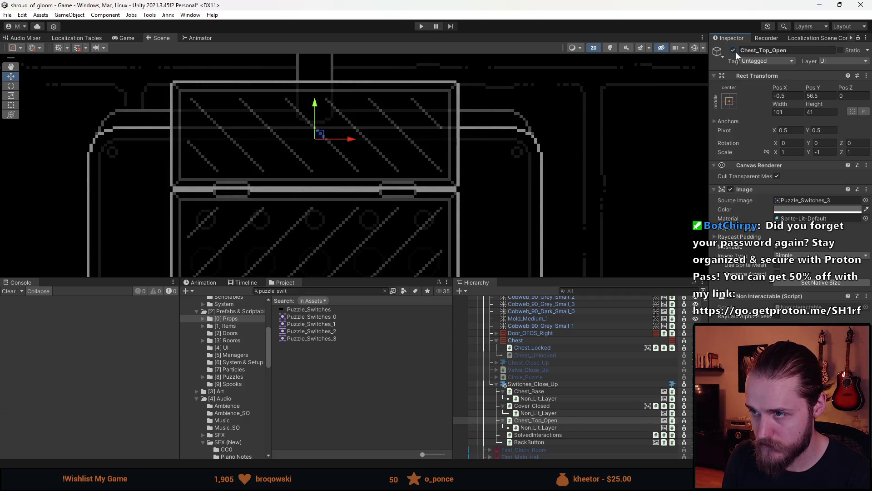
{"action": "scroll", "coordinate": [464, 181], "scroll_direction": "down", "scroll_amount": 4}
{"action": "left_click_drag", "start_coordinate": [430, 148], "coordinate": [495, 136]}
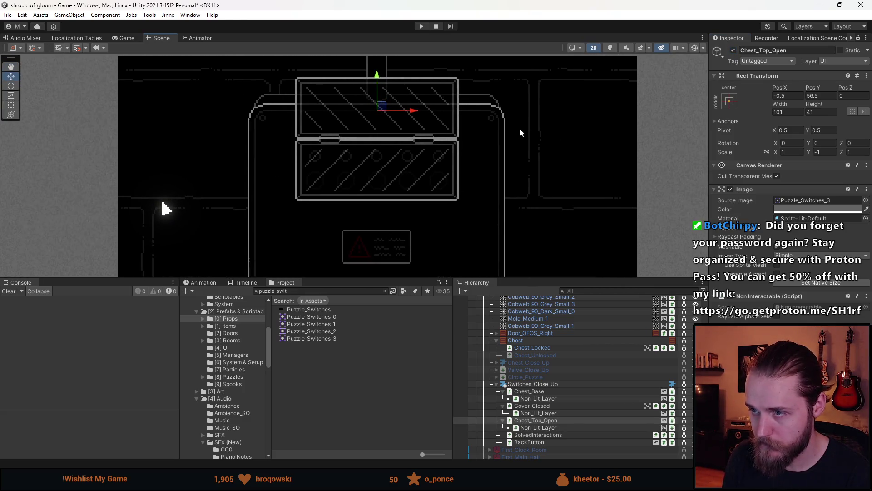
{"action": "left_click", "coordinate": [733, 50]}
Rename Chest_Top_Open to Cover_Open.
{"action": "left_click", "coordinate": [792, 50]}
{"action": "type", "text": "Cover_Clo"}
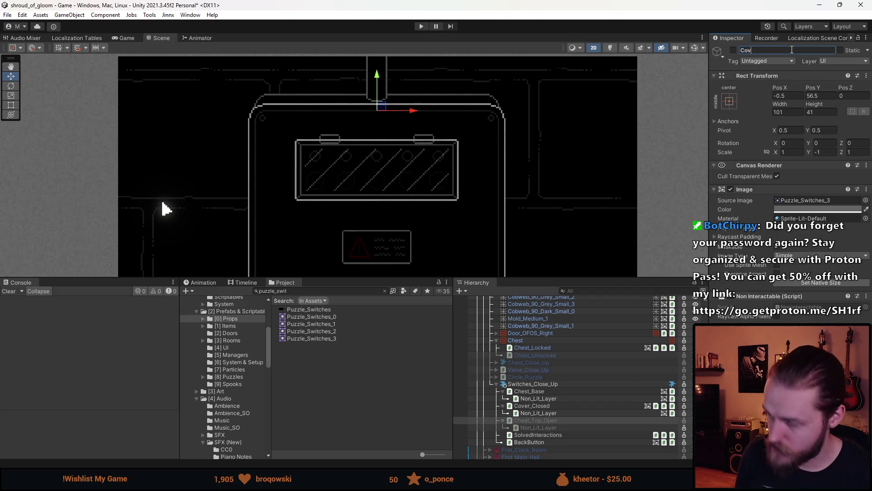
{"action": "key", "text": "BackSpace"}
{"action": "key", "text": "BackSpace"}
{"action": "key", "text": "BackSpace"}
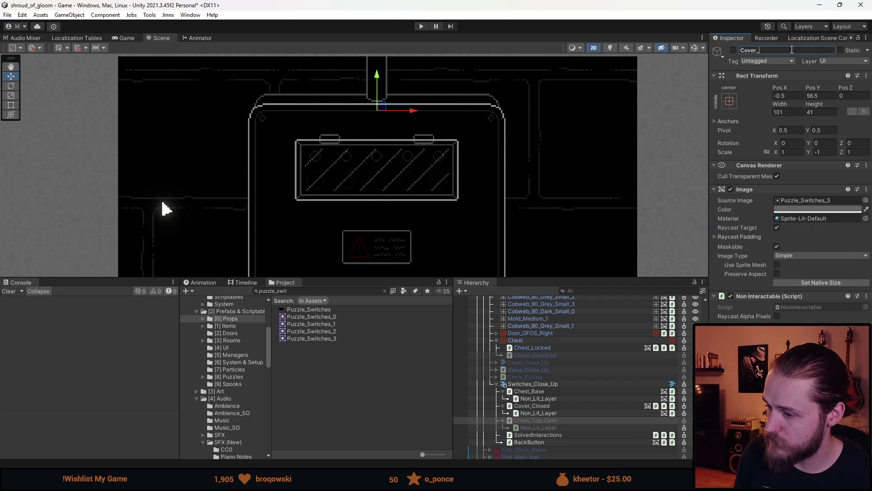
{"action": "type", "text": "Open"}
{"action": "key", "text": "Return"}
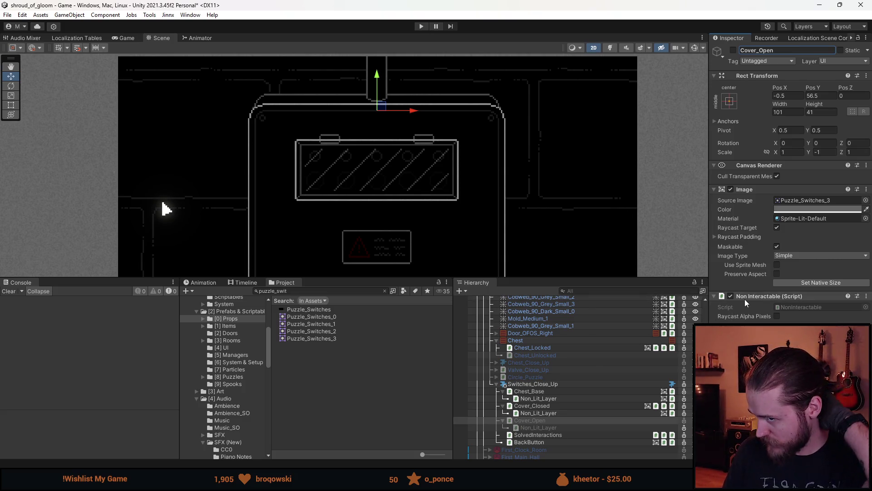
{"action": "scroll", "coordinate": [403, 202], "scroll_direction": "down", "scroll_amount": 5}
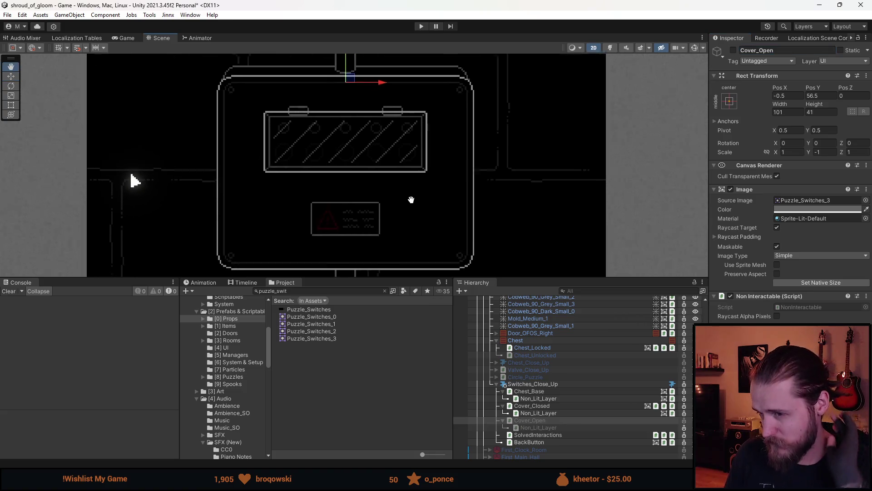
{"action": "scroll", "coordinate": [403, 202], "scroll_direction": "up", "scroll_amount": 2}
{"action": "scroll", "coordinate": [403, 201], "scroll_direction": "down", "scroll_amount": 2}
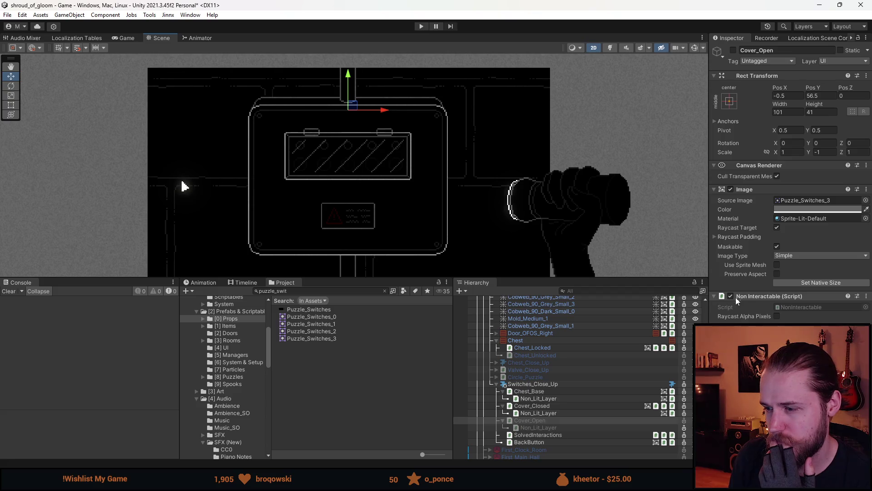
Turn Cover_Open back on and swap its Non Interactable script for an Interactable one.
{"action": "left_click", "coordinate": [733, 50]}
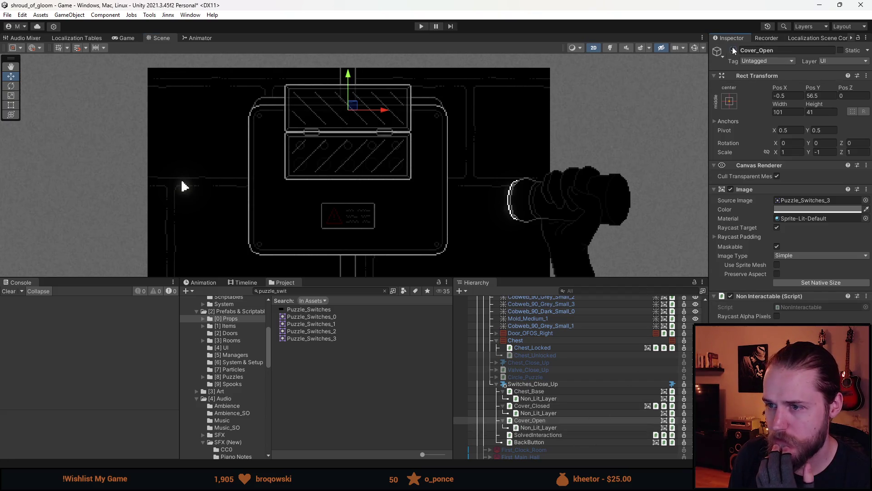
{"action": "scroll", "coordinate": [373, 137], "scroll_direction": "up", "scroll_amount": 4}
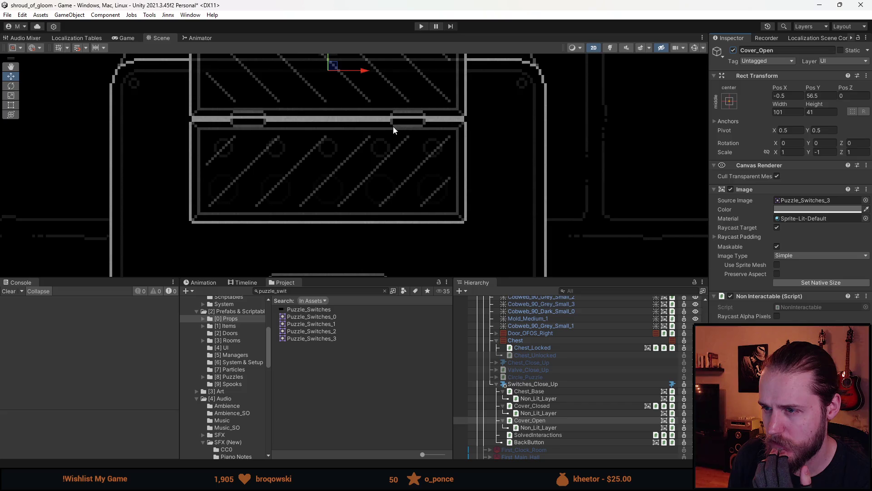
{"action": "scroll", "coordinate": [393, 127], "scroll_direction": "down", "scroll_amount": 4}
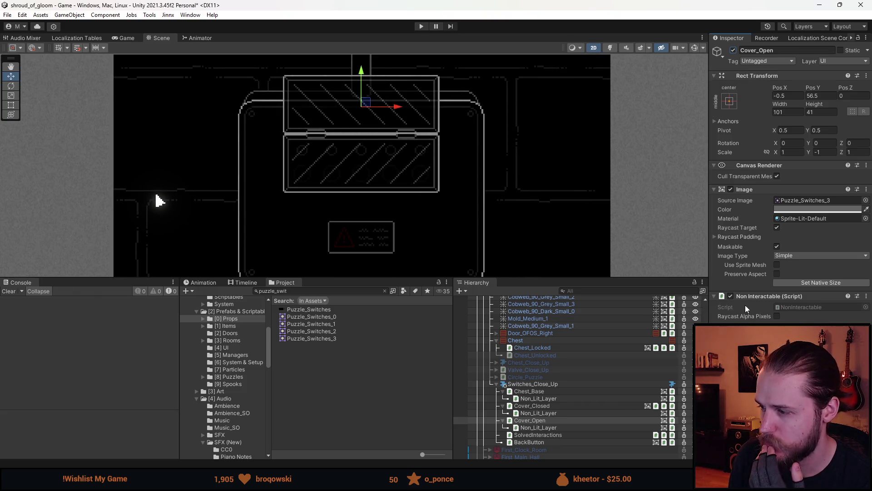
{"action": "right_click", "coordinate": [745, 298]}
{"action": "left_click", "coordinate": [750, 309]}
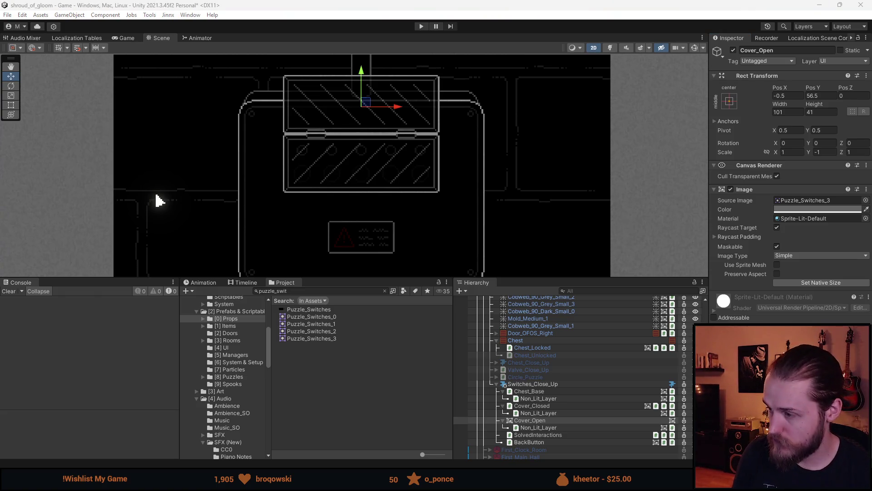
{"action": "key", "text": "ctrl+z"}
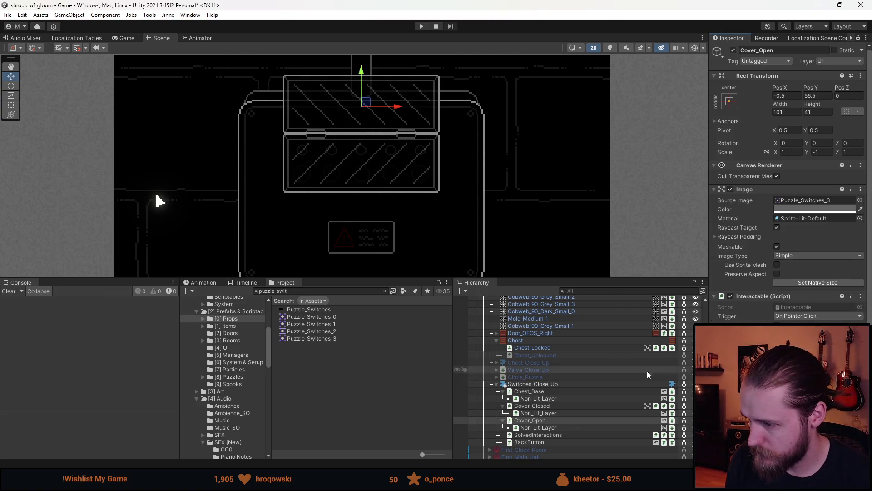
{"action": "left_click", "coordinate": [546, 405]}
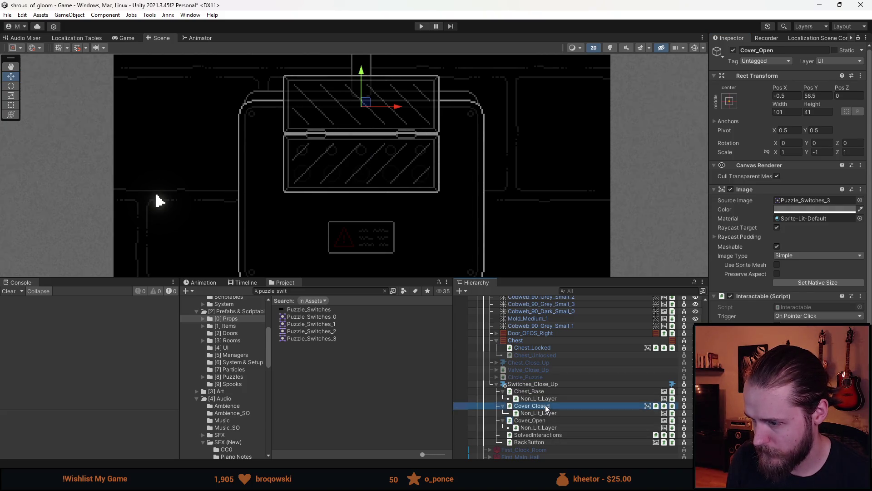
Scroll to Cover_Closed's Switch Objects On Click settings and search the SFX chooser for 'plasti'.
{"action": "scroll", "coordinate": [768, 275], "scroll_direction": "down", "scroll_amount": 5}
{"action": "scroll", "coordinate": [755, 277], "scroll_direction": "down", "scroll_amount": 3}
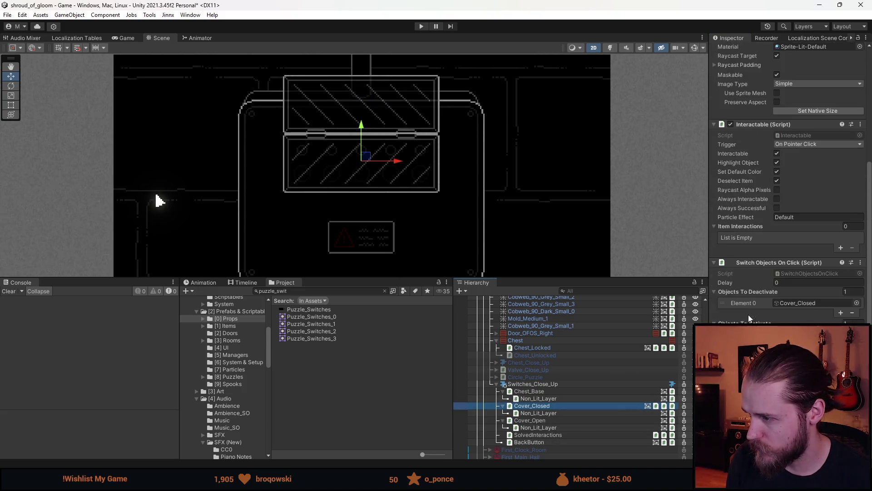
{"action": "scroll", "coordinate": [779, 268], "scroll_direction": "down", "scroll_amount": 1}
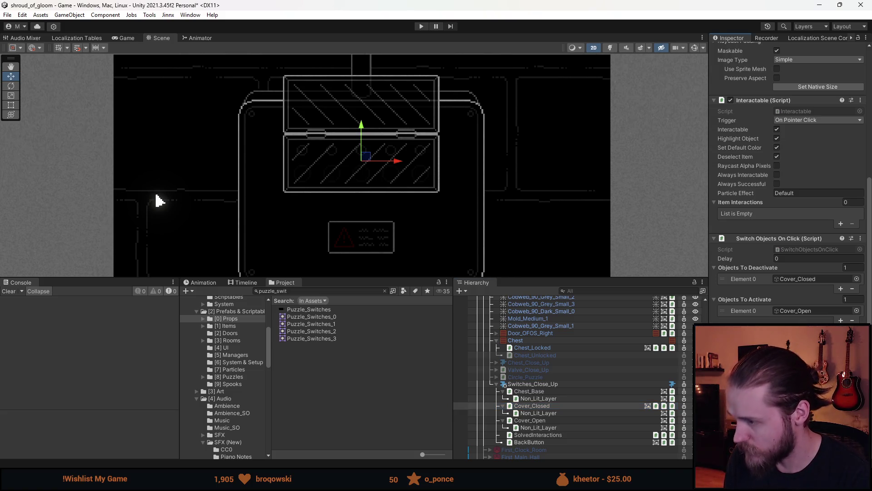
{"action": "type", "text": "p"}
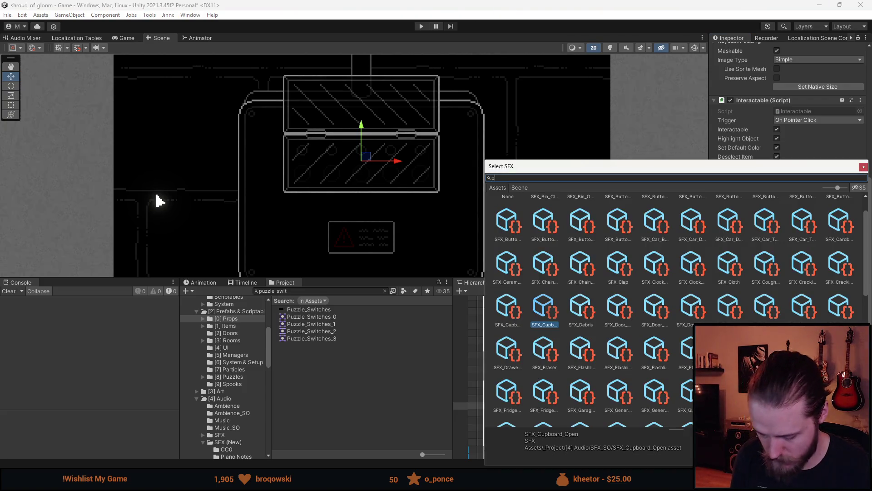
Search 'door' sounds, preview them, then clear the search and preview the cupboard opening sound.
{"action": "key", "text": "BackSpace"}
{"action": "type", "text": "door"}
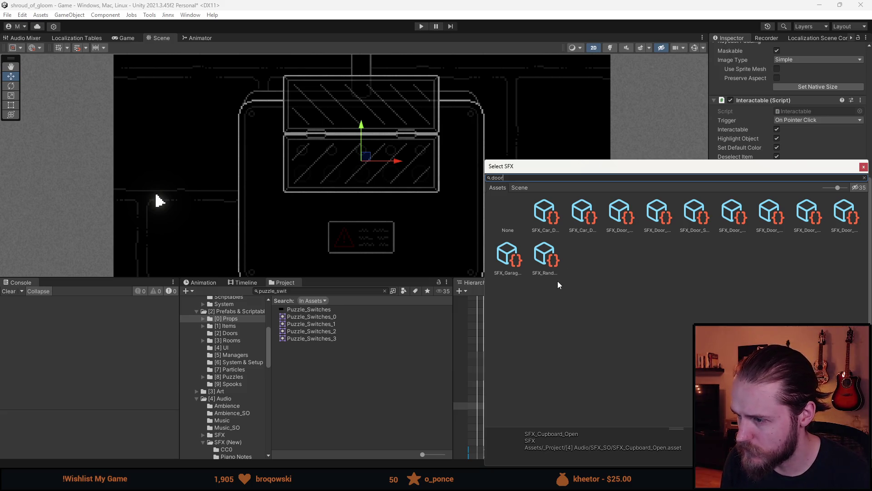
{"action": "left_click", "coordinate": [846, 224]}
{"action": "key", "text": "Left"}
{"action": "key", "text": "Left"}
{"action": "key", "text": "Left"}
{"action": "key", "text": "Left"}
{"action": "key", "text": "Left"}
{"action": "key", "text": "Left"}
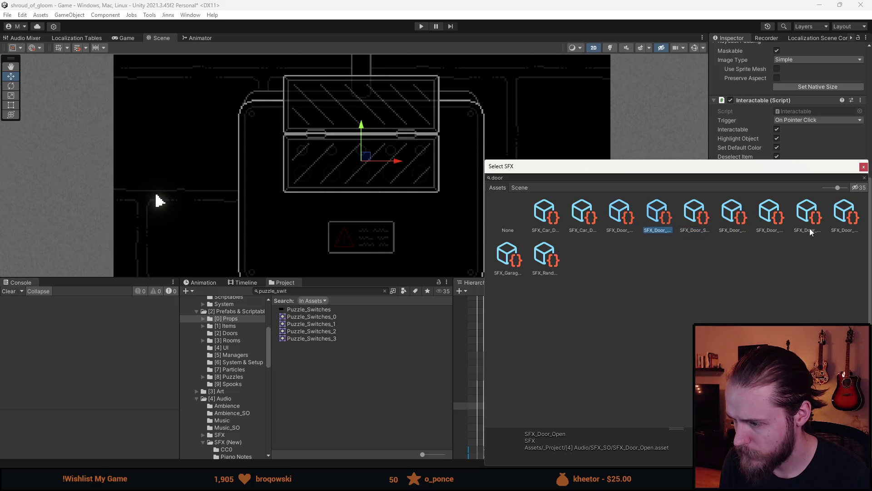
{"action": "key", "text": "Left"}
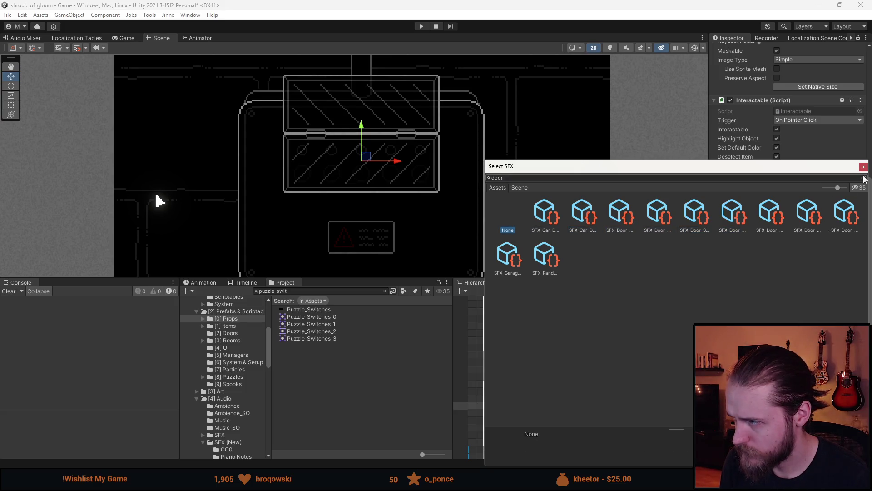
{"action": "left_click", "coordinate": [864, 179]}
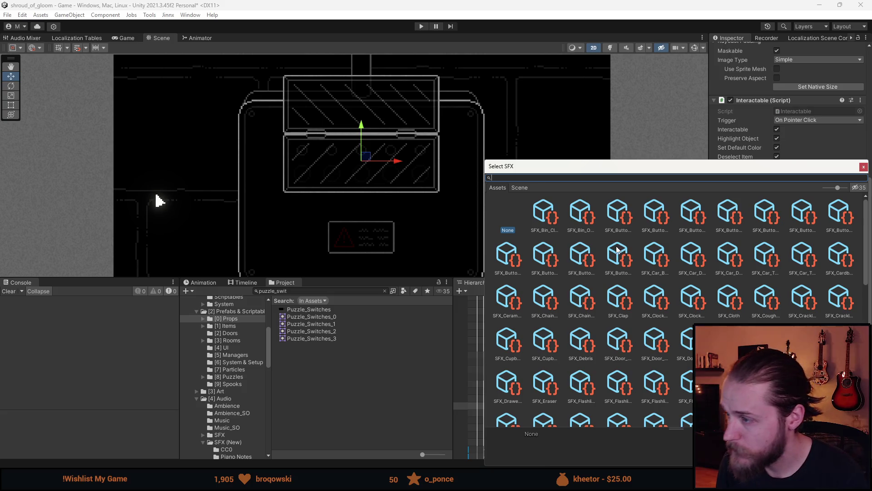
{"action": "scroll", "coordinate": [582, 262], "scroll_direction": "down", "scroll_amount": 1}
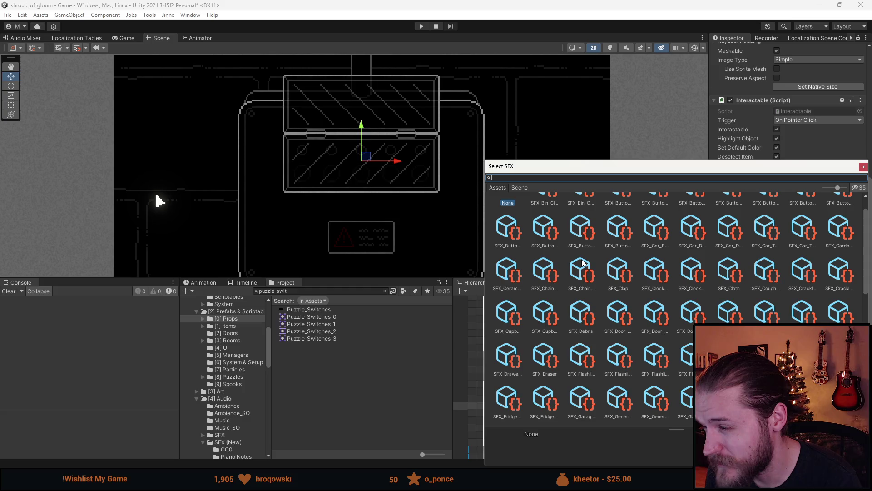
{"action": "scroll", "coordinate": [609, 274], "scroll_direction": "down", "scroll_amount": 1}
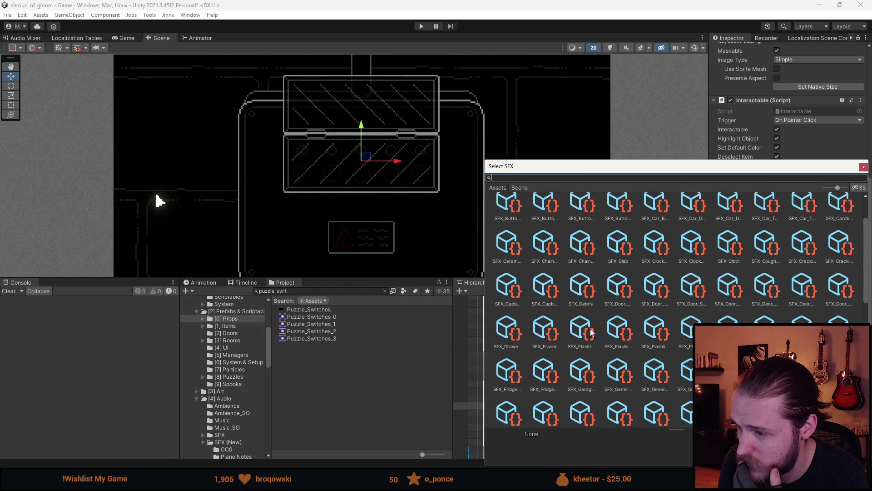
{"action": "left_click", "coordinate": [545, 291]}
{"action": "key", "text": "Left"}
{"action": "key", "text": "Left"}
{"action": "key", "text": "Left"}
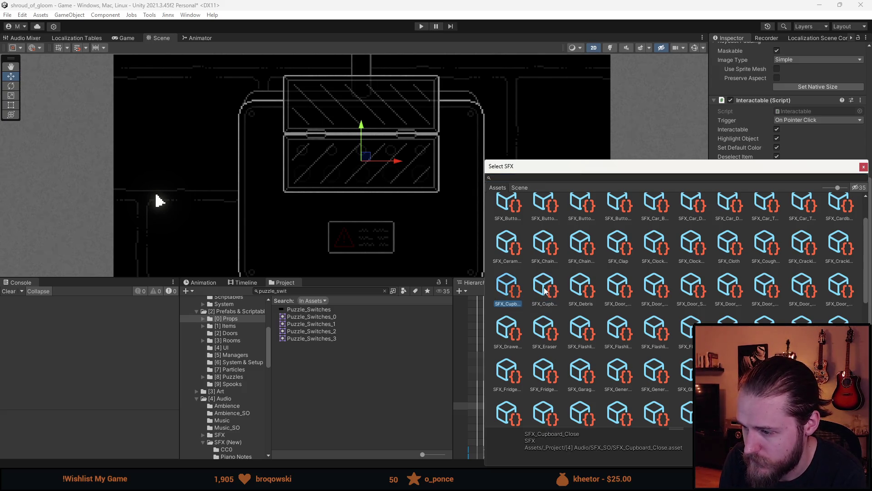
Browse the rest of the sound list down to the wood impact sound, keeping the original sound.
{"action": "scroll", "coordinate": [586, 317], "scroll_direction": "down", "scroll_amount": 1}
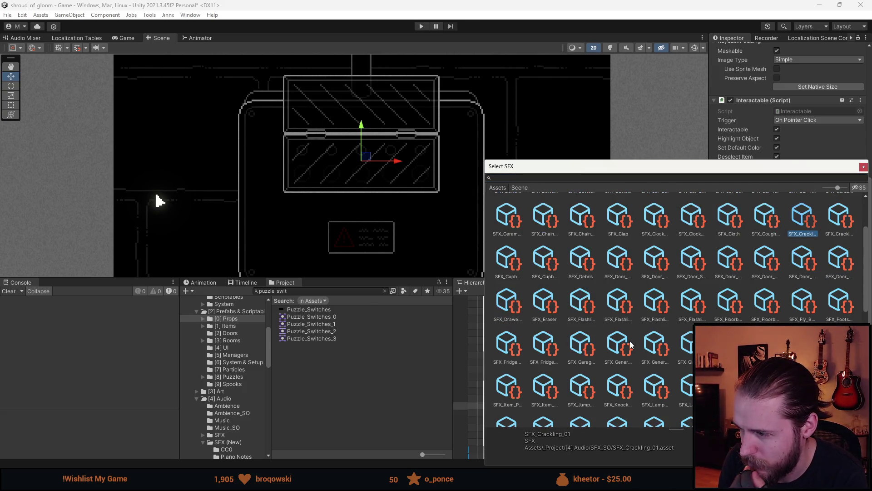
{"action": "scroll", "coordinate": [631, 344], "scroll_direction": "down", "scroll_amount": 1}
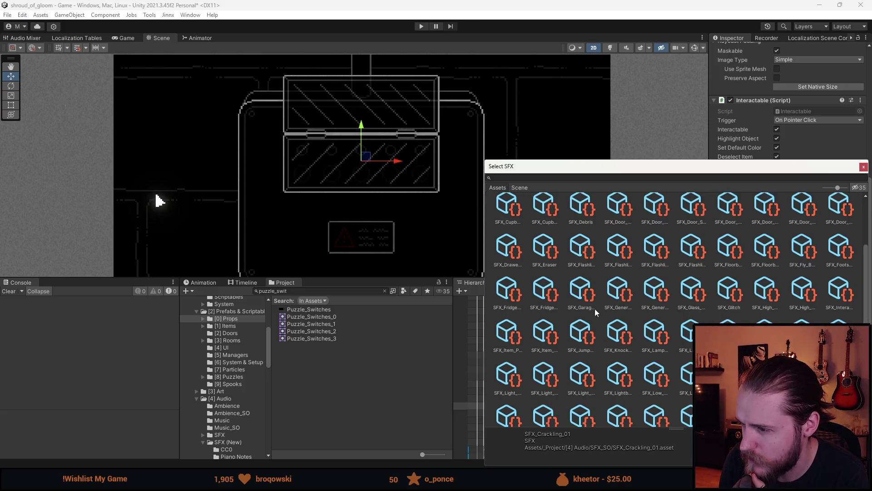
{"action": "scroll", "coordinate": [752, 315], "scroll_direction": "down", "scroll_amount": 1}
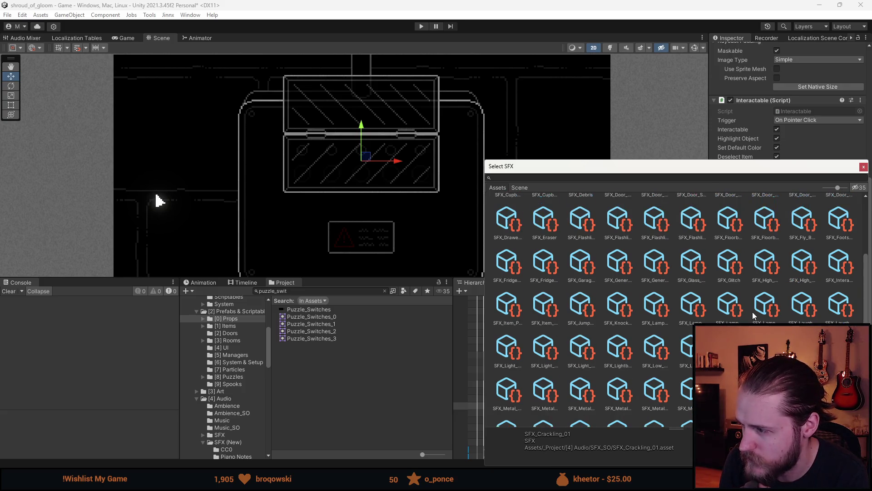
{"action": "scroll", "coordinate": [650, 335], "scroll_direction": "down", "scroll_amount": 1}
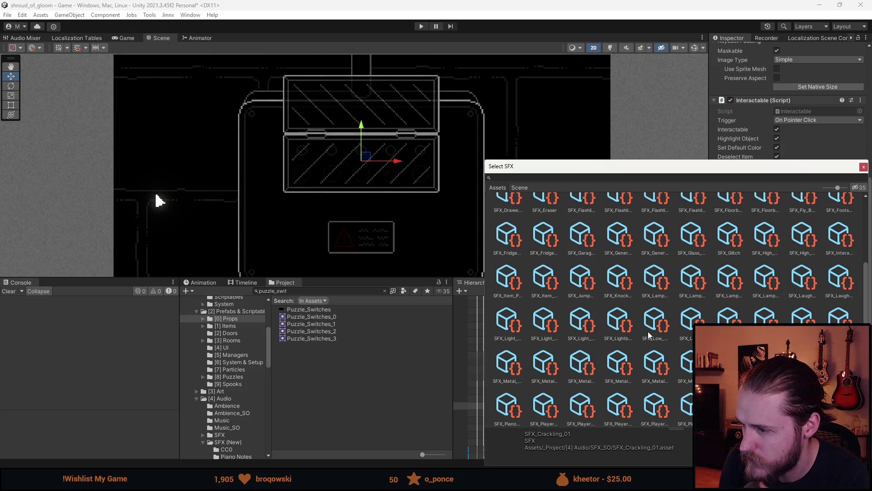
{"action": "scroll", "coordinate": [650, 336], "scroll_direction": "down", "scroll_amount": 1}
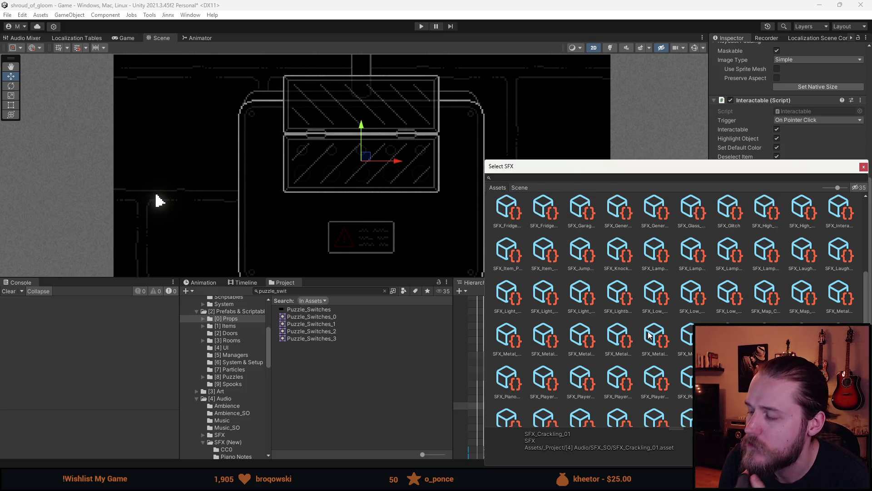
{"action": "scroll", "coordinate": [650, 336], "scroll_direction": "down", "scroll_amount": 1}
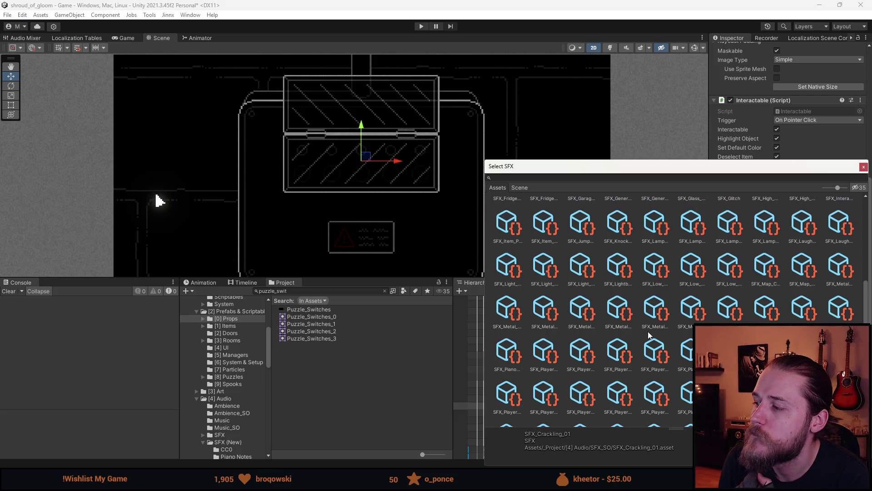
{"action": "scroll", "coordinate": [649, 335], "scroll_direction": "down", "scroll_amount": 1}
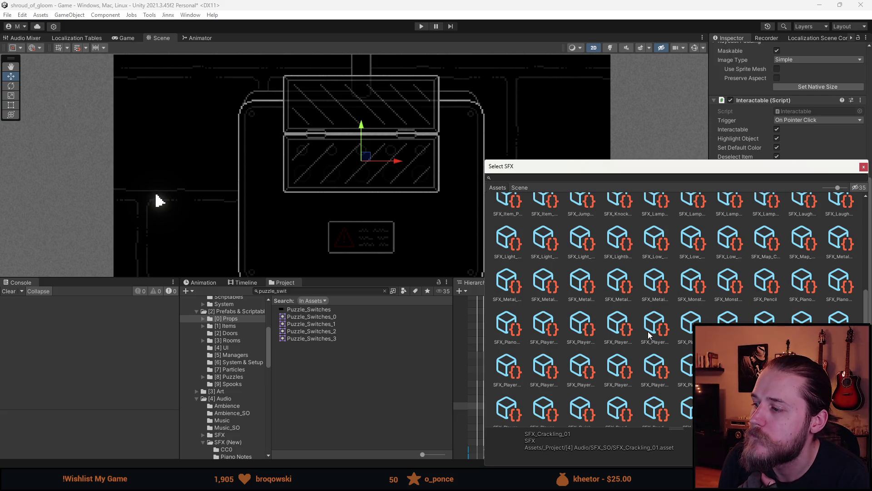
{"action": "scroll", "coordinate": [649, 335], "scroll_direction": "down", "scroll_amount": 1}
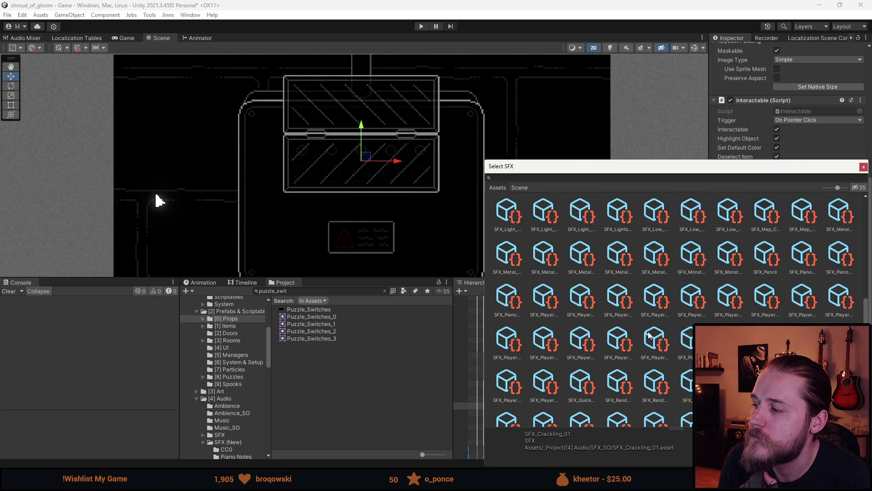
{"action": "scroll", "coordinate": [650, 335], "scroll_direction": "down", "scroll_amount": 1}
{"action": "scroll", "coordinate": [650, 335], "scroll_direction": "down", "scroll_amount": 3}
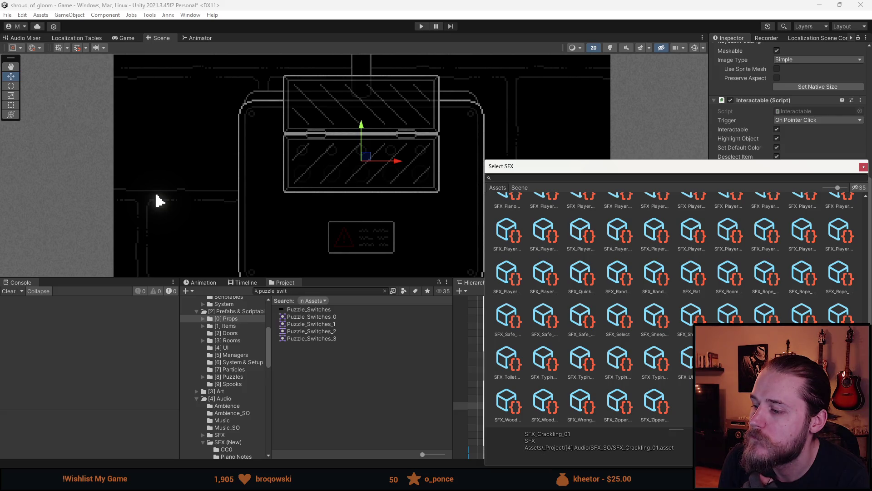
{"action": "key", "text": "End"}
{"action": "key", "text": "Left"}
{"action": "key", "text": "Left"}
{"action": "key", "text": "Left"}
{"action": "key", "text": "Left"}
{"action": "key", "text": "Left"}
{"action": "key", "text": "Left"}
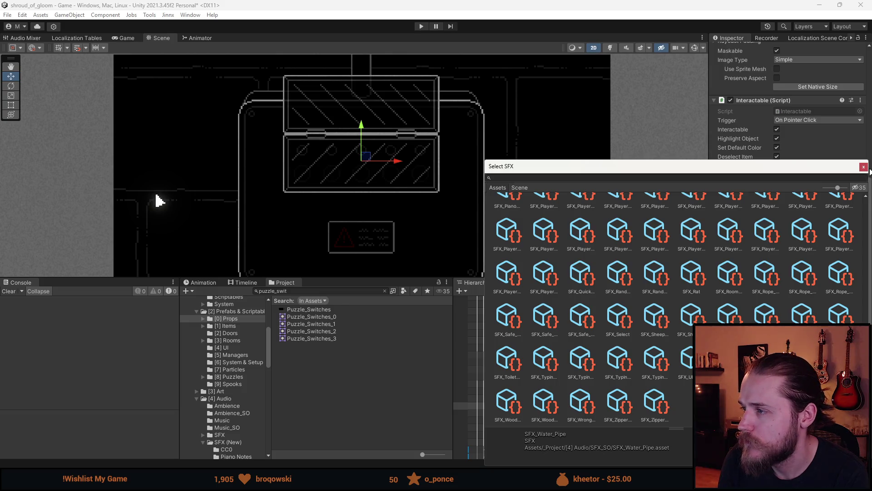
{"action": "key", "text": "Return"}
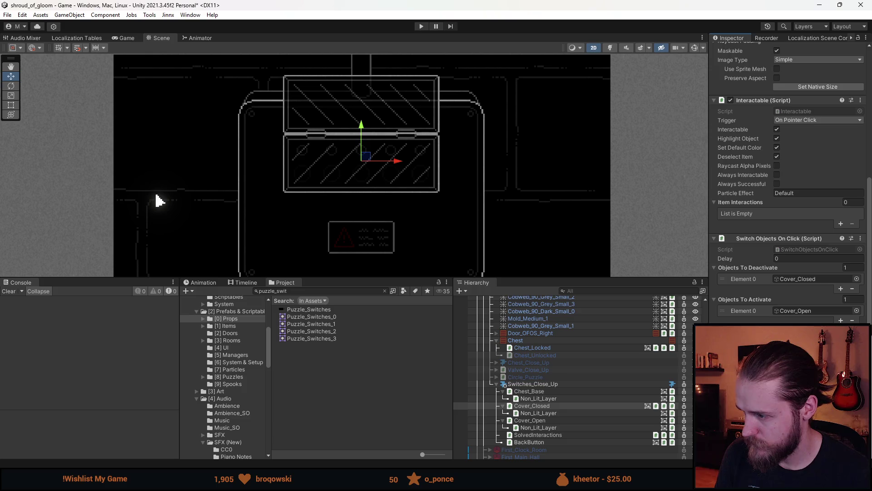
Review Cover_Open's Interactable and Play Sound components, then deactivate Cover_Open.
{"action": "left_click", "coordinate": [547, 422]}
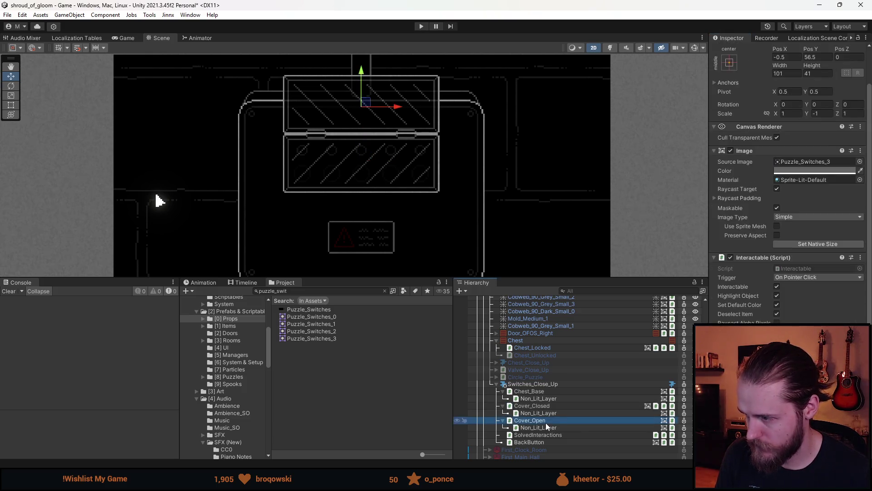
{"action": "right_click", "coordinate": [772, 258]}
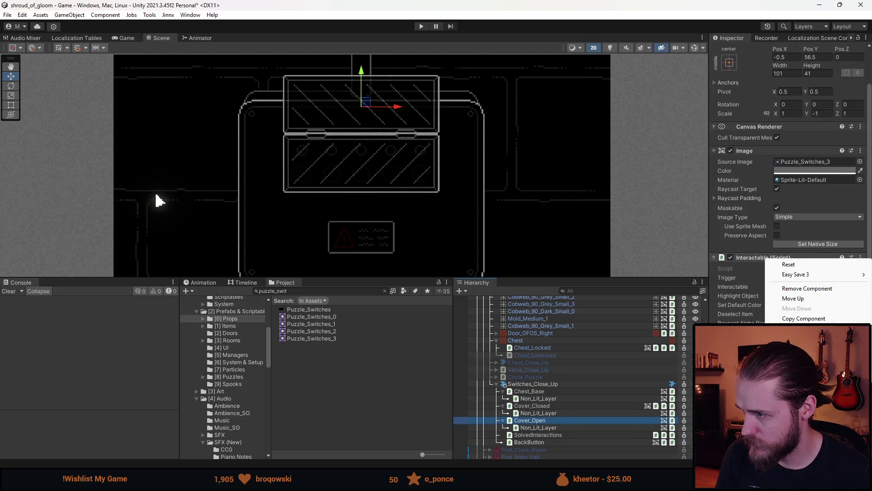
{"action": "key", "text": "Escape"}
{"action": "scroll", "coordinate": [788, 181], "scroll_direction": "down", "scroll_amount": 3}
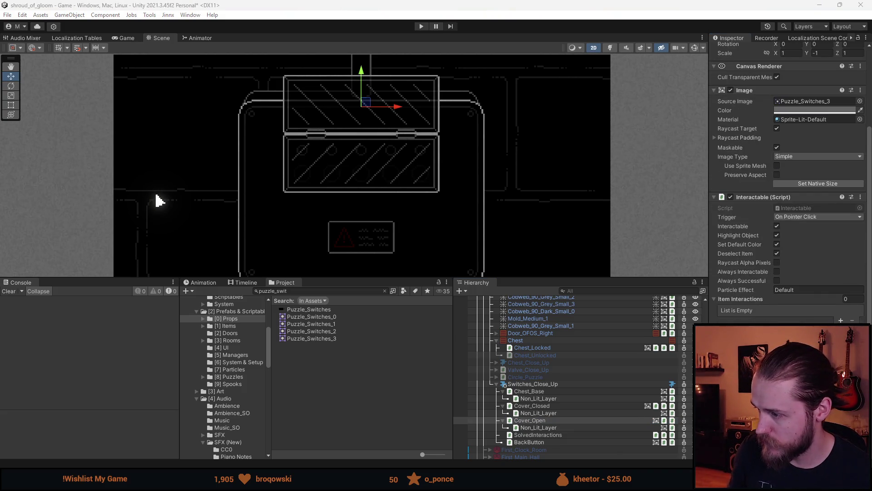
{"action": "scroll", "coordinate": [788, 181], "scroll_direction": "down", "scroll_amount": 3}
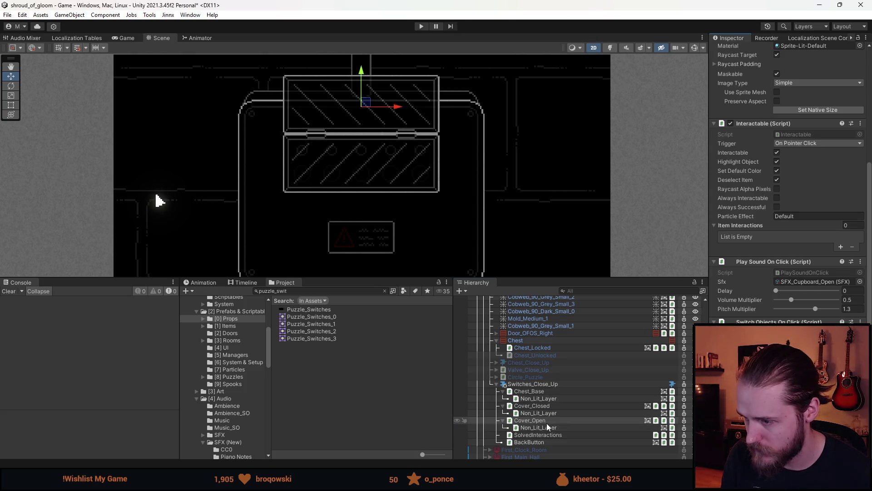
{"action": "scroll", "coordinate": [762, 91], "scroll_direction": "up", "scroll_amount": 3}
{"action": "scroll", "coordinate": [761, 90], "scroll_direction": "up", "scroll_amount": 4}
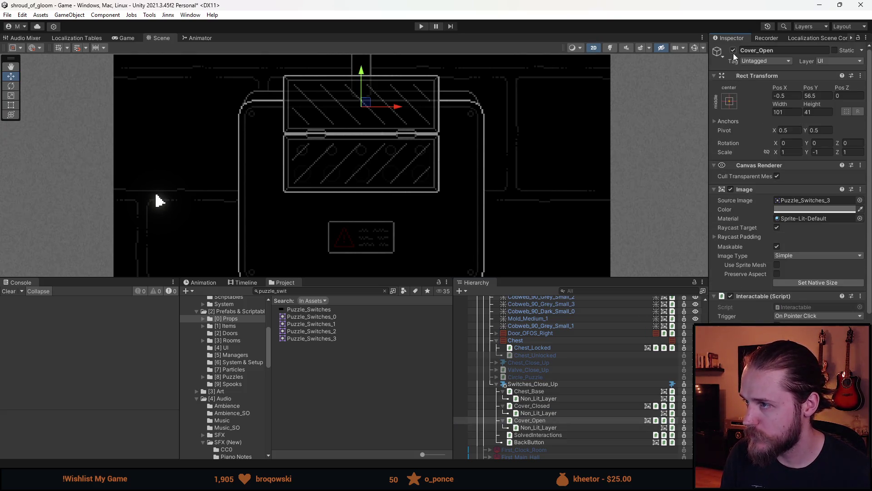
{"action": "left_click", "coordinate": [733, 50]}
{"action": "scroll", "coordinate": [471, 170], "scroll_direction": "down", "scroll_amount": 3}
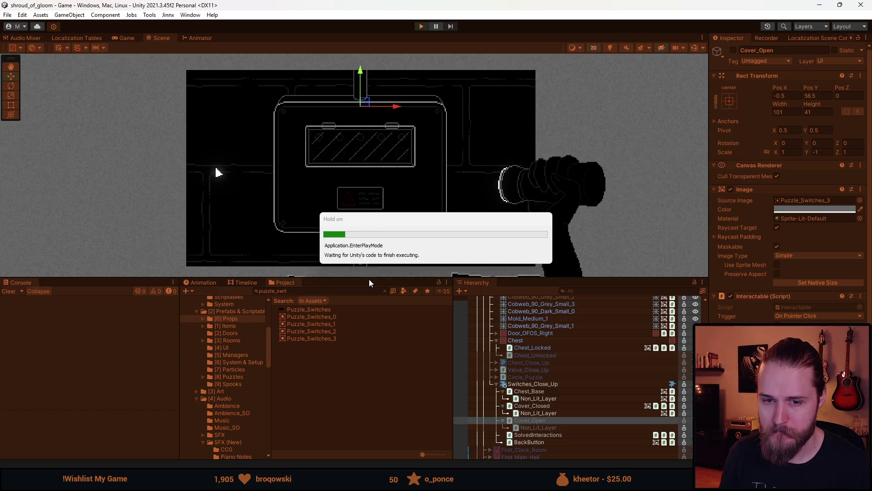
Play-test the switch box, clicking the cover repeatedly to swap it open and closed, then stop play mode.
{"action": "left_click_drag", "start_coordinate": [371, 277], "coordinate": [372, 414]}
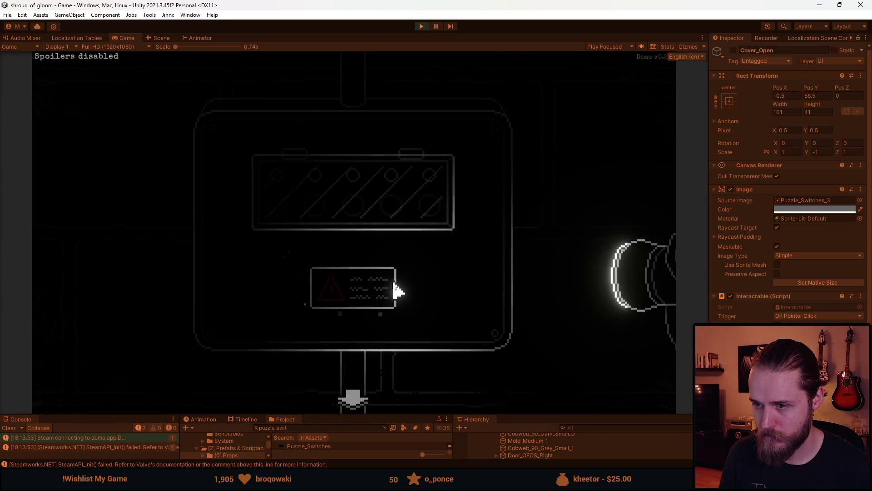
{"action": "left_click", "coordinate": [344, 216]}
{"action": "left_click", "coordinate": [337, 130]}
{"action": "left_click", "coordinate": [335, 205]}
{"action": "left_click", "coordinate": [330, 119]}
{"action": "left_click", "coordinate": [335, 175]}
{"action": "left_click", "coordinate": [331, 189]}
{"action": "left_click", "coordinate": [352, 140]}
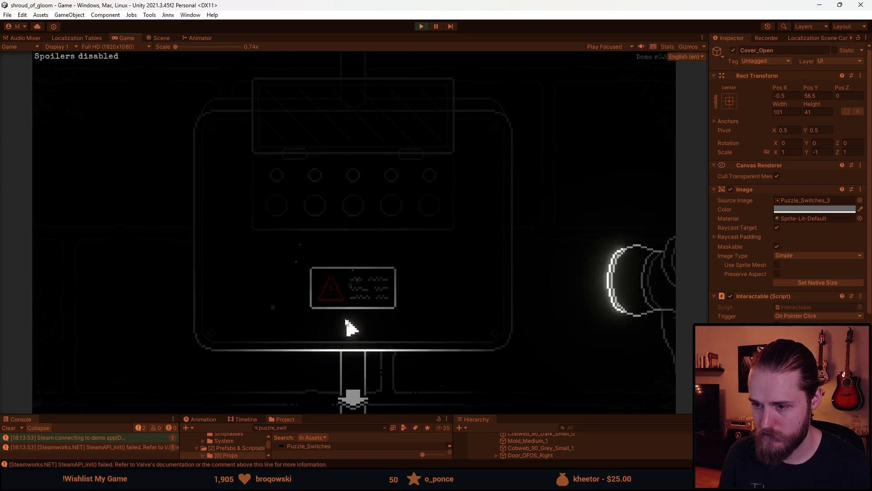
{"action": "key", "text": "Escape"}
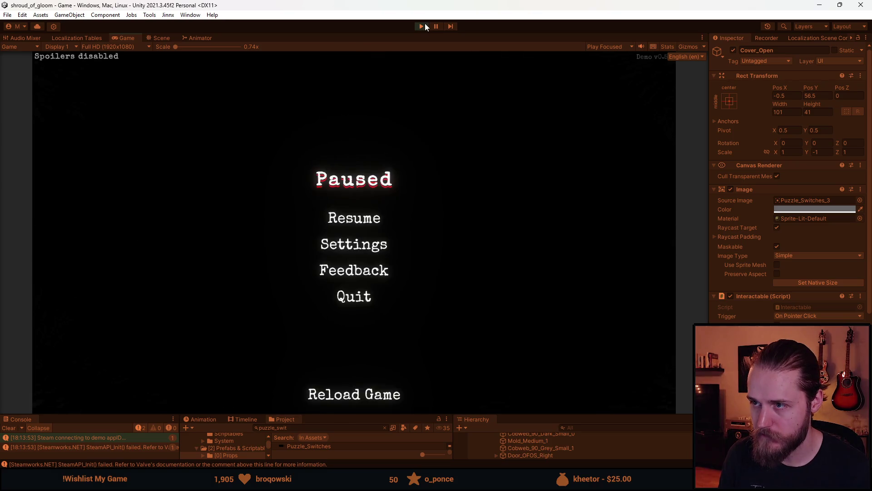
{"action": "key", "text": "ctrl+p"}
Clear the Console and deactivate Cover_Closed with Alt+Shift+A.
{"action": "left_click_drag", "start_coordinate": [362, 412], "coordinate": [353, 335]}
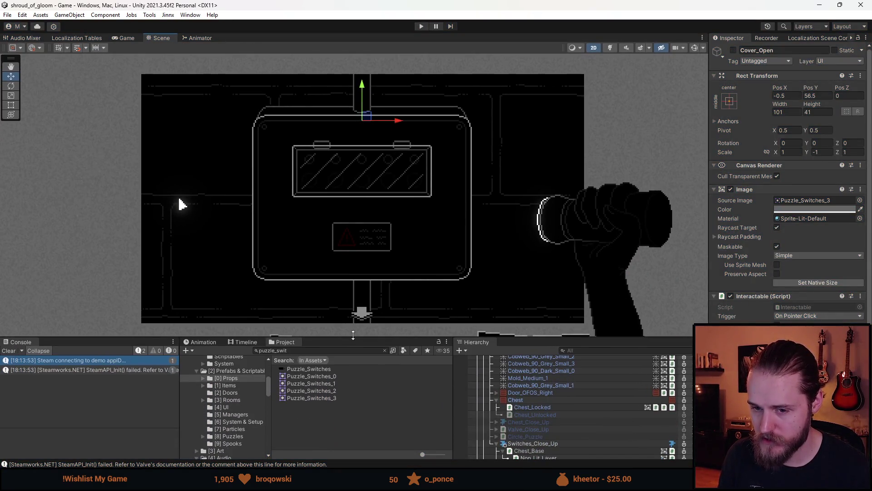
{"action": "left_click", "coordinate": [8, 351]}
{"action": "scroll", "coordinate": [551, 375], "scroll_direction": "down", "scroll_amount": 3}
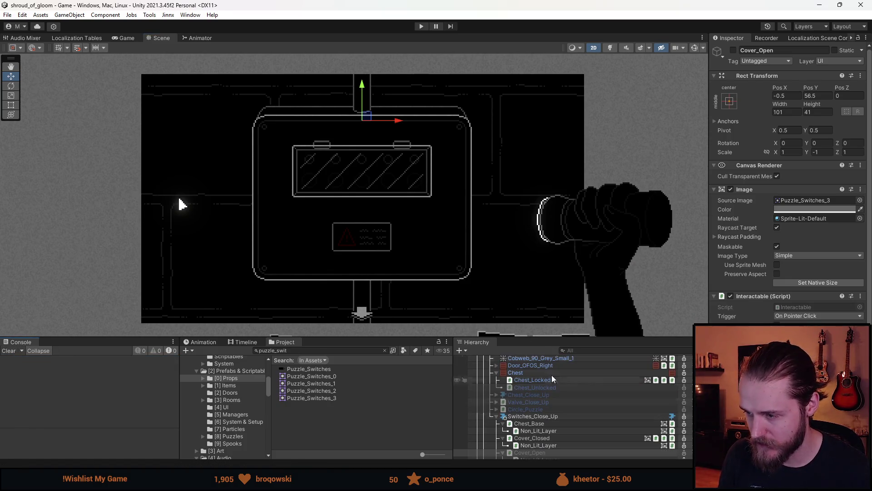
{"action": "left_click_drag", "start_coordinate": [557, 338], "coordinate": [557, 288]}
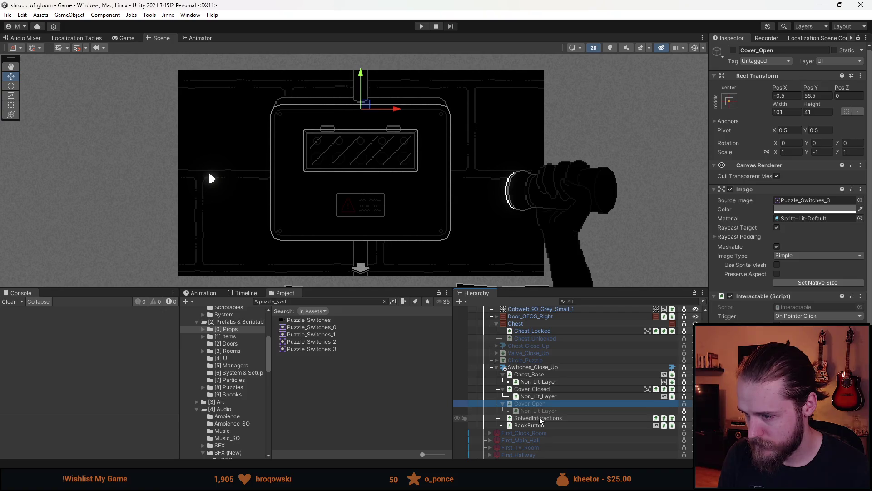
{"action": "left_click", "coordinate": [533, 389]}
{"action": "key", "text": "alt+shift+a"}
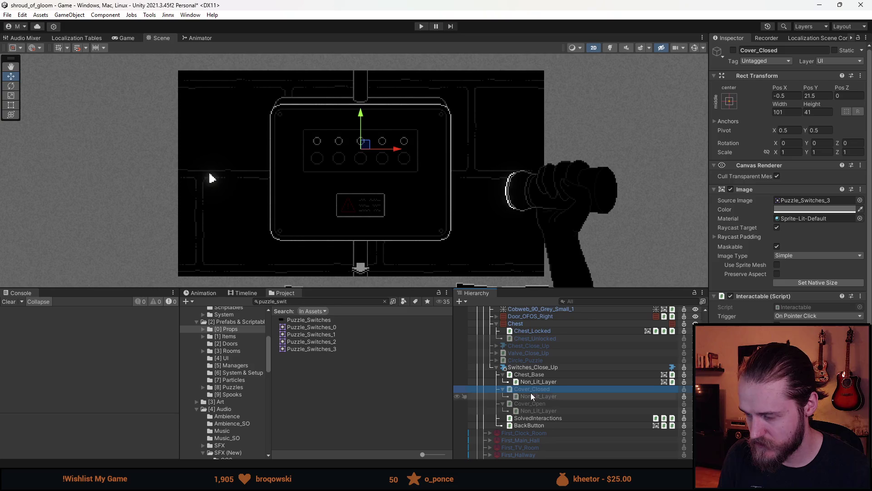
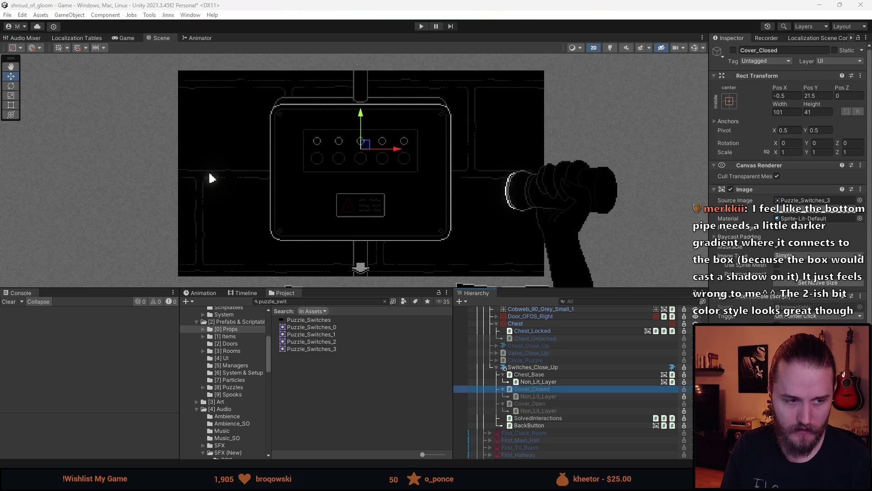
Return to the Puzzle_Switches sprite in Aseprite, zoomed on the bottom pipe, and select the Cables layer.
{"action": "key", "text": "alt+Tab"}
{"action": "scroll", "coordinate": [322, 401], "scroll_direction": "up", "scroll_amount": 4}
{"action": "scroll", "coordinate": [308, 296], "scroll_direction": "down", "scroll_amount": 2}
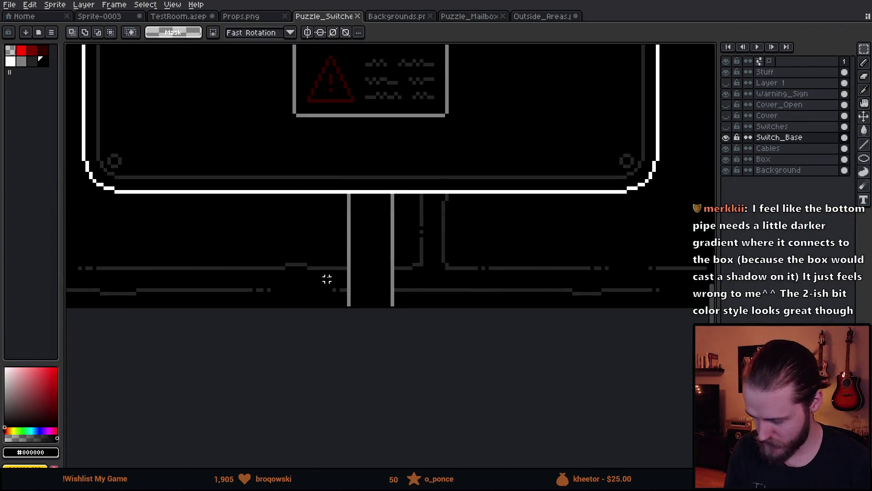
{"action": "scroll", "coordinate": [327, 279], "scroll_direction": "up", "scroll_amount": 1}
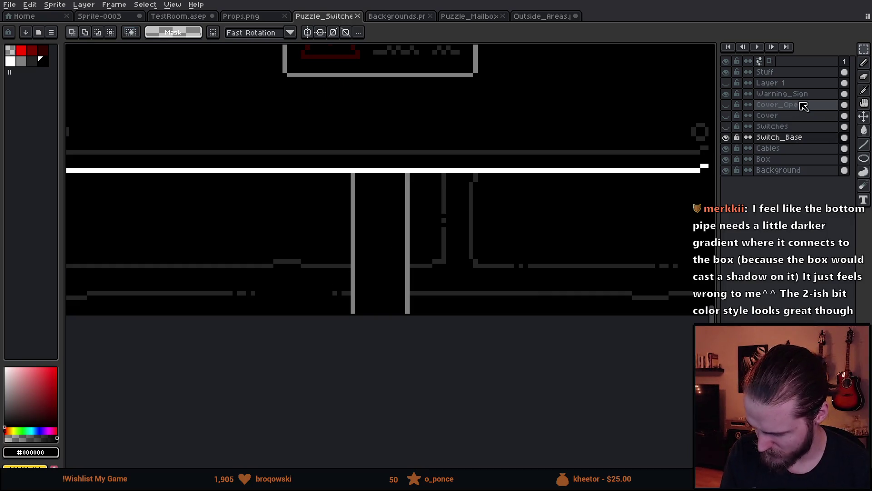
{"action": "left_click", "coordinate": [786, 94]}
{"action": "left_click", "coordinate": [784, 148]}
Eyedrop dark grey #242424 from the canvas, switch to Paint Bucket, and view the Props.png sheet.
{"action": "scroll", "coordinate": [272, 251], "scroll_direction": "up", "scroll_amount": 1}
{"action": "left_click", "coordinate": [365, 272], "text": "alt"}
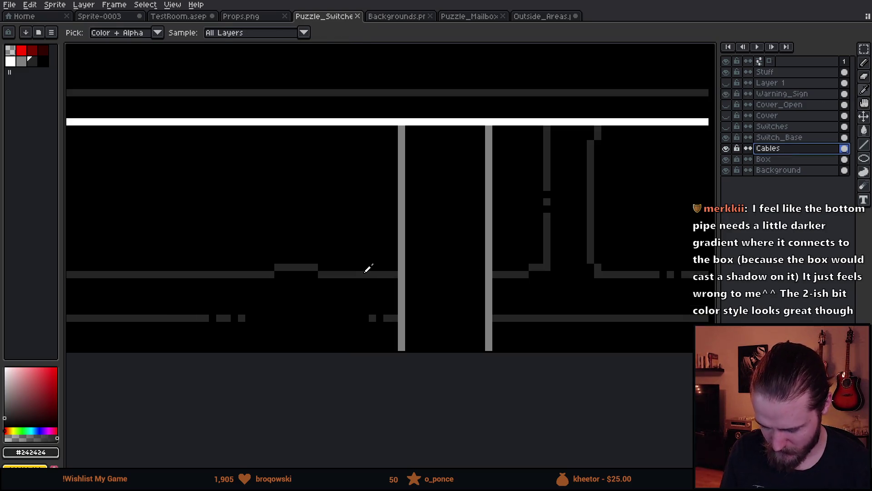
{"action": "scroll", "coordinate": [370, 263], "scroll_direction": "down", "scroll_amount": 1}
{"action": "key", "text": "g"}
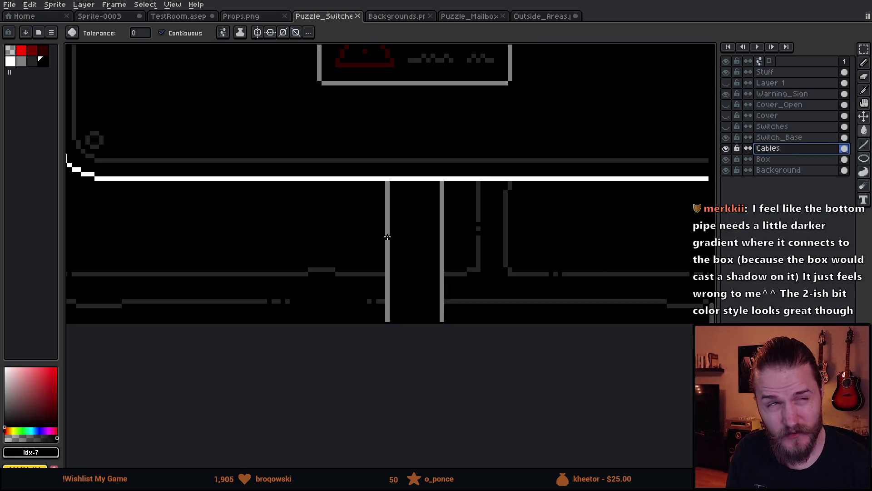
{"action": "left_click", "coordinate": [234, 14]}
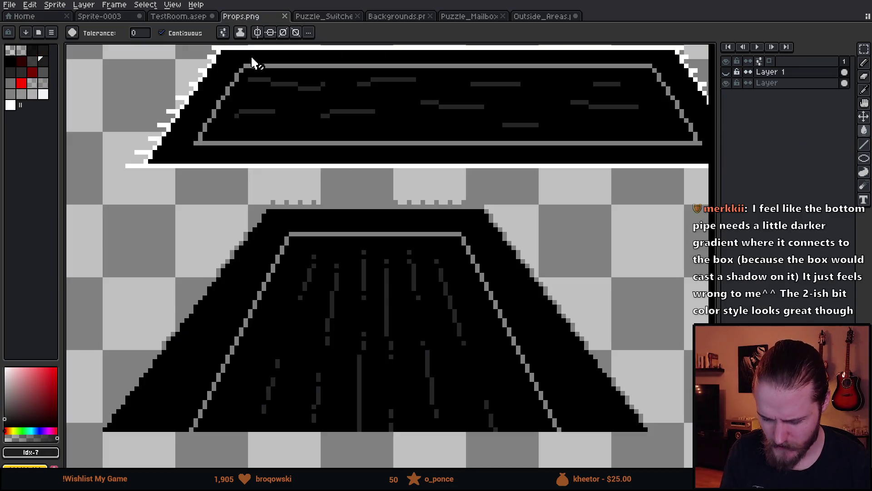
{"action": "scroll", "coordinate": [487, 244], "scroll_direction": "down", "scroll_amount": 3}
{"action": "scroll", "coordinate": [489, 185], "scroll_direction": "up", "scroll_amount": 2}
{"action": "scroll", "coordinate": [523, 173], "scroll_direction": "up", "scroll_amount": 2}
{"action": "scroll", "coordinate": [370, 253], "scroll_direction": "up", "scroll_amount": 1}
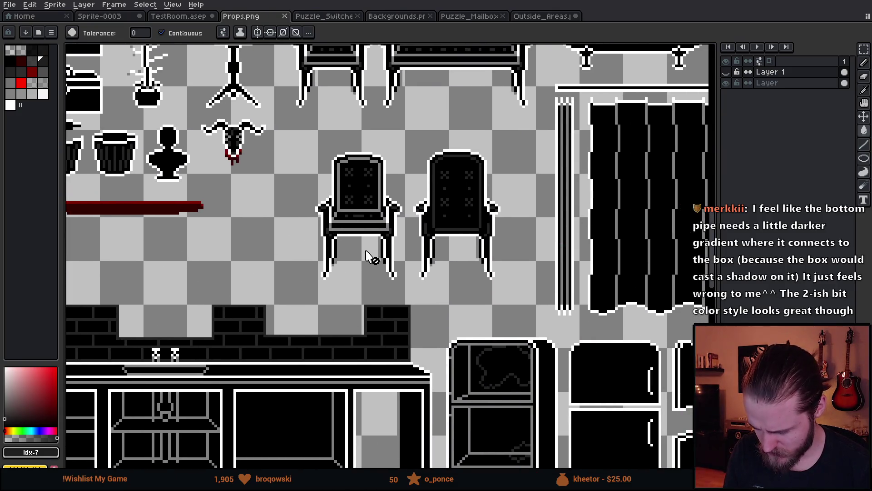
{"action": "scroll", "coordinate": [311, 263], "scroll_direction": "up", "scroll_amount": 2}
{"action": "scroll", "coordinate": [293, 259], "scroll_direction": "down", "scroll_amount": 2}
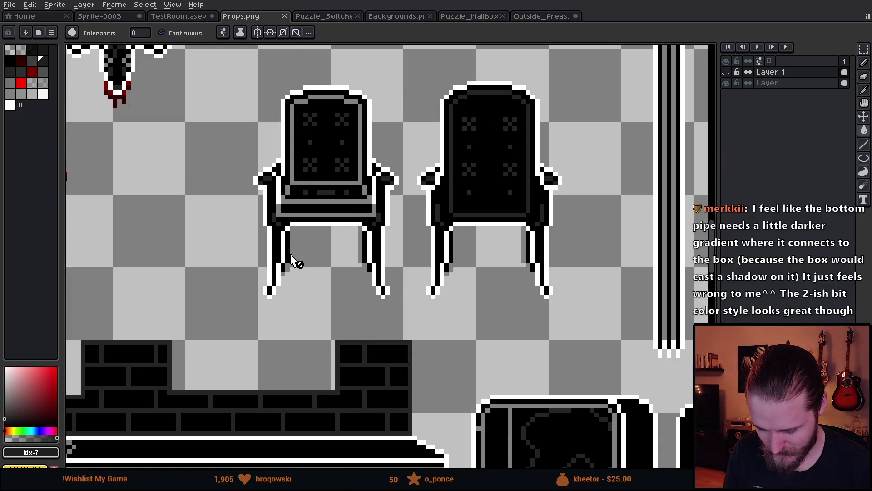
{"action": "scroll", "coordinate": [295, 259], "scroll_direction": "up", "scroll_amount": 1}
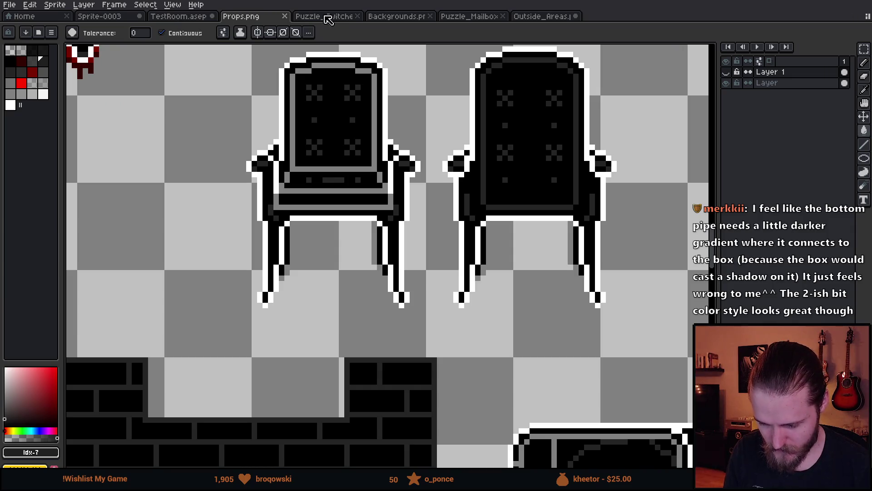
{"action": "left_click_drag", "start_coordinate": [186, 122], "coordinate": [243, 120]}
{"action": "scroll", "coordinate": [243, 120], "scroll_direction": "down", "scroll_amount": 1}
{"action": "scroll", "coordinate": [269, 298], "scroll_direction": "down", "scroll_amount": 10}
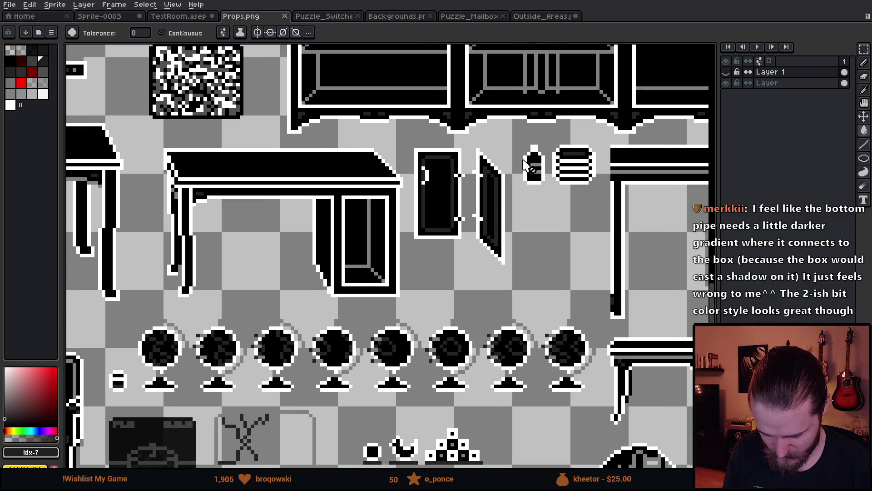
{"action": "mouse_move", "coordinate": [527, 166]}
{"action": "left_mouse_down"}
{"action": "mouse_move", "coordinate": [345, 317]}
{"action": "mouse_move", "coordinate": [482, 220]}
{"action": "mouse_move", "coordinate": [657, 179]}
{"action": "mouse_move", "coordinate": [425, 191]}
{"action": "left_mouse_up"}
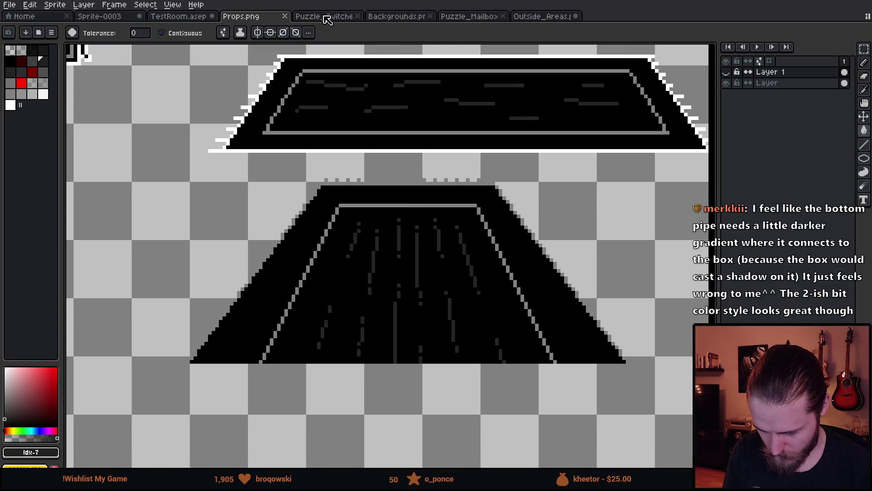
{"action": "left_click", "coordinate": [471, 18]}
{"action": "left_click", "coordinate": [406, 20]}
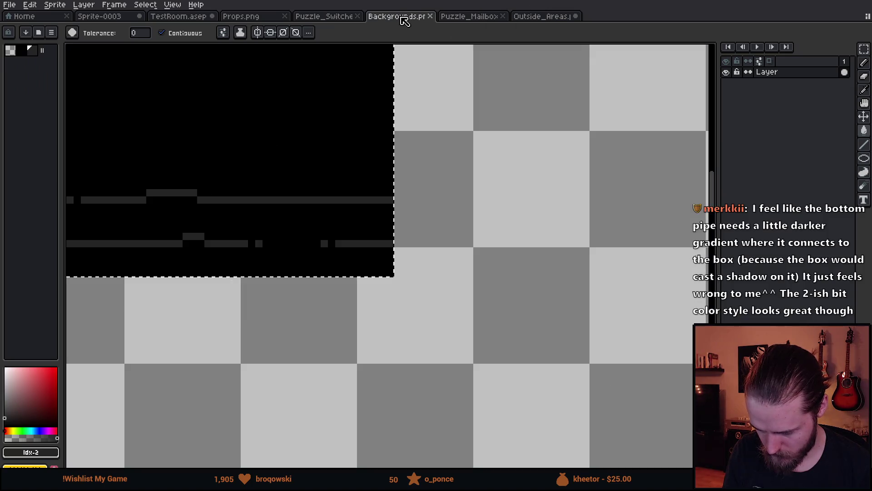
{"action": "left_click", "coordinate": [331, 22]}
{"action": "scroll", "coordinate": [399, 268], "scroll_direction": "up", "scroll_amount": 1}
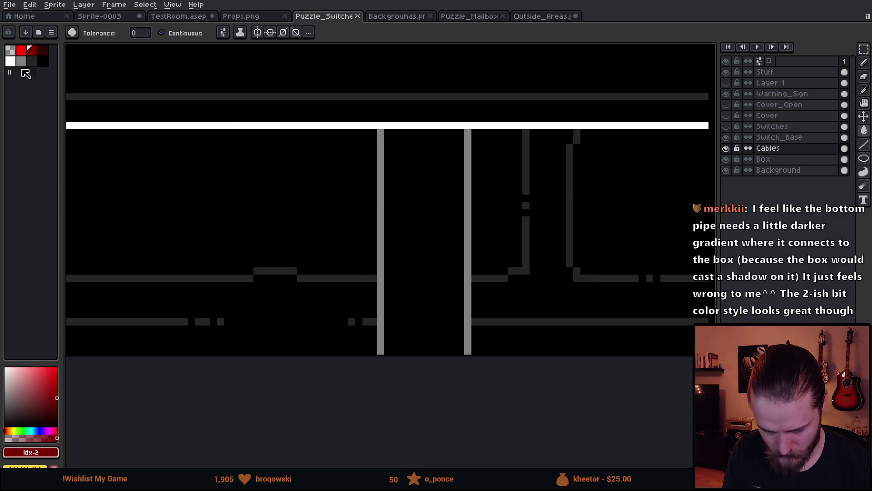
Fill the left and right bottom pipe outlines with the dark grey swatch, then zoom out to the whole box.
{"action": "left_click", "coordinate": [32, 62]}
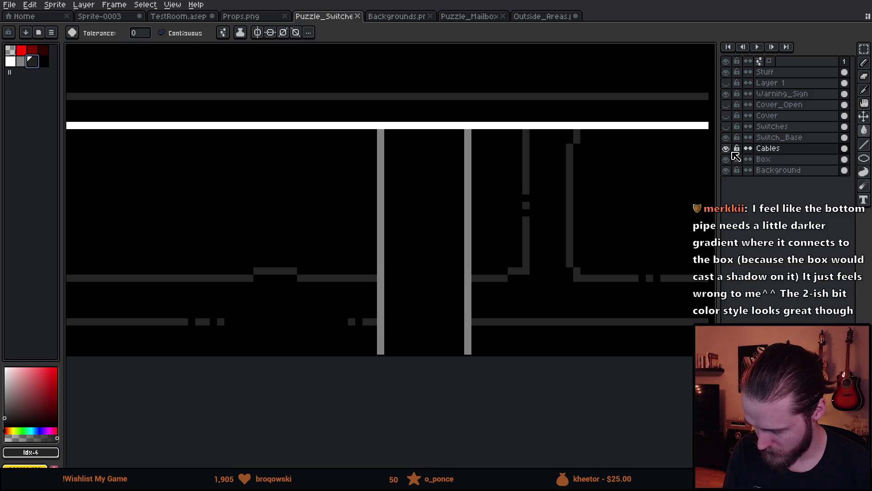
{"action": "left_click", "coordinate": [381, 197]}
{"action": "left_click", "coordinate": [468, 189]}
{"action": "scroll", "coordinate": [468, 189], "scroll_direction": "down", "scroll_amount": 3}
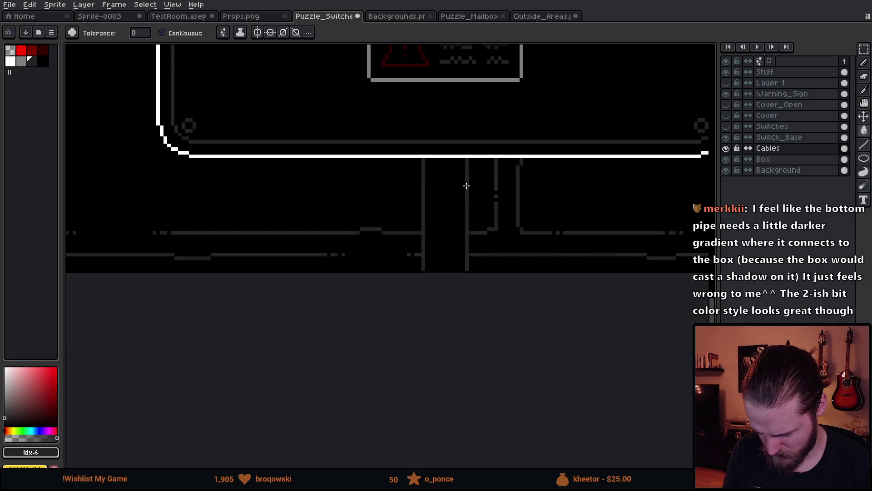
{"action": "scroll", "coordinate": [459, 190], "scroll_direction": "up", "scroll_amount": 1}
{"action": "left_click_drag", "start_coordinate": [429, 180], "coordinate": [421, 212]}
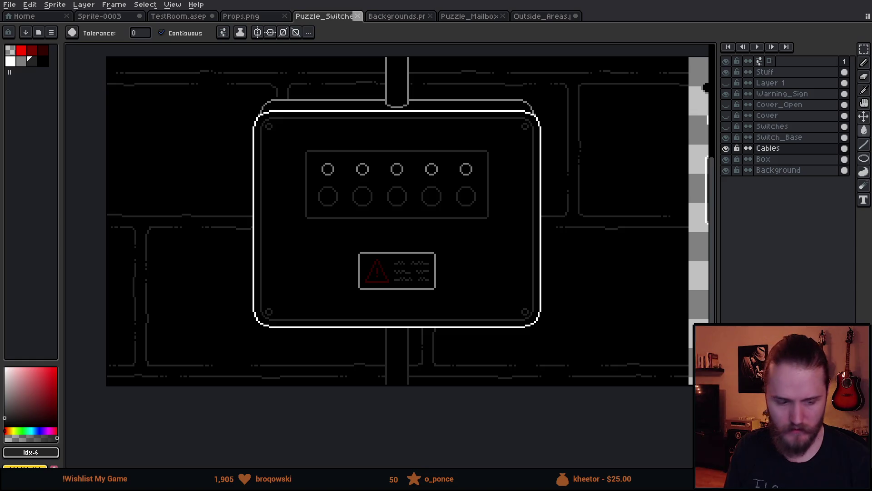
{"action": "key", "text": "alt+Tab"}
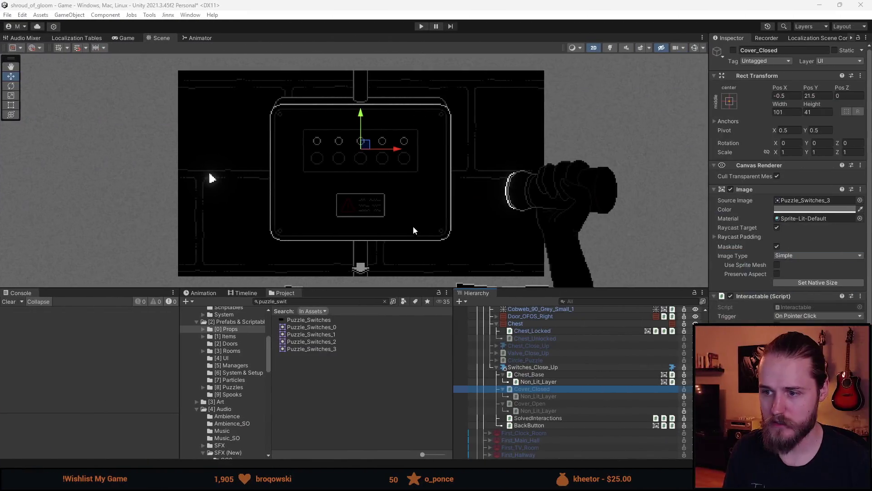
Resize Unity's Scene and Hierarchy panels to inspect the darker pipe lines, then collapse Switches_Close_Up.
{"action": "left_click_drag", "start_coordinate": [402, 287], "coordinate": [387, 386]}
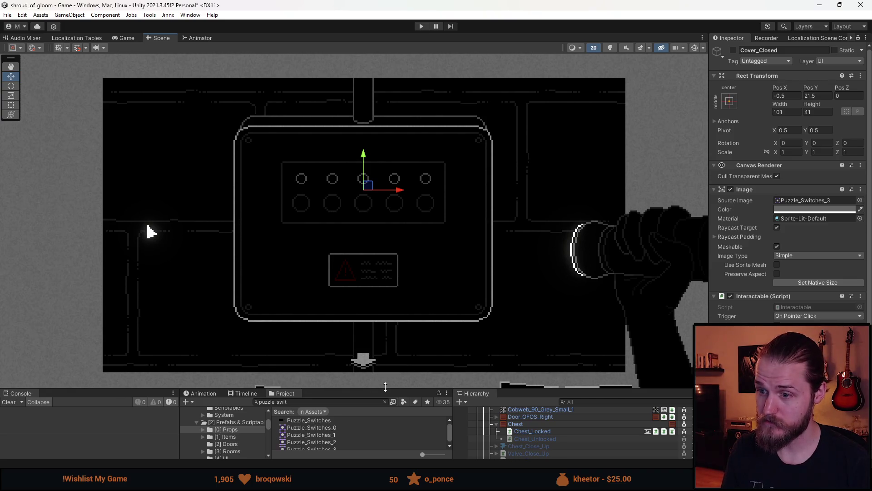
{"action": "left_click_drag", "start_coordinate": [385, 387], "coordinate": [382, 337]}
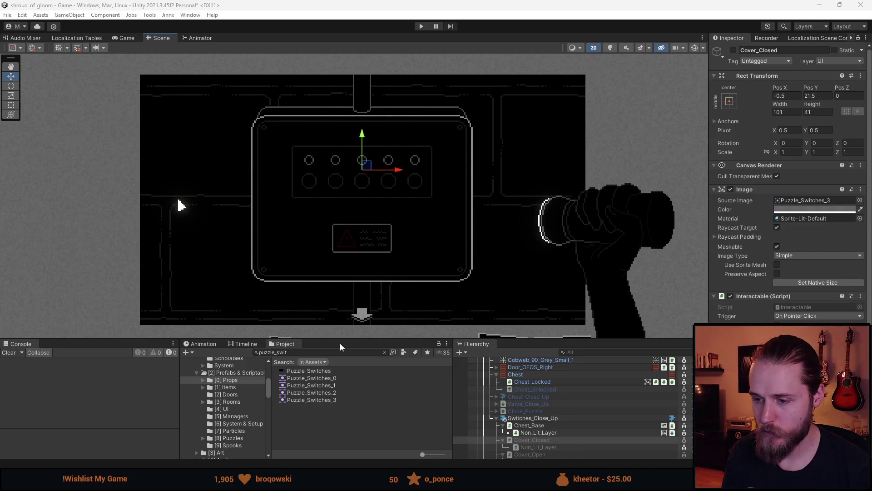
{"action": "left_click_drag", "start_coordinate": [342, 339], "coordinate": [342, 383]}
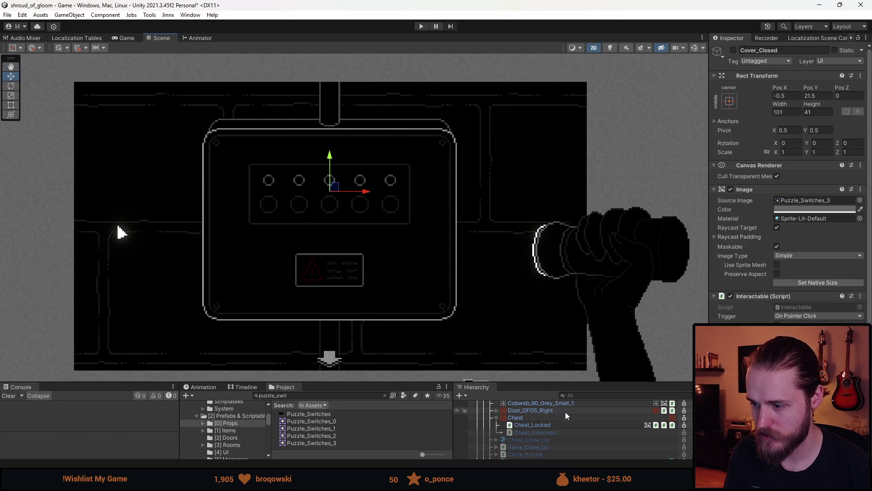
{"action": "left_click_drag", "start_coordinate": [565, 382], "coordinate": [563, 307]}
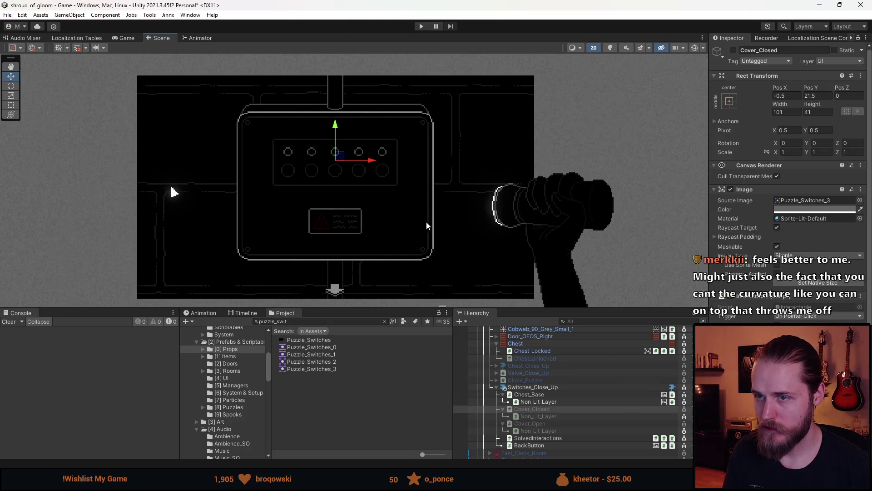
{"action": "left_click", "coordinate": [497, 387]}
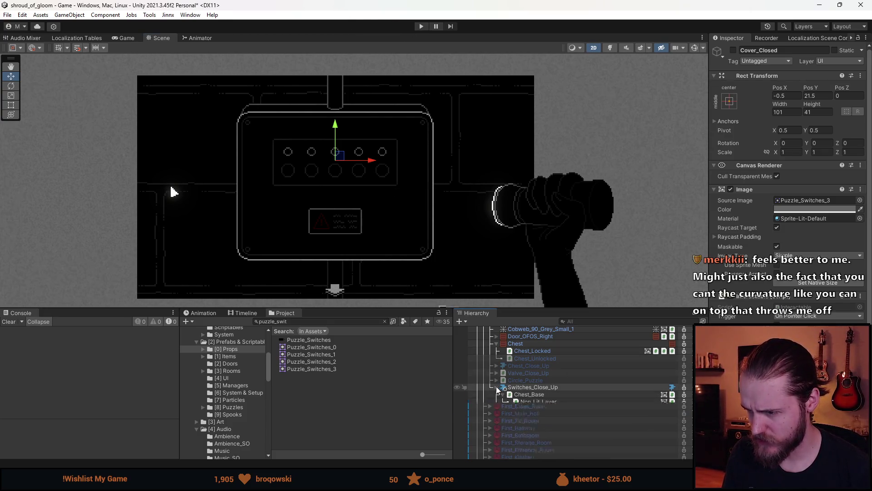
{"action": "scroll", "coordinate": [523, 423], "scroll_direction": "down", "scroll_amount": 10}
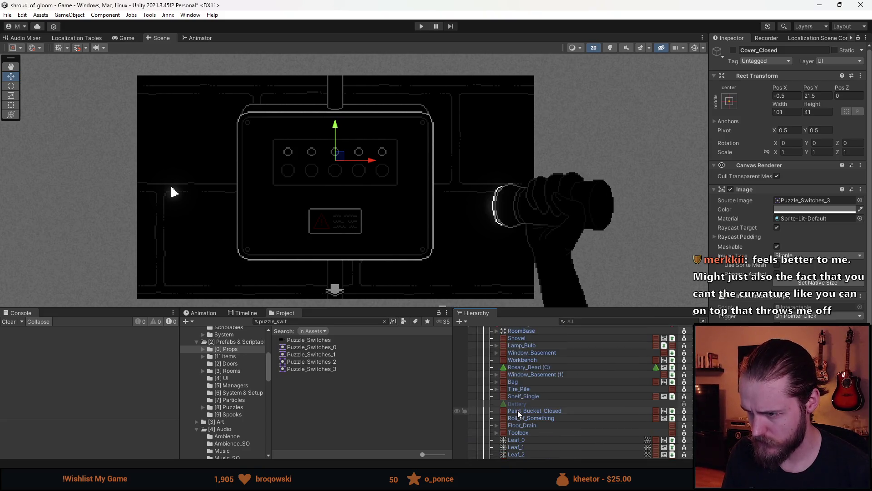